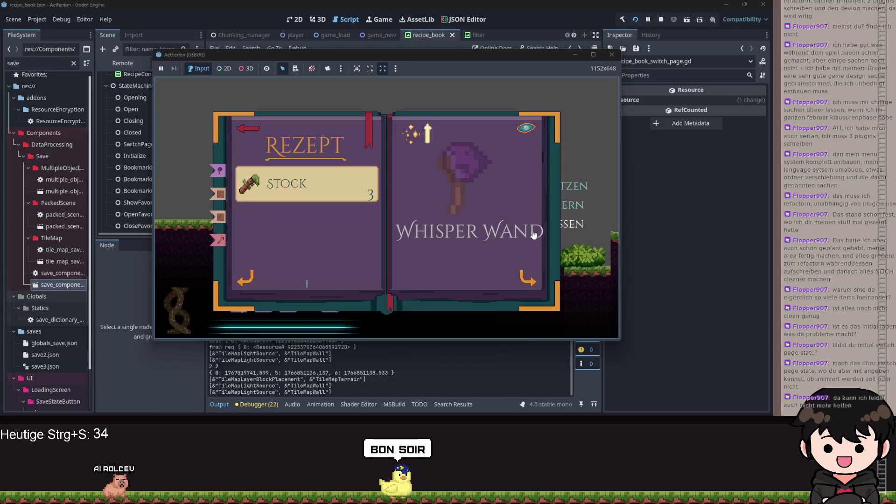
# Bring the Aetherion game back to the front and turn the recipe book to the Fackel page.
pyautogui.click(578, 55)
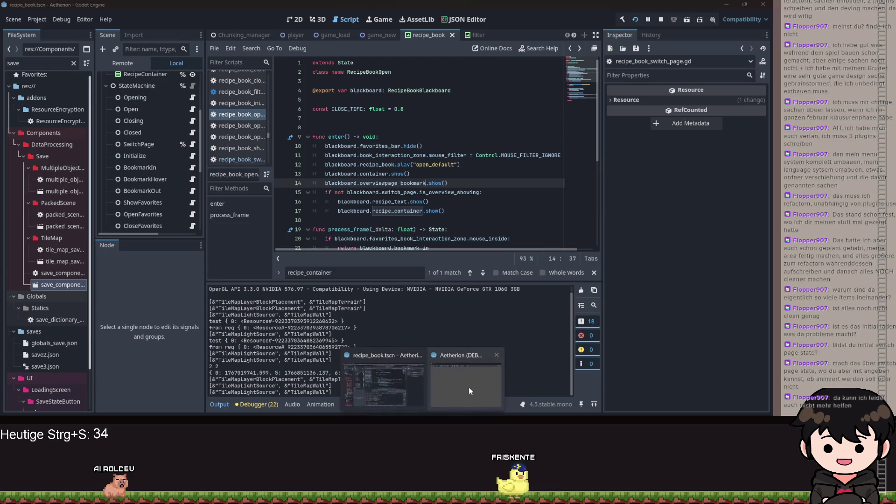
pyautogui.click(452, 364)
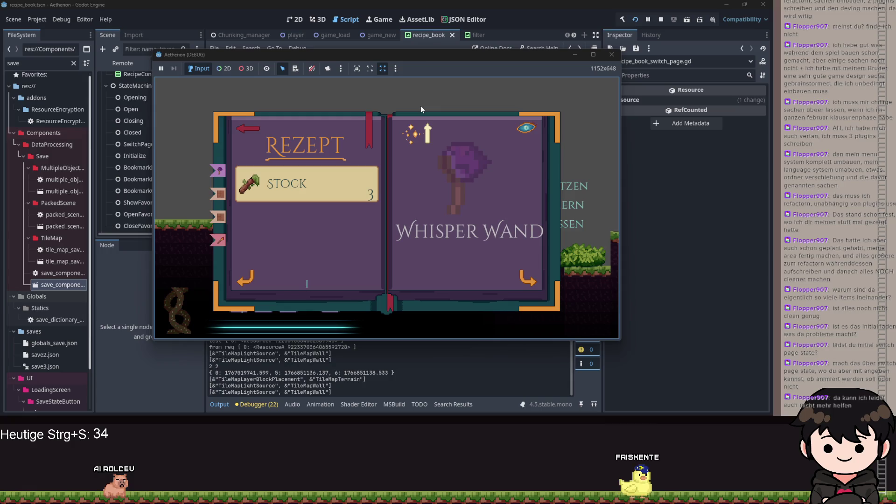
pyautogui.click(526, 276)
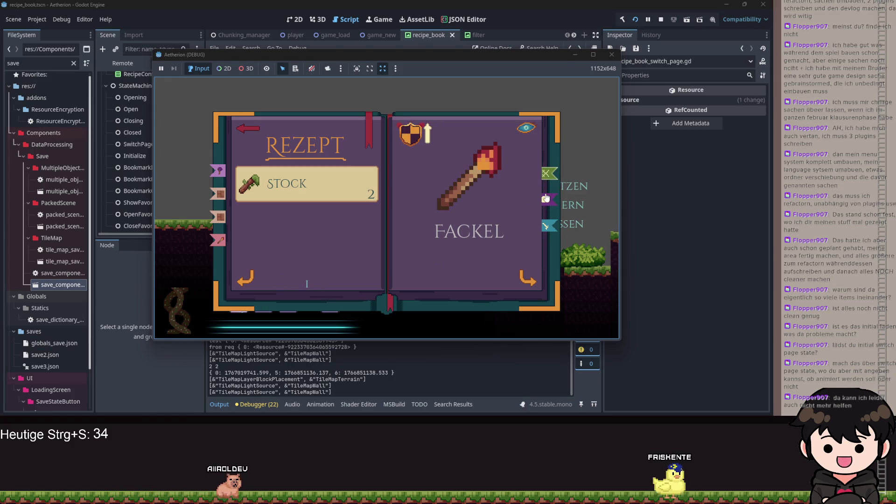
# Toggle the Fackel recipe's overview visibility, show the hotbar, and close the game.
pyautogui.click(527, 127)
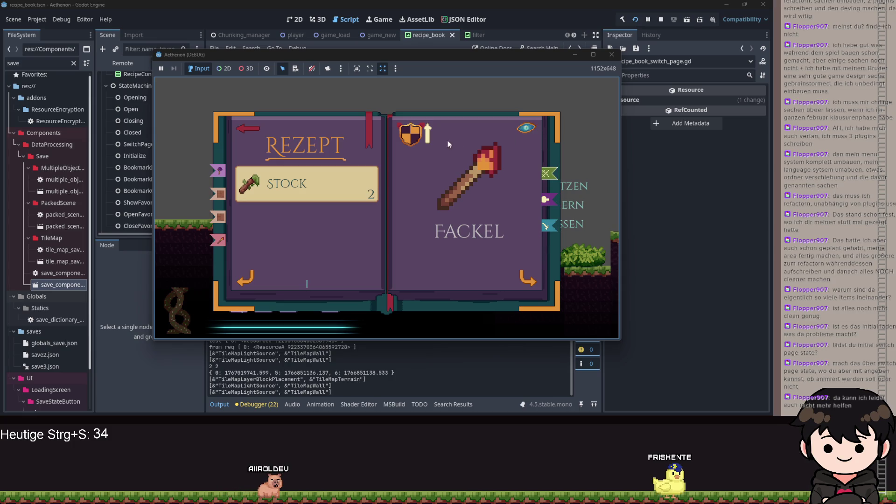
pyautogui.click(369, 136)
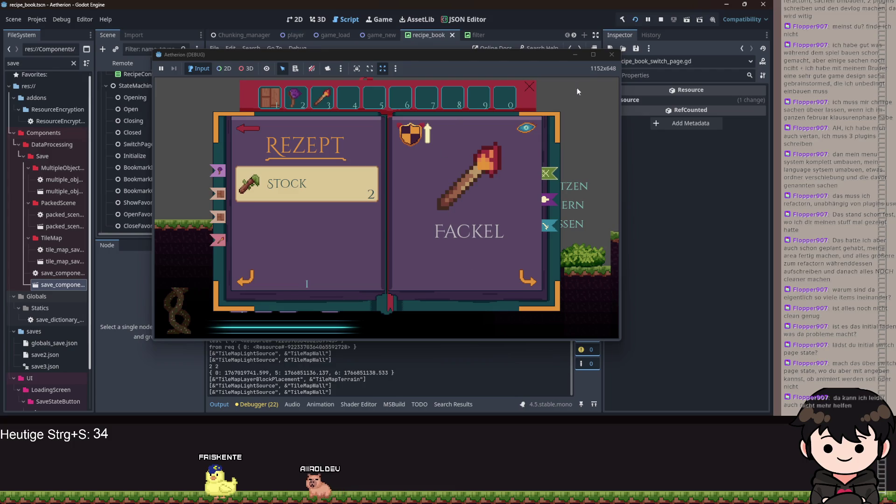
pyautogui.click(579, 54)
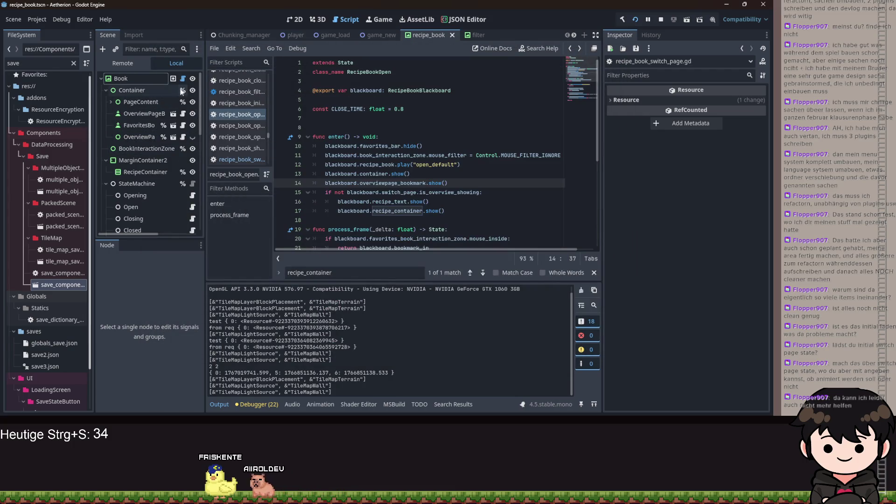
# Open recipe_book_switch_page.gd and place the cursor at line 169.
pyautogui.scroll(-5, 168, 150)
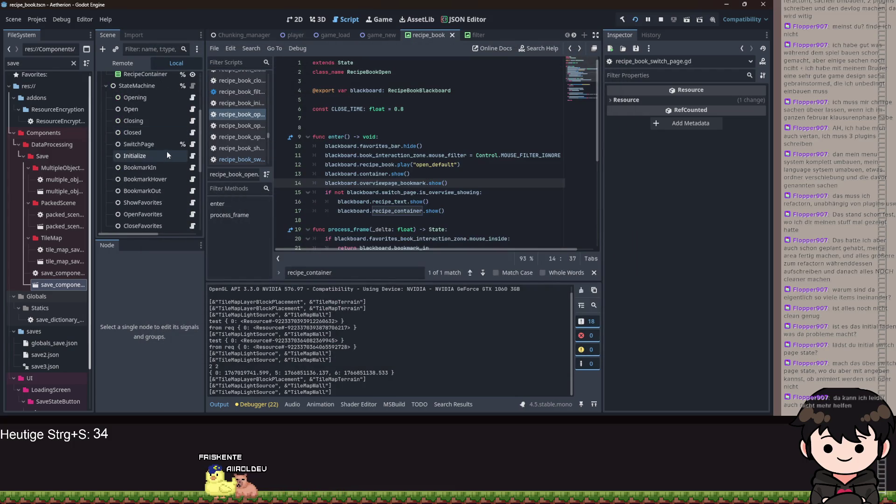
pyautogui.click(192, 144)
pyautogui.scroll(-15, 394, 182)
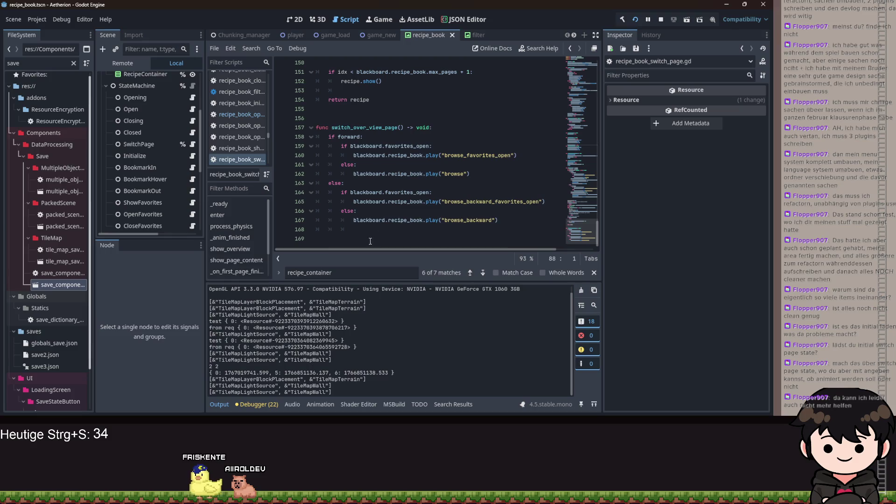
pyautogui.click(371, 240)
# Switch back to recipe_book.gd and look over its _ready, input and physics functions.
pyautogui.scroll(20, 409, 203)
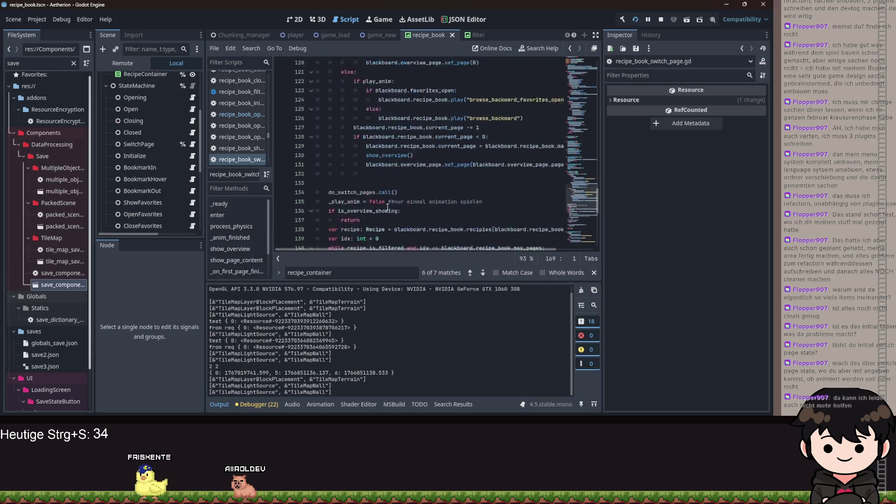
pyautogui.hotkey('alt', 'Left')
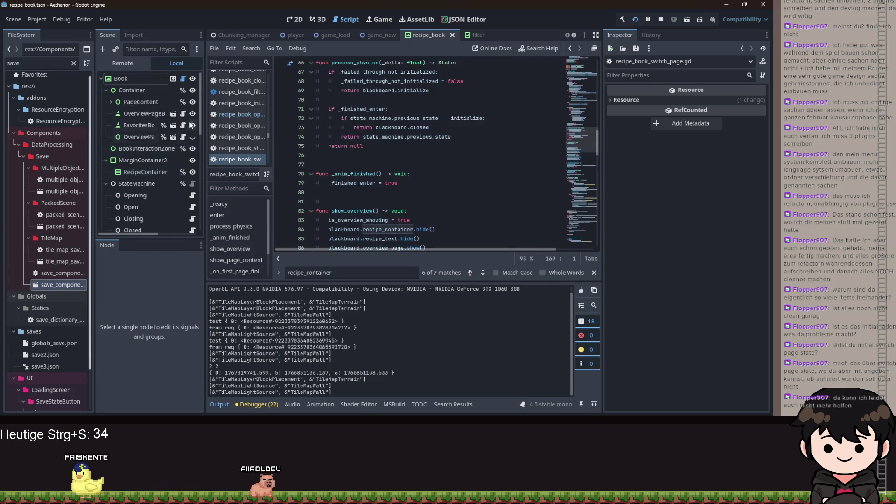
pyautogui.scroll(12, 379, 149)
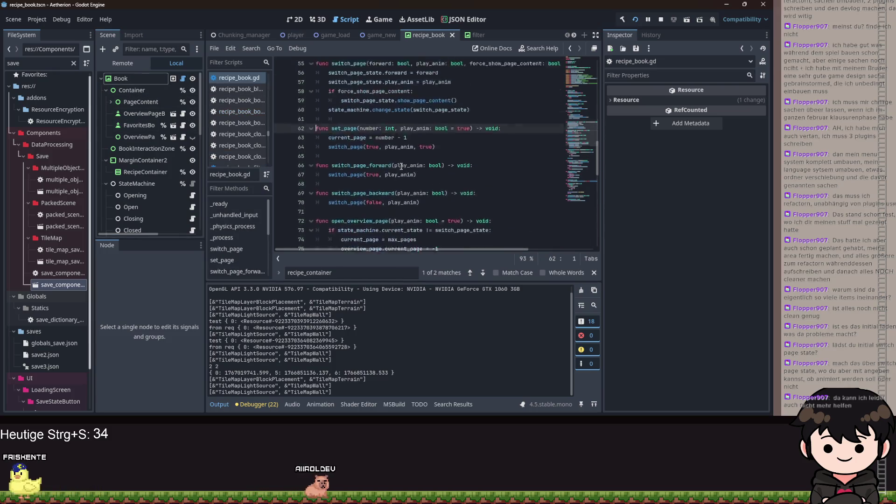
pyautogui.scroll(-4, 419, 177)
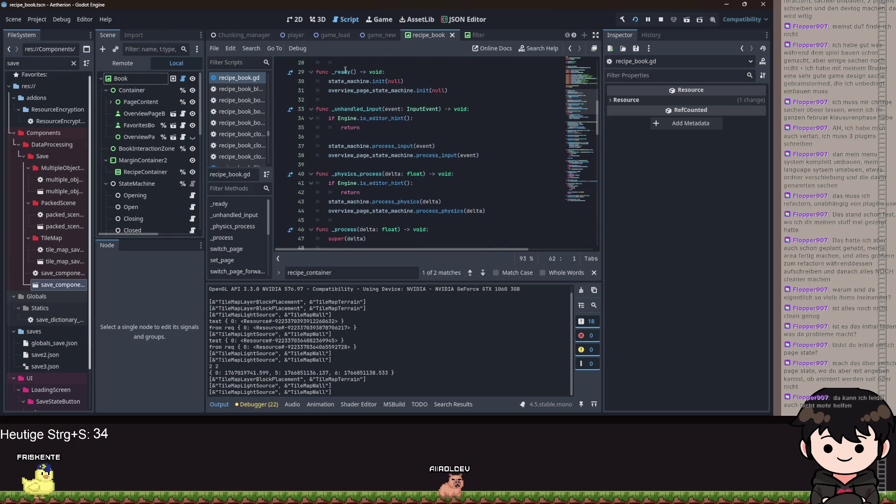
pyautogui.click(32, 20)
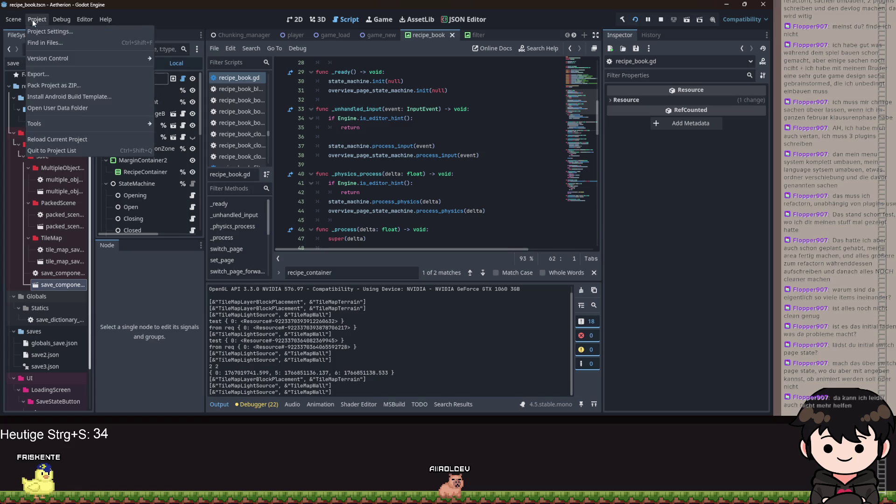
# Filter the Input Map actions by 'brosw_page_', clear the filter, and close the Godot editor.
pyautogui.click(70, 36)
pyautogui.click(154, 104)
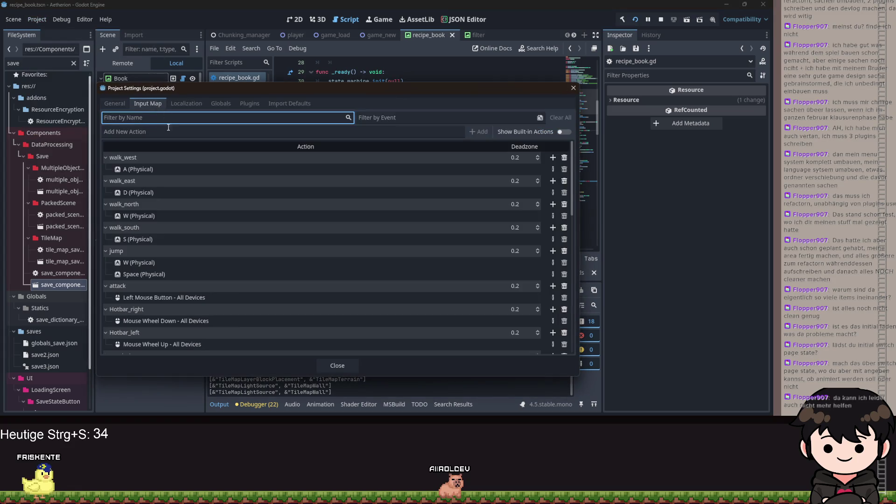
pyautogui.scroll(-10, 262, 244)
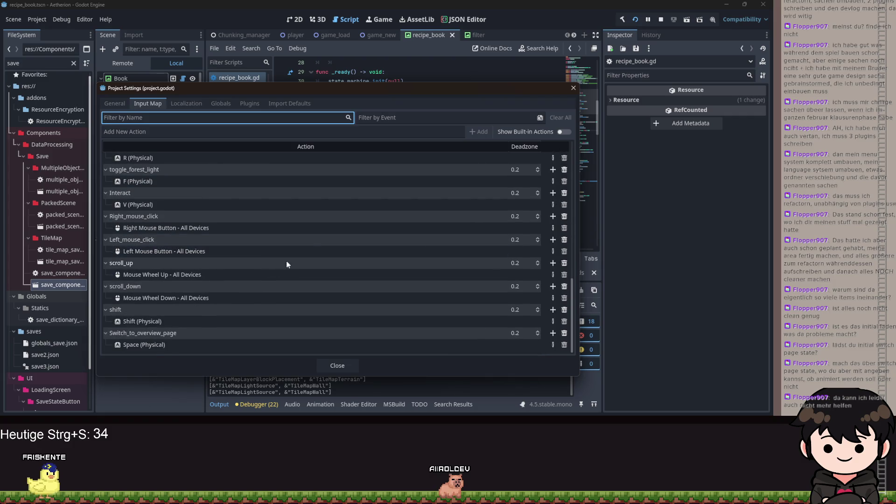
pyautogui.scroll(10, 318, 247)
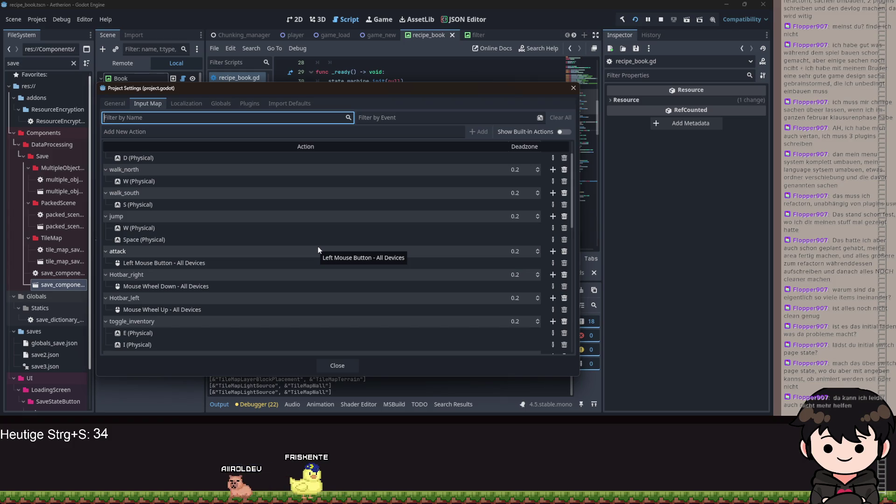
pyautogui.write('brosw_page_')
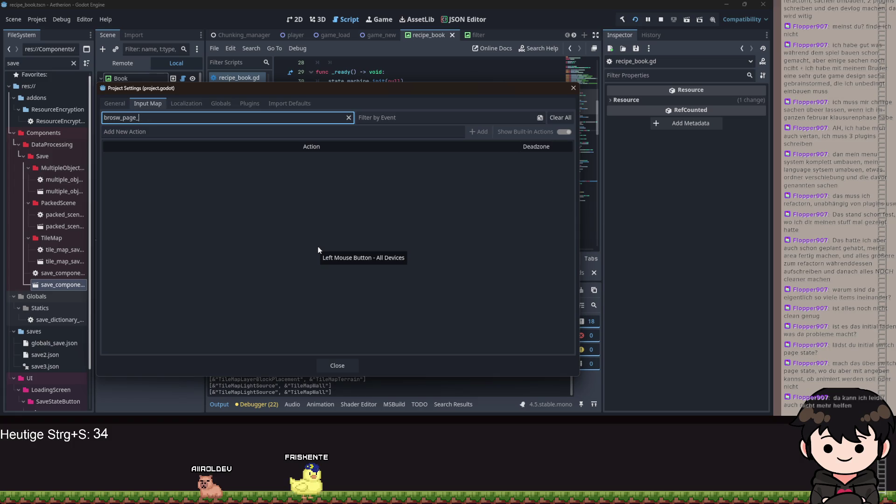
pyautogui.hotkey('ctrl', 'a')
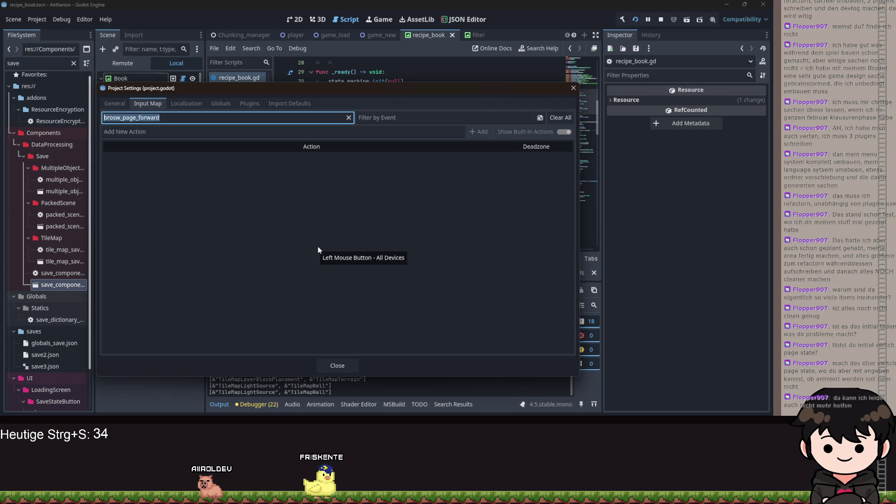
pyautogui.press('BackSpace')
pyautogui.press('Tab')
pyautogui.press('Tab')
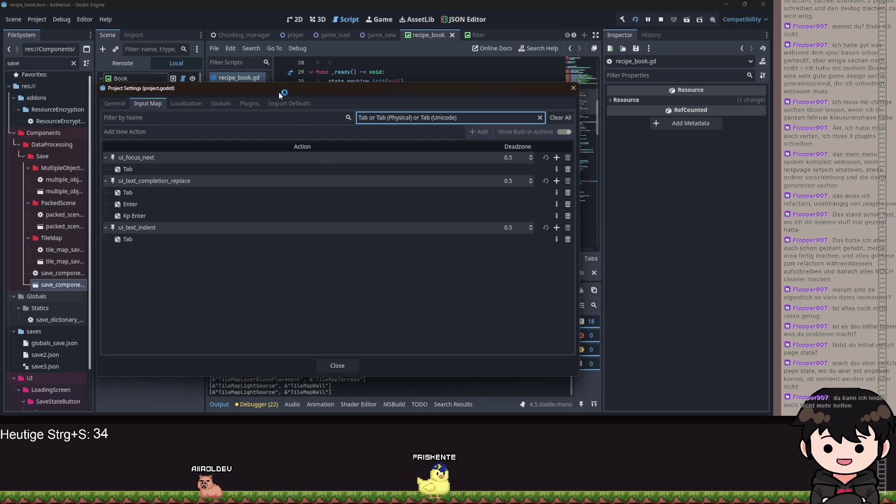
pyautogui.press('super+d')
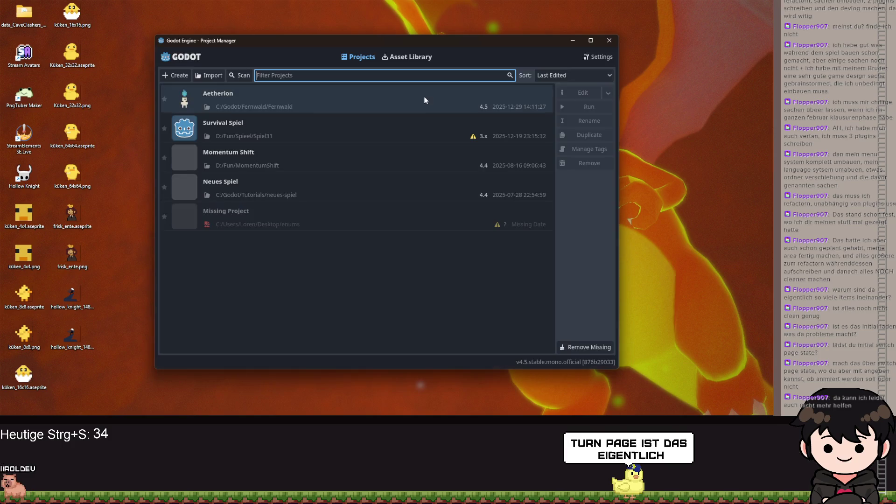
# Reopen the Aetherion project from the Project Manager.
pyautogui.doubleClick(358, 99)
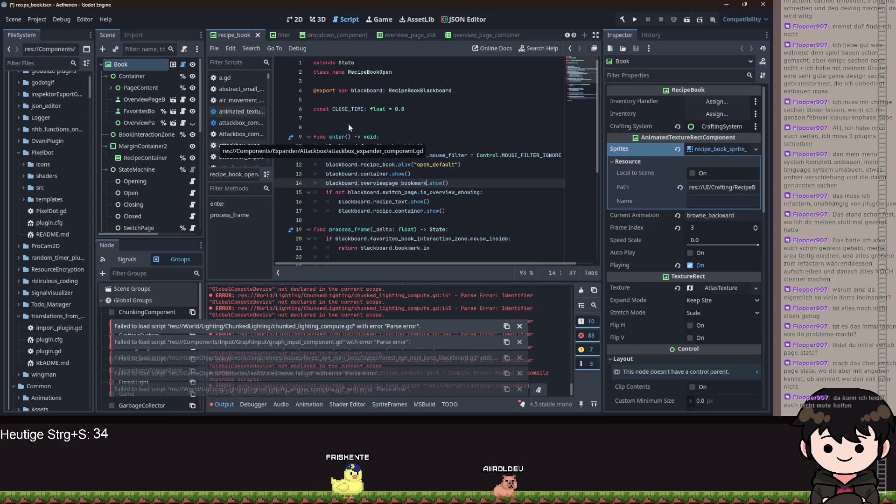
# Add a broswe_page_forward input action to the Input Map, bound to the Right key.
pyautogui.click(37, 23)
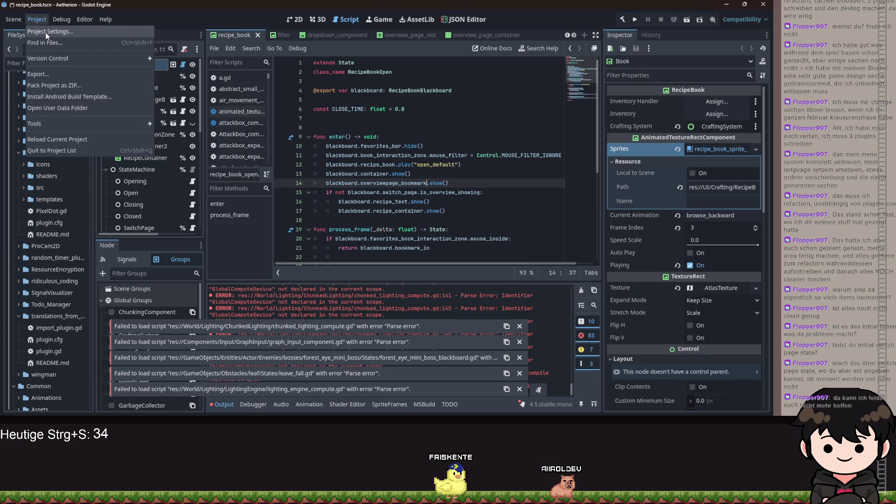
pyautogui.click(46, 32)
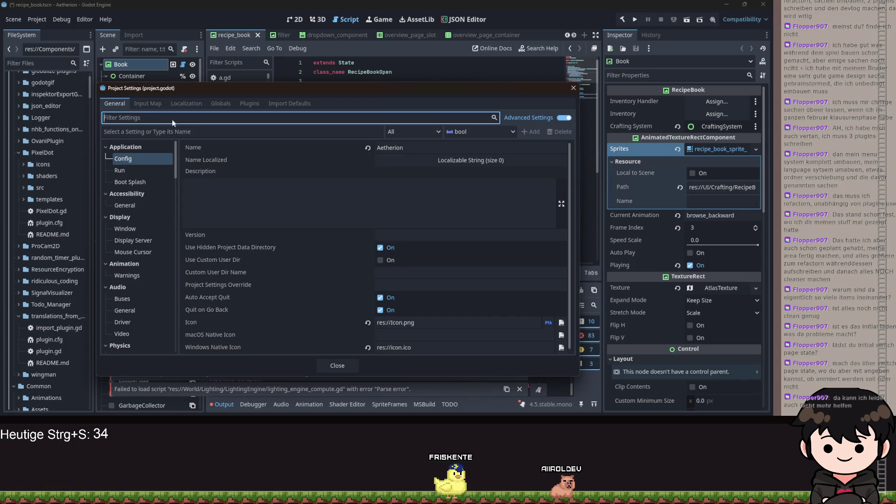
pyautogui.click(148, 103)
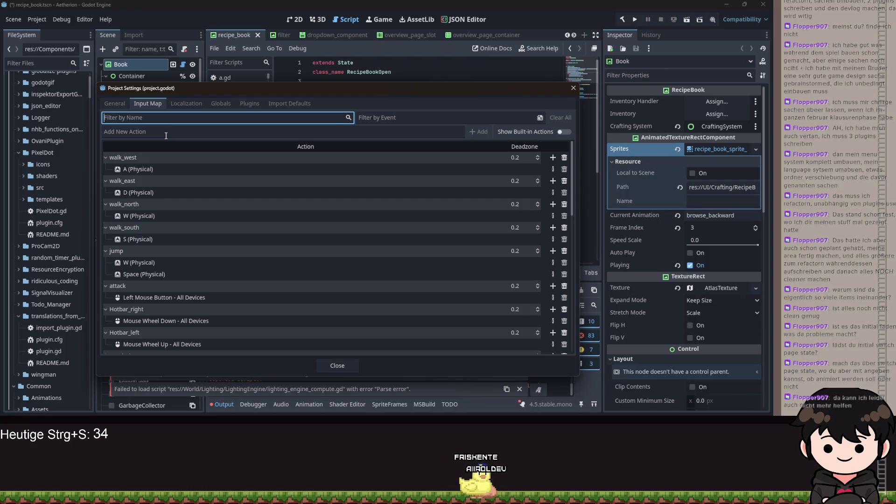
pyautogui.click(165, 132)
pyautogui.write('browsw_page_forward')
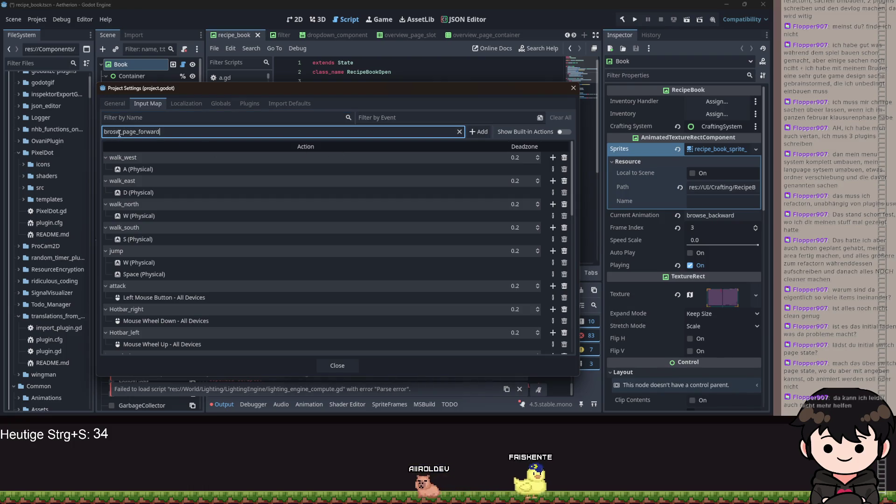
pyautogui.press('BackSpace')
pyautogui.press('BackSpace')
pyautogui.press('BackSpace')
pyautogui.write('swe')
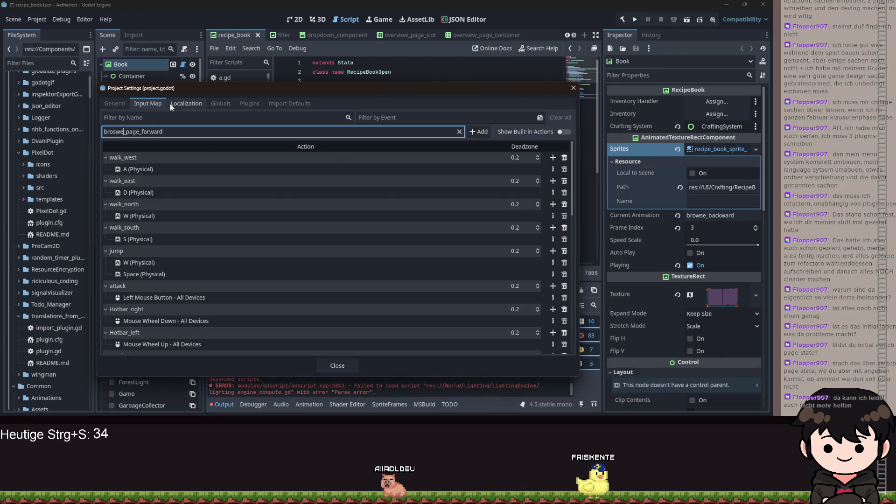
pyautogui.click(476, 132)
pyautogui.scroll(-10, 428, 239)
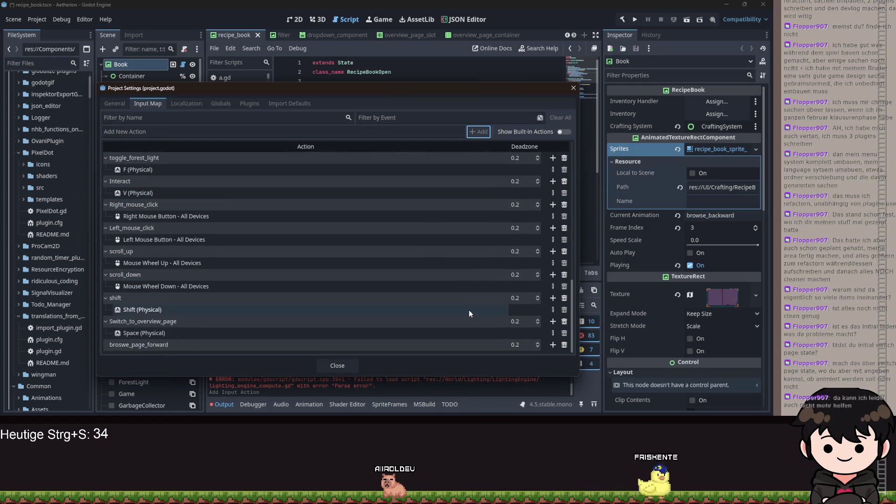
pyautogui.click(553, 346)
pyautogui.press('Right')
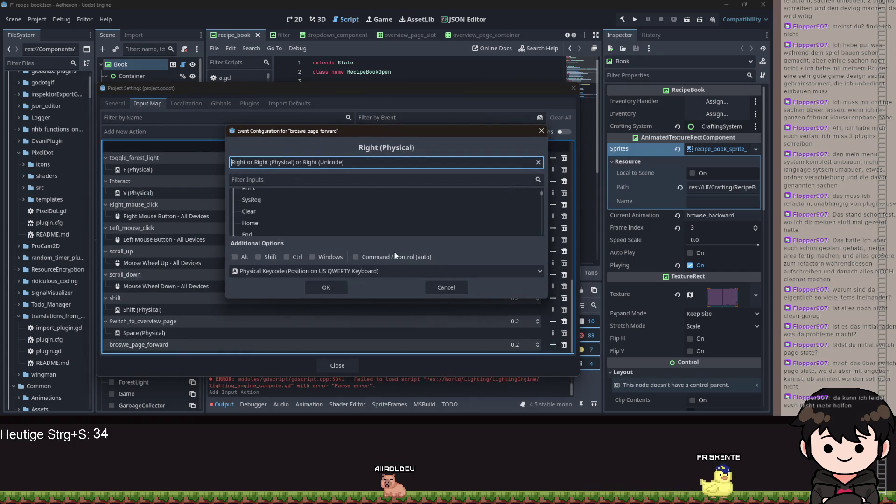
pyautogui.click(325, 286)
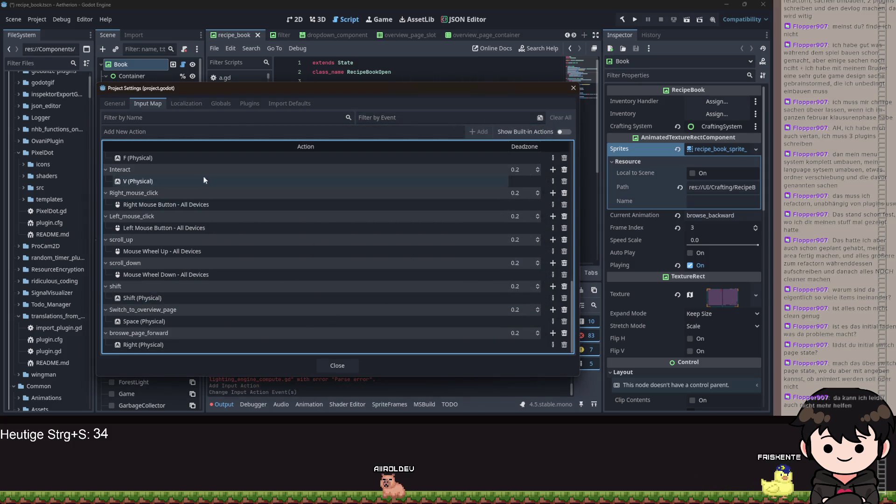
# Add a brosw_page_backward action bound to the Left key and close Project Settings.
pyautogui.click(164, 132)
pyautogui.write('brosw_page_forward')
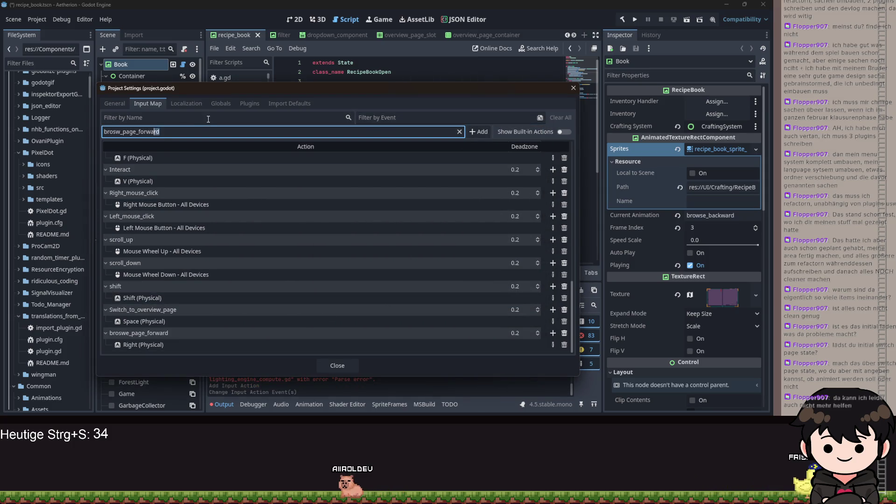
pyautogui.write('rd')
pyautogui.press('Return')
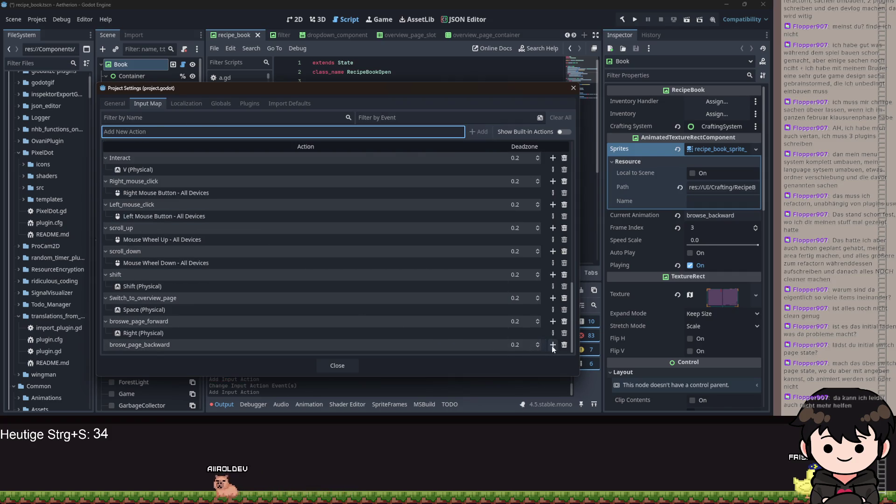
pyautogui.click(552, 346)
pyautogui.press('Left')
pyautogui.press('Return')
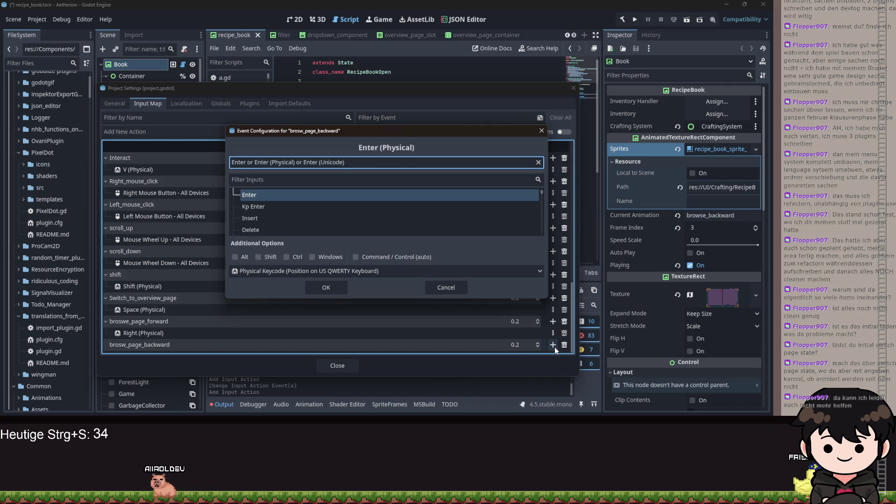
pyautogui.press('Left')
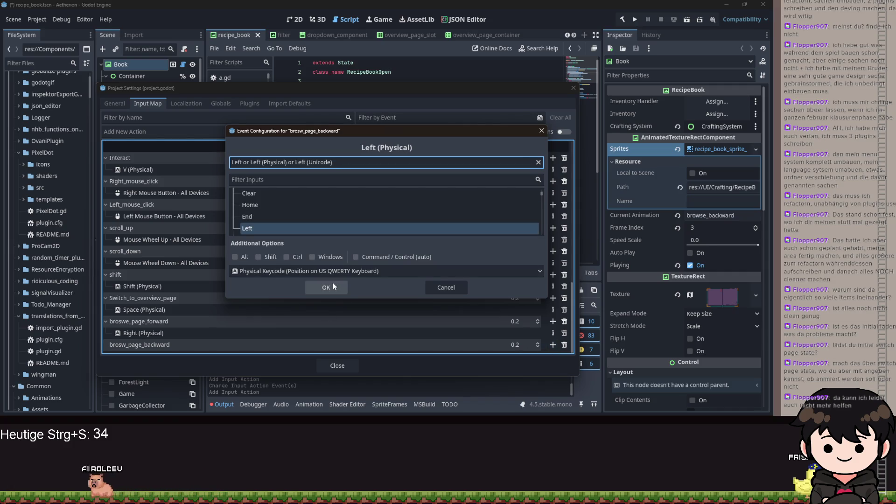
pyautogui.click(334, 286)
pyautogui.scroll(-1, 499, 220)
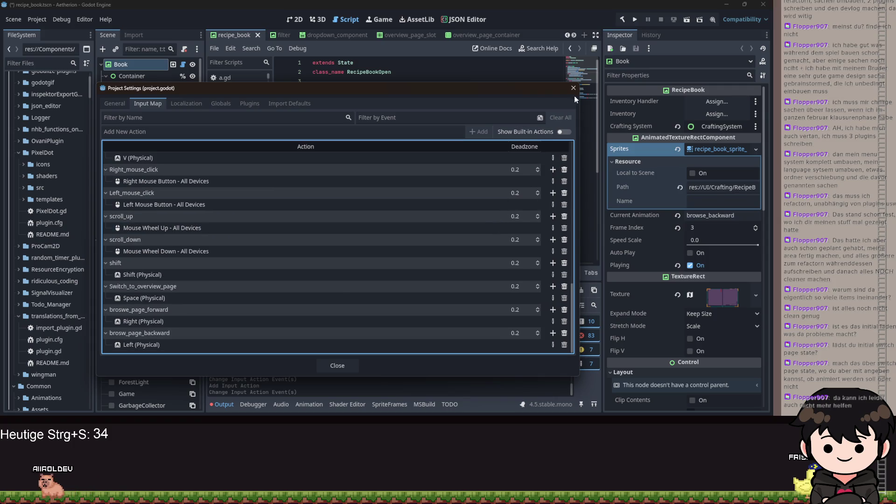
pyautogui.click(573, 88)
pyautogui.scroll(-5, 449, 177)
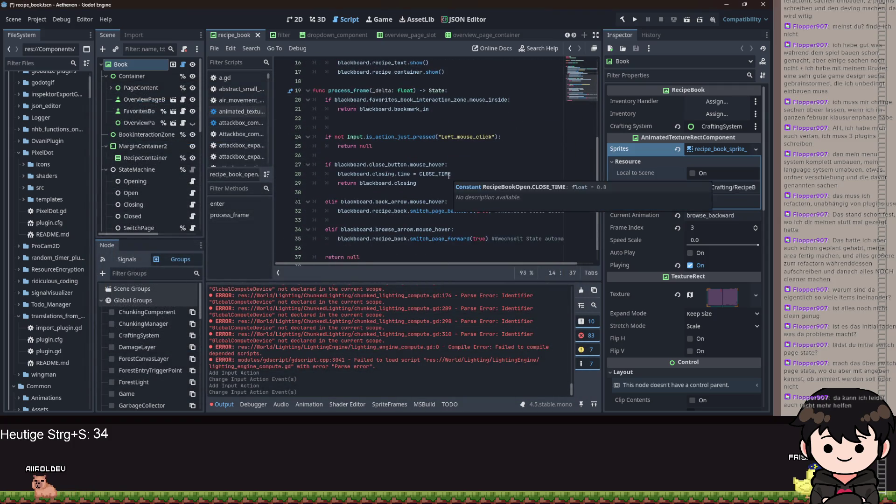
# Open recipe_book.gd and start a handle_input() function below _process.
pyautogui.scroll(4, 420, 177)
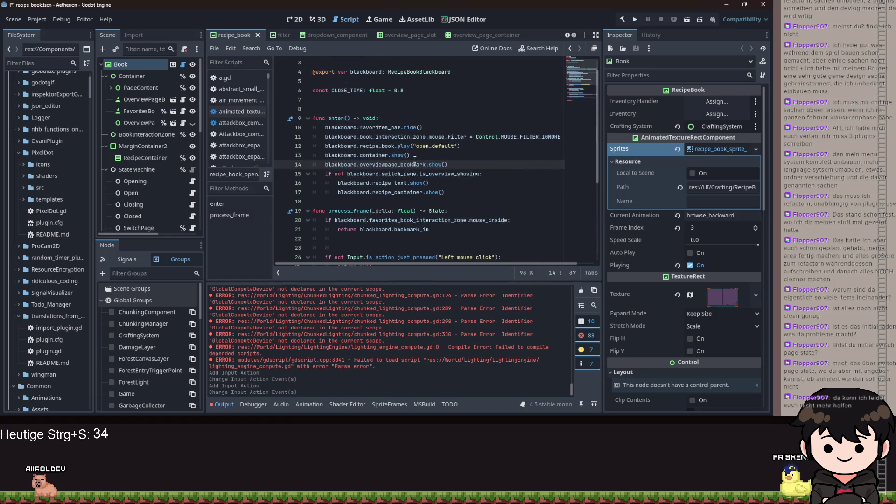
pyautogui.click(183, 65)
pyautogui.scroll(6, 435, 157)
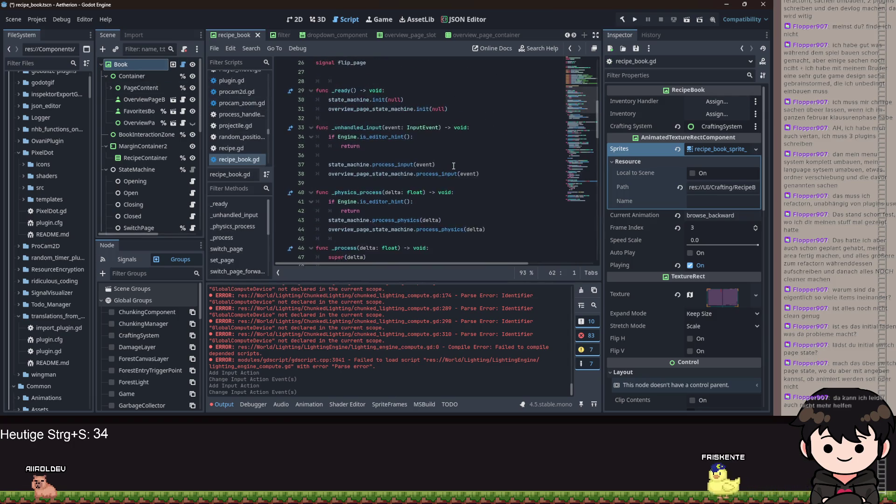
pyautogui.scroll(-2, 459, 174)
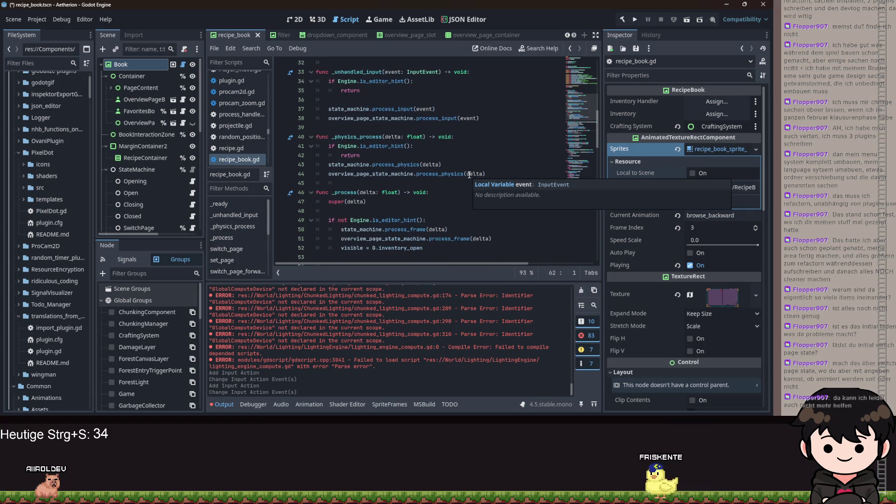
pyautogui.click(495, 178)
pyautogui.press('Return')
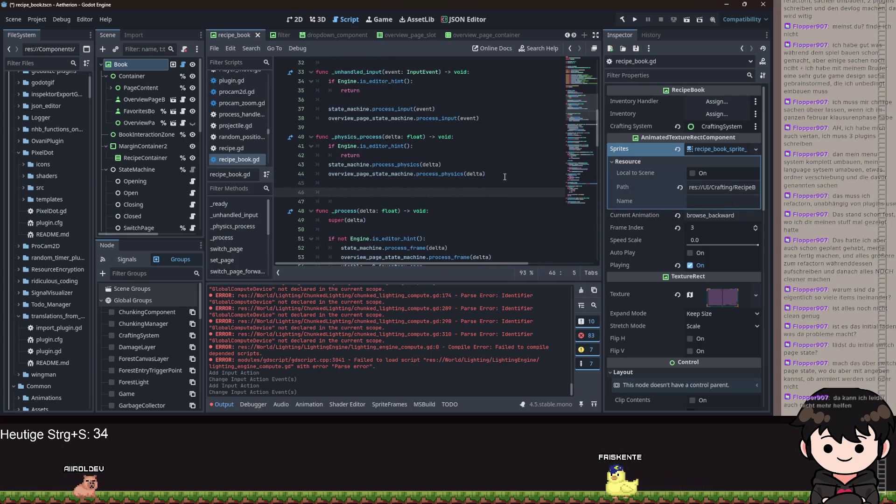
pyautogui.press('BackSpace')
pyautogui.scroll(-4, 487, 190)
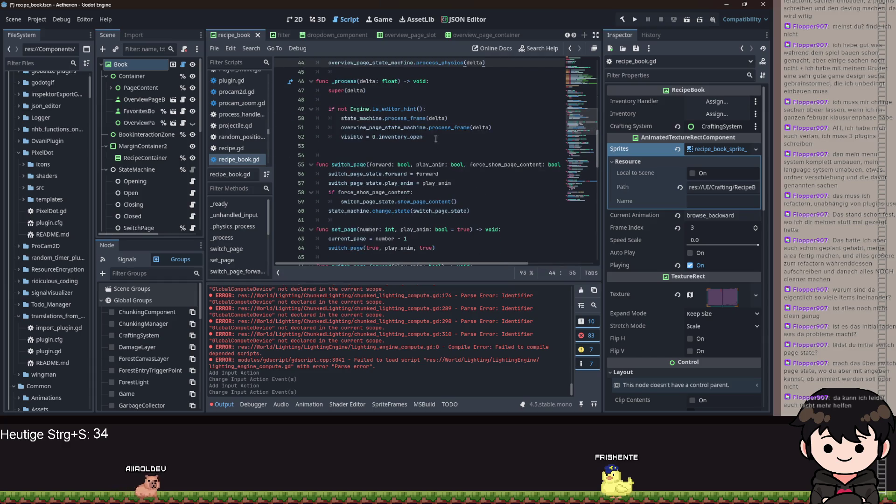
pyautogui.click(439, 138)
pyautogui.press('Return')
pyautogui.press('Return')
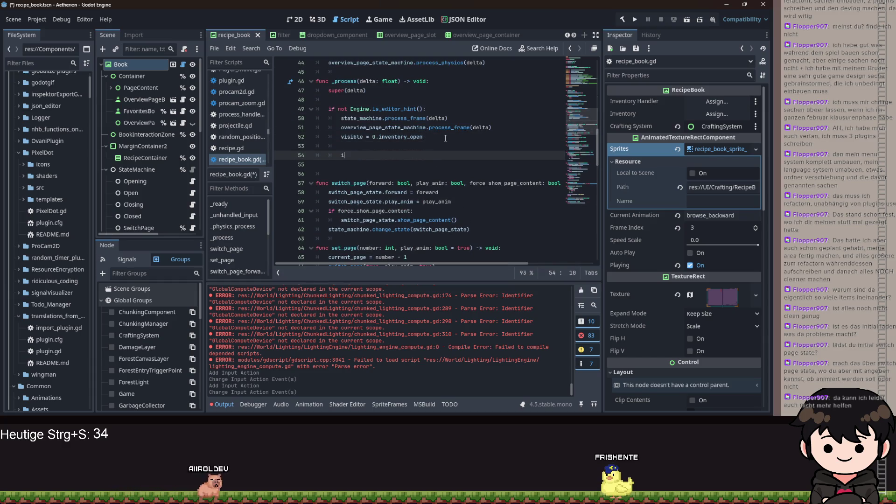
pyautogui.press('BackSpace')
pyautogui.press('BackSpace')
pyautogui.press('BackSpace')
pyautogui.write('func handl')
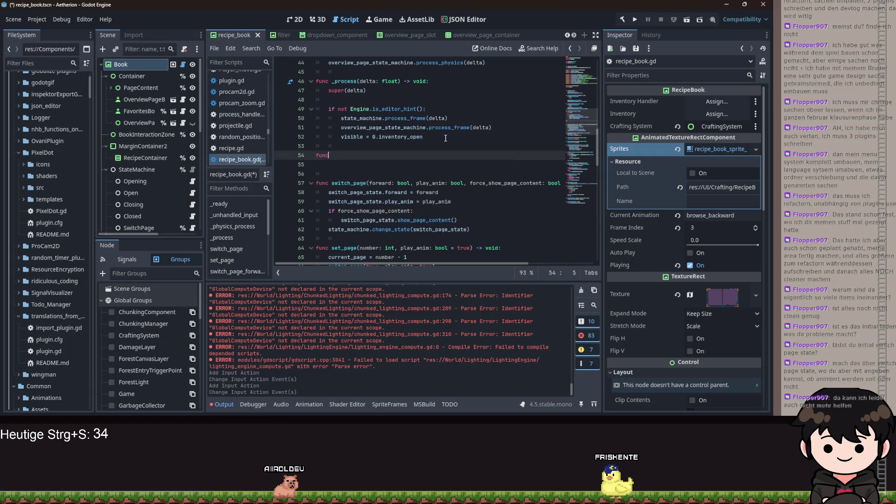
pyautogui.write('e_')
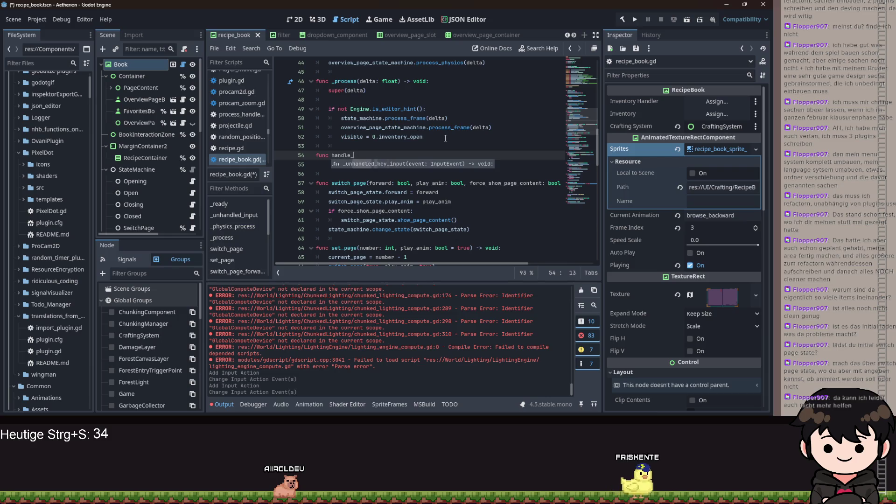
pyautogui.write('input() -')
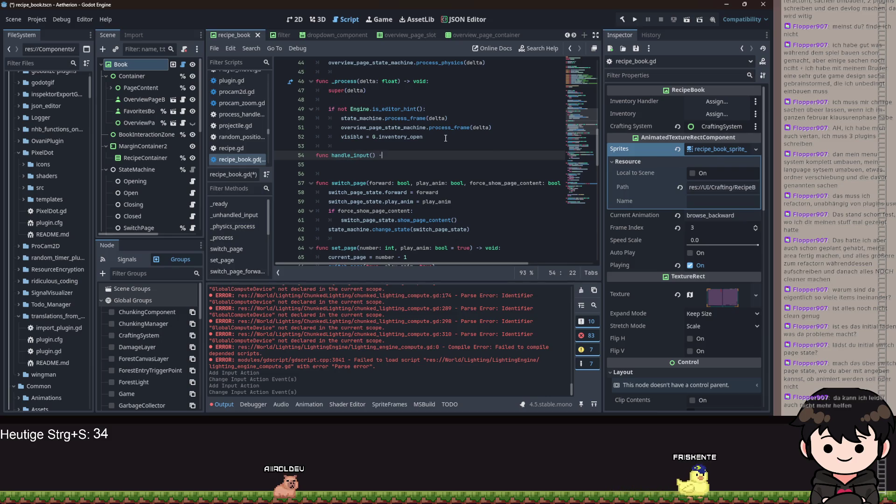
pyautogui.write(':')
pyautogui.press('Return')
pyautogui.write('if Input.is_')
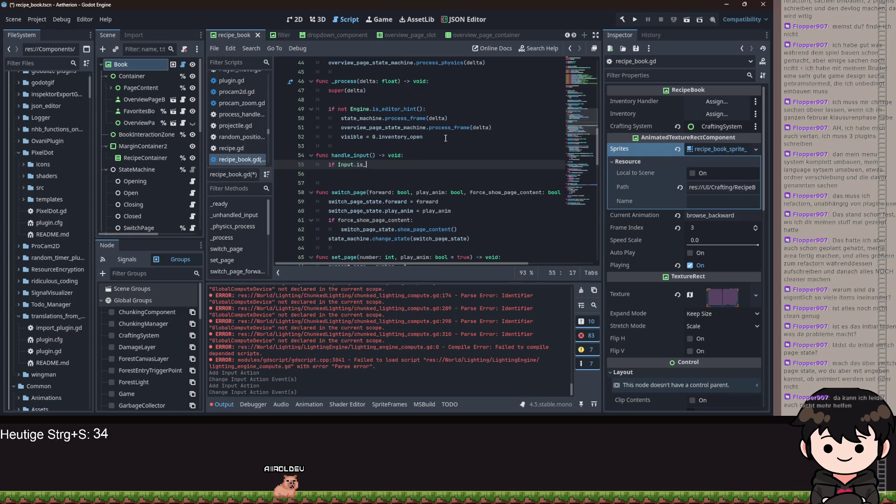
# Make handle_input call switch_page_forward(true) when broswe_page_forward is just pressed.
pyautogui.write('acti')
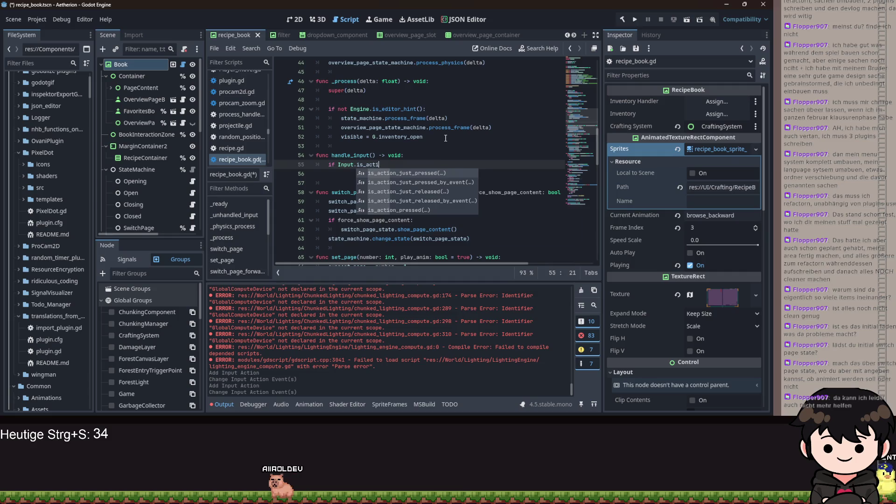
pyautogui.press('Return')
pyautogui.write('"')
pyautogui.press('Down')
pyautogui.press('Return')
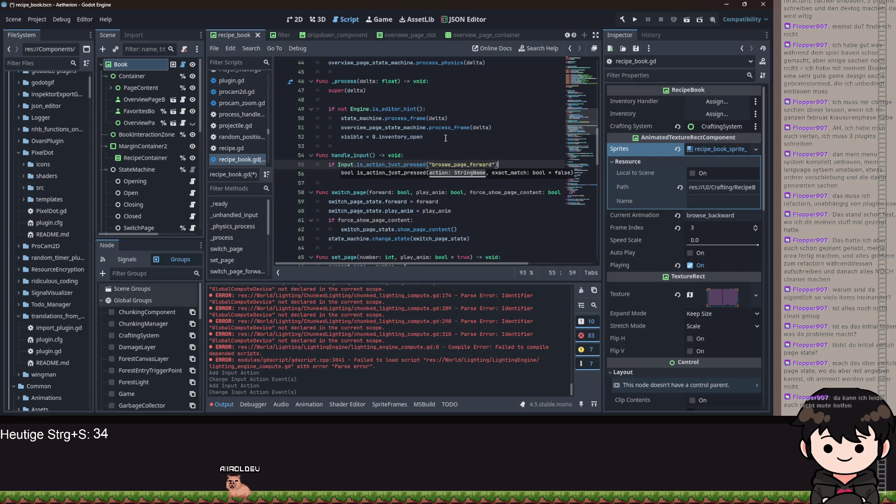
pyautogui.press('Return')
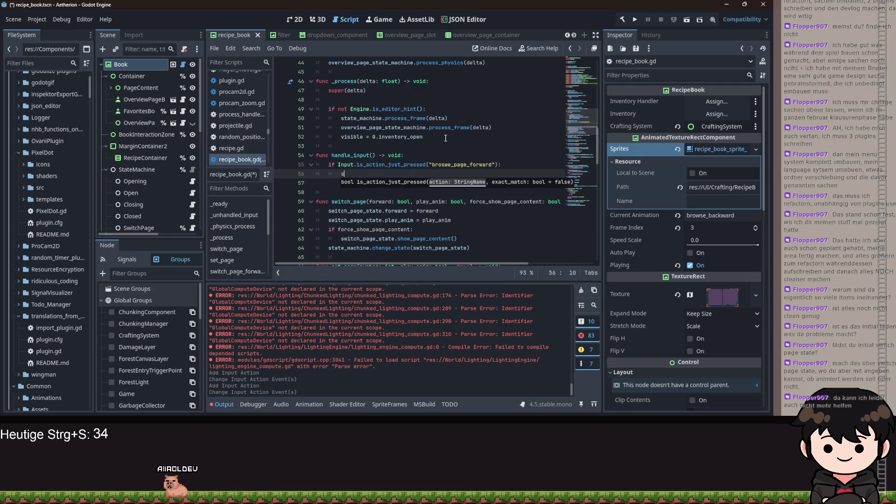
pyautogui.press('BackSpace')
pyautogui.press('BackSpace')
pyautogui.write('ordw')
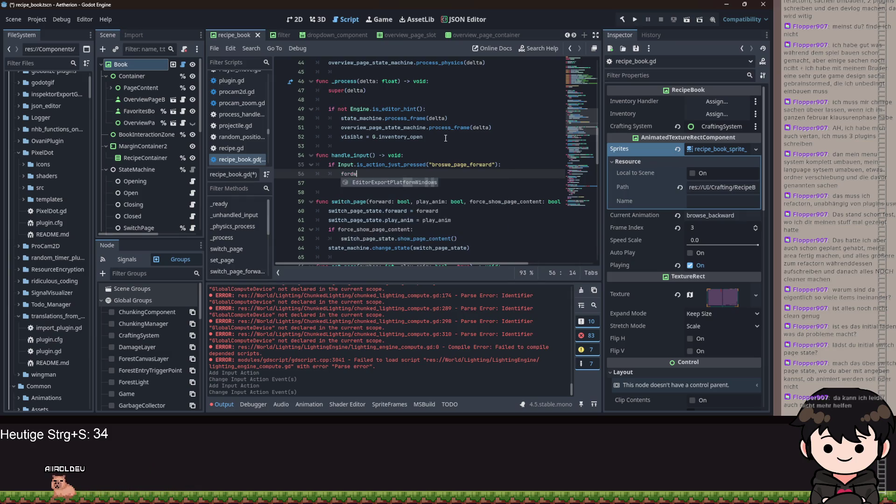
pyautogui.press('BackSpace')
pyautogui.write('a')
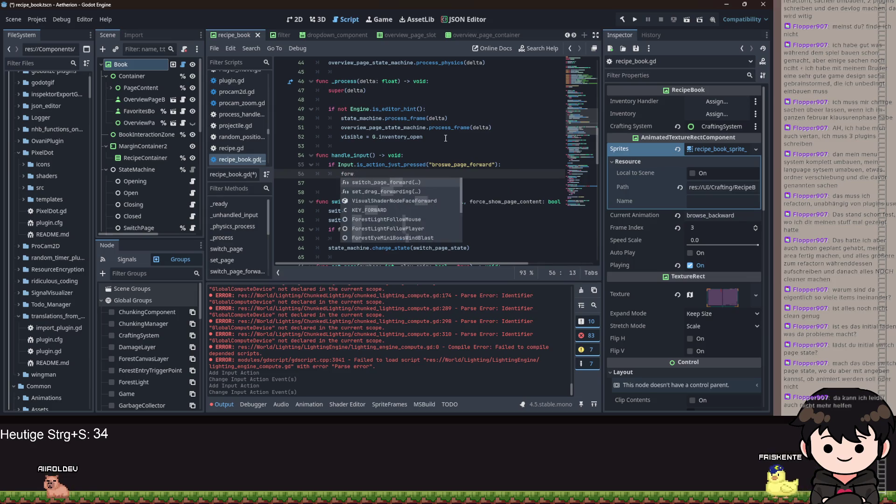
pyautogui.press('Return')
pyautogui.write('ue)')
pyautogui.press('Return')
# Add a check calling switch_page_backward(true) when brosw_page_backward is just pressed.
pyautogui.write('if Inte')
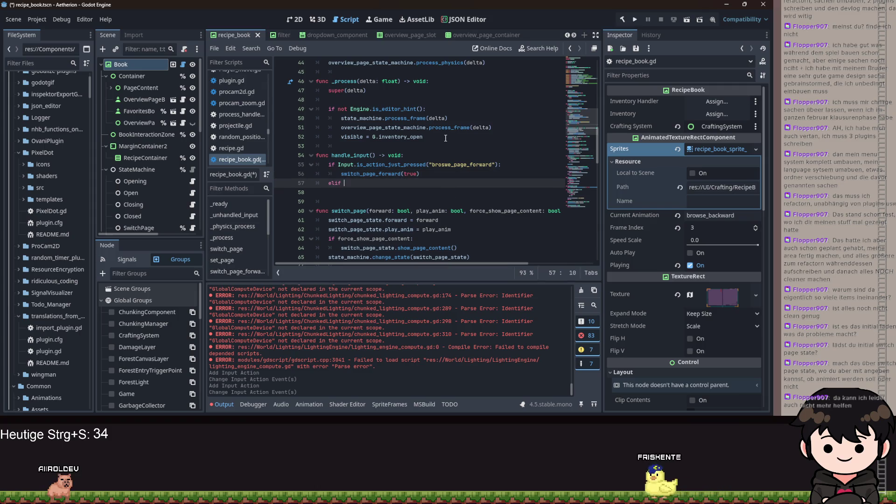
pyautogui.press('Return')
pyautogui.hotkey('ctrl', 'BackSpace')
pyautogui.write('Input.is_act')
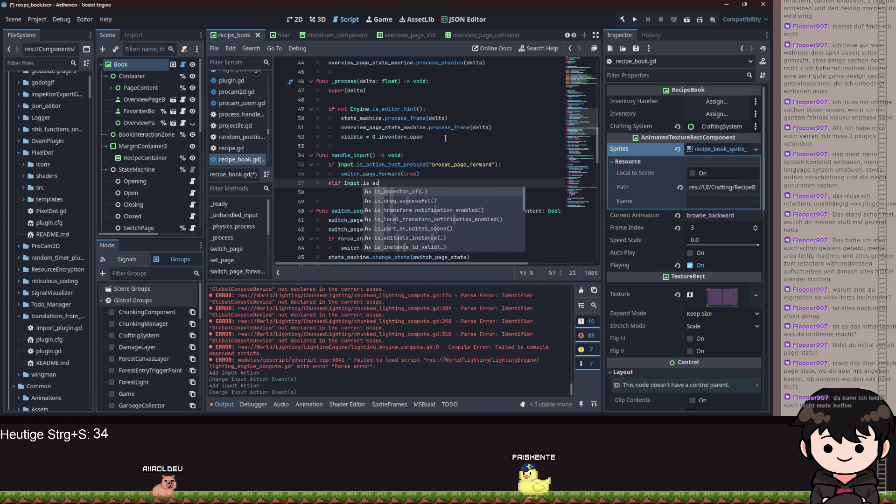
pyautogui.press('Return')
pyautogui.write('"')
pyautogui.press('Down')
pyautogui.press('Down')
pyautogui.press('Return')
pyautogui.press('Return')
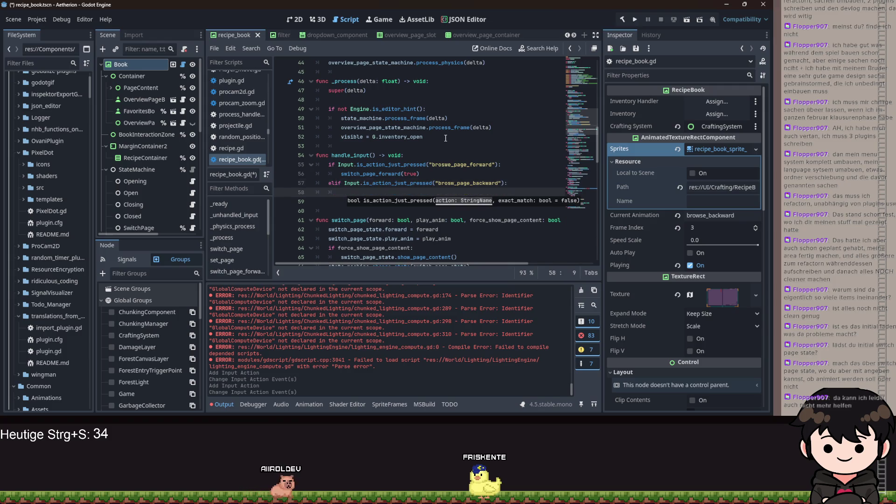
pyautogui.write('wit')
pyautogui.press('Return')
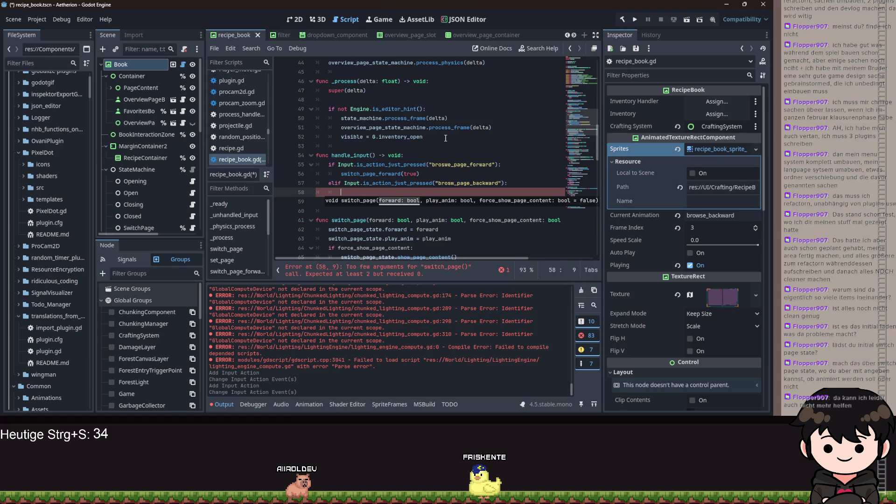
pyautogui.write('swit')
pyautogui.press('Down')
pyautogui.press('Return')
pyautogui.write('true)')
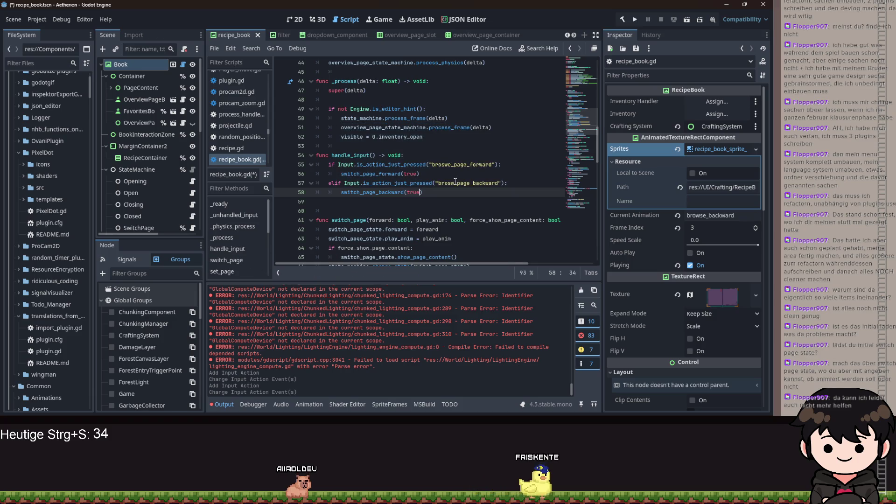
pyautogui.click(455, 183)
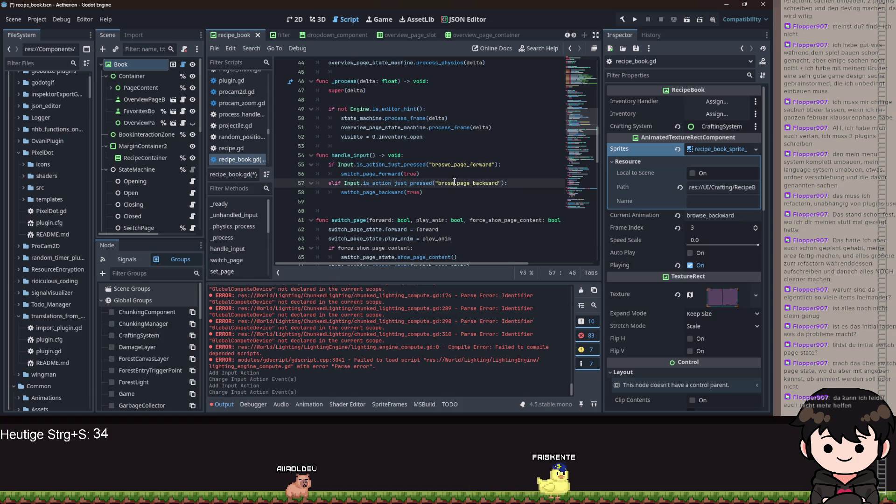
# Fix the misspelled backward action name in the script and the Input Map, then save.
pyautogui.write('e')
pyautogui.click(38, 21)
pyautogui.click(54, 33)
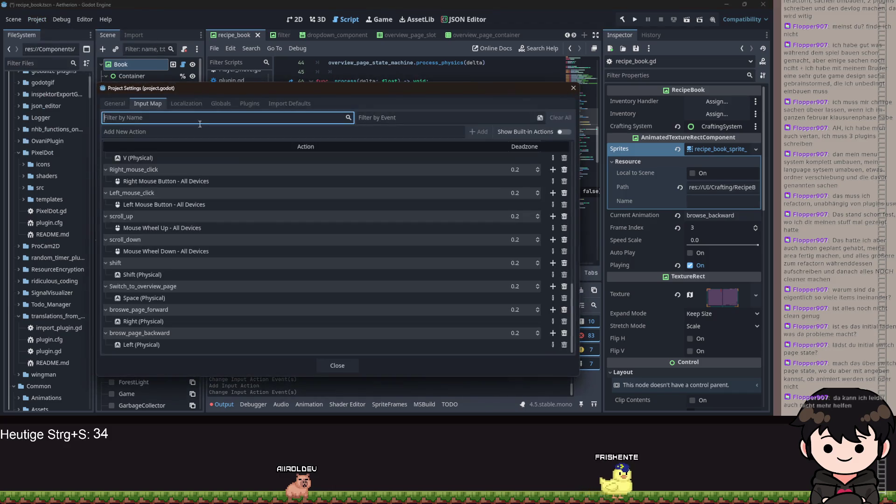
pyautogui.doubleClick(129, 332)
pyautogui.press('Return')
pyautogui.click(337, 366)
pyautogui.hotkey('ctrl', 's')
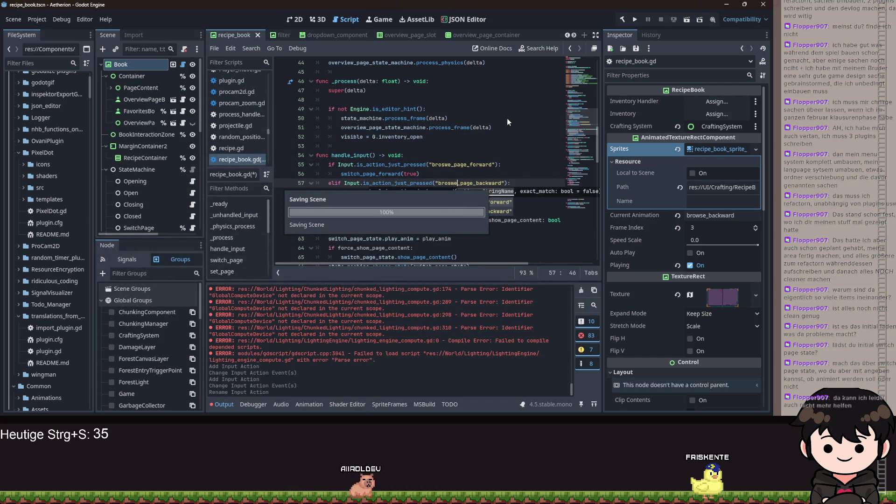
# Call handle_input() from _process and run the project.
pyautogui.click(454, 137)
pyautogui.press('Return')
pyautogui.write('handle_input()')
pyautogui.press('Return')
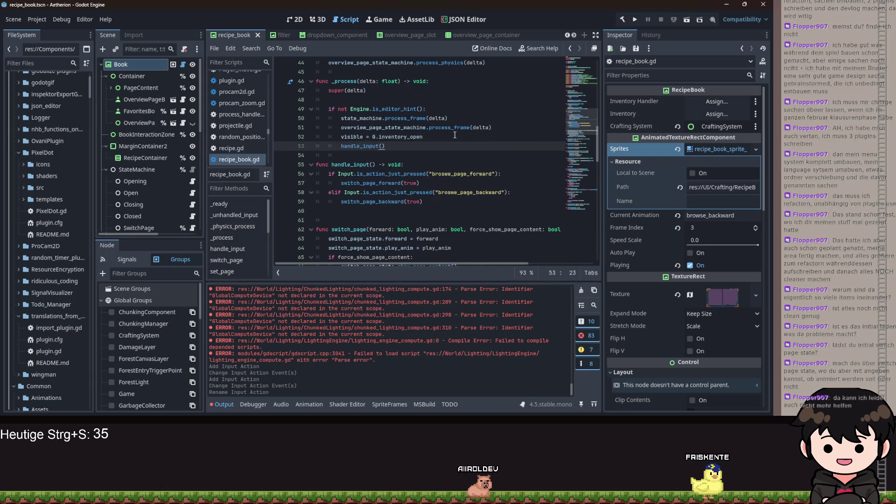
pyautogui.click(634, 20)
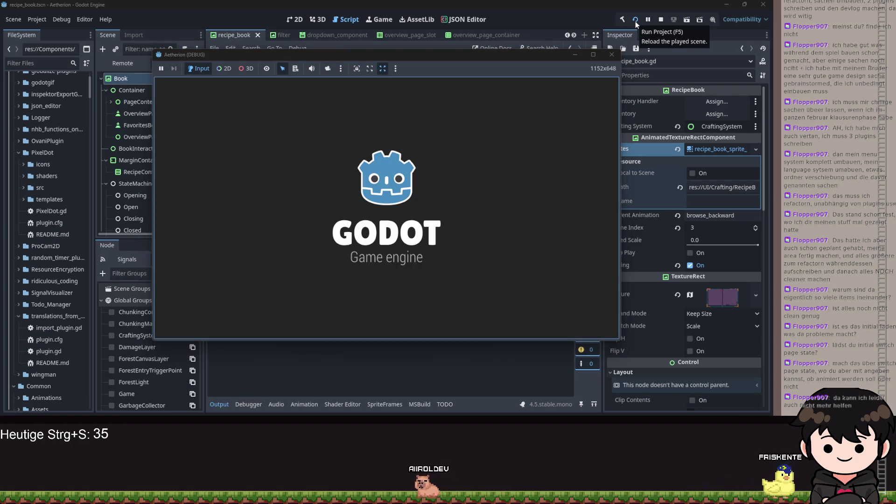
# Get past the title screen, continue the saved game, and open the recipe book.
pyautogui.click(319, 92)
pyautogui.click(312, 68)
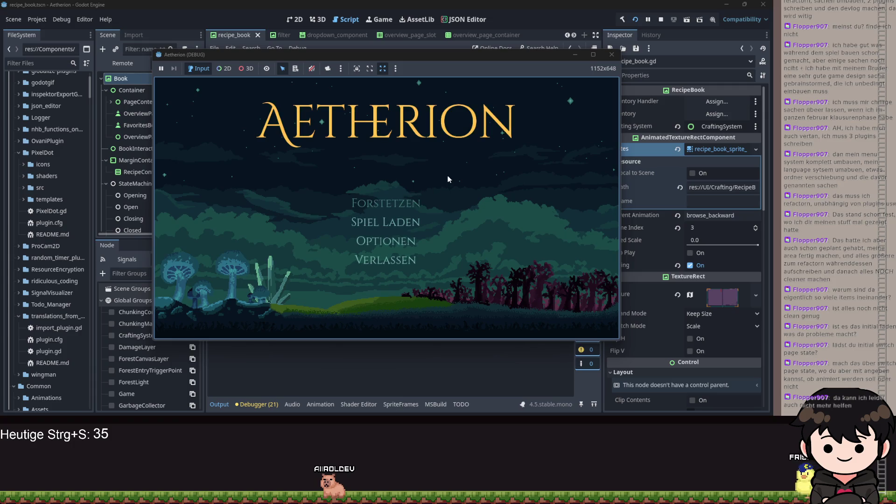
pyautogui.press('Return')
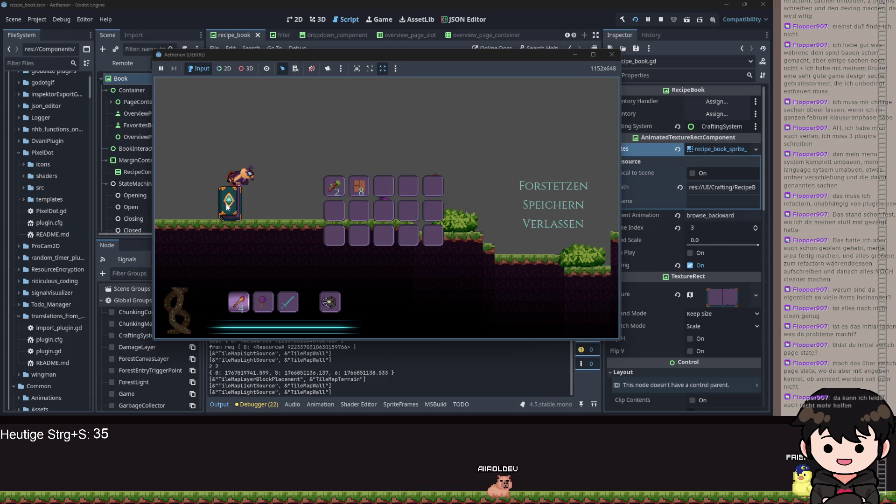
pyautogui.click(222, 190)
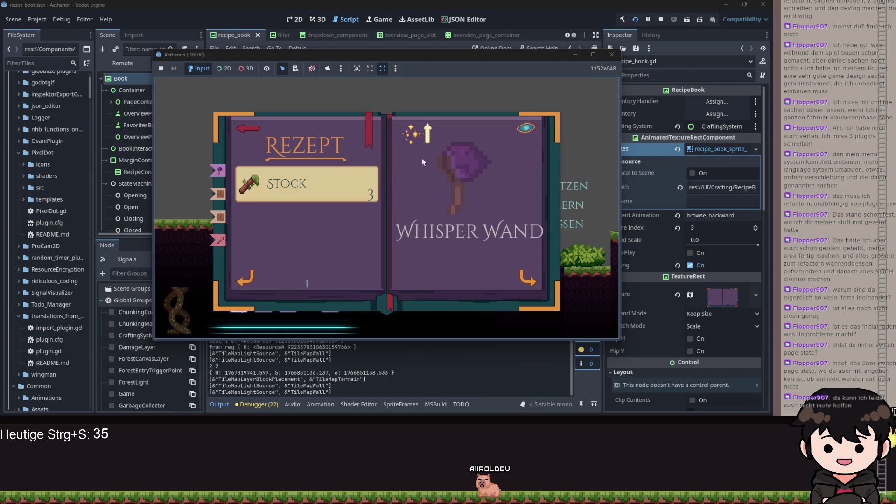
# Flip between the Whisper Wand and Holzwand recipes, ending on Holzwand, then return to the editor.
pyautogui.click(516, 280)
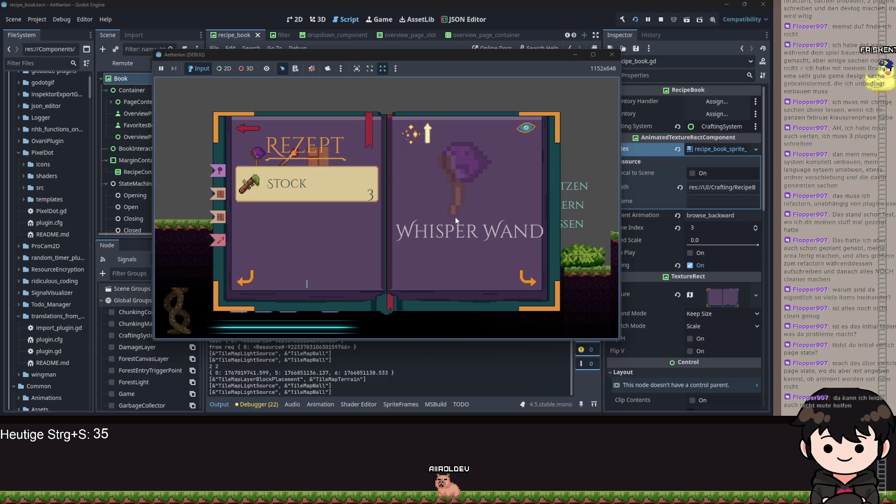
pyautogui.click(516, 277)
pyautogui.click(516, 276)
pyautogui.click(257, 271)
pyautogui.click(257, 270)
pyautogui.click(256, 270)
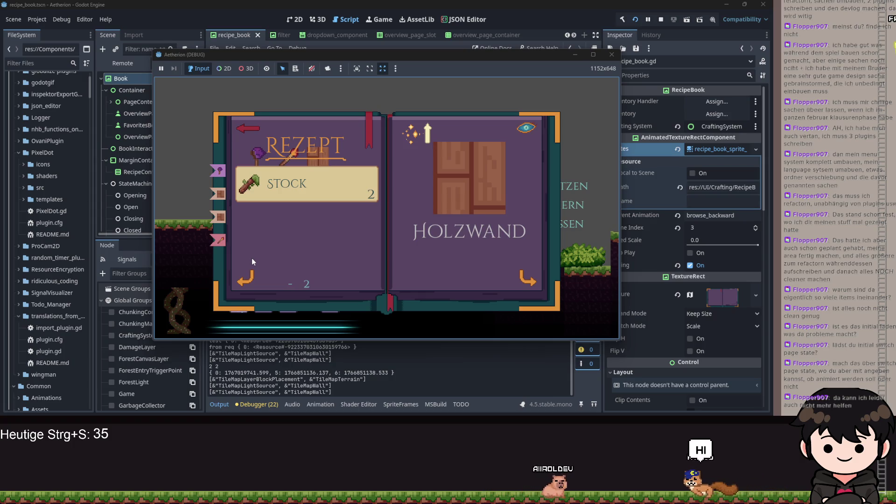
pyautogui.click(576, 58)
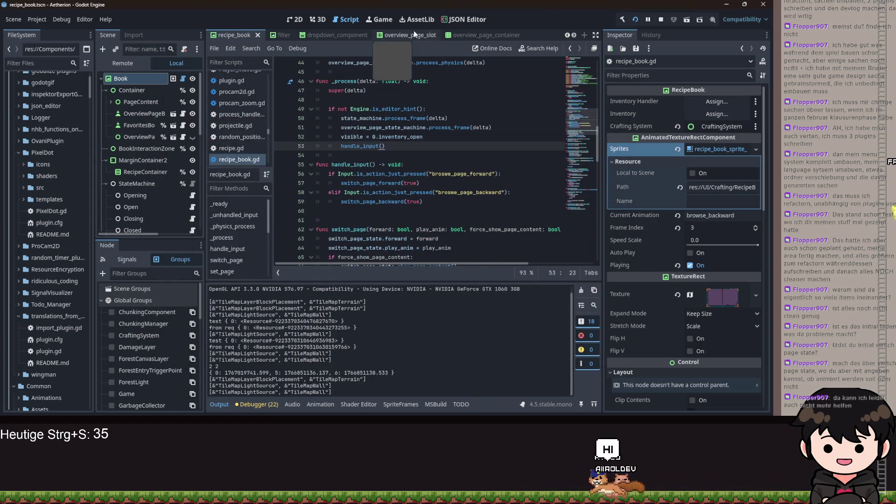
# Refocus the running Aetherion game with F5, its recipe book on Holzwand needing 2 Stock.
pyautogui.scroll(-4, 406, 32)
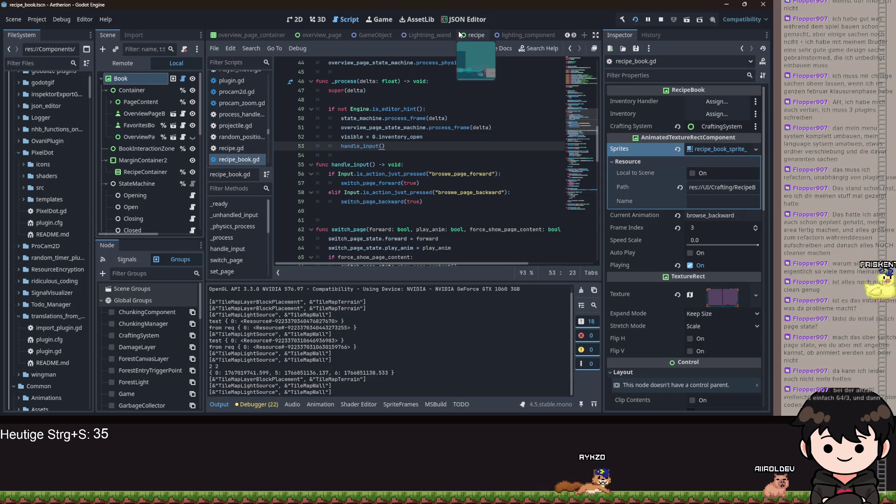
pyautogui.press('F5')
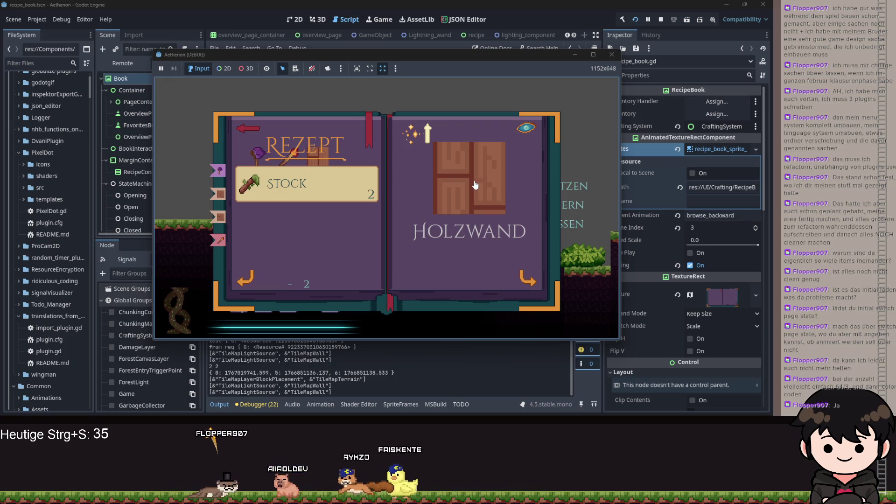
# Close and reopen the recipe book, then exit both the book and inventory to play.
pyautogui.click(248, 129)
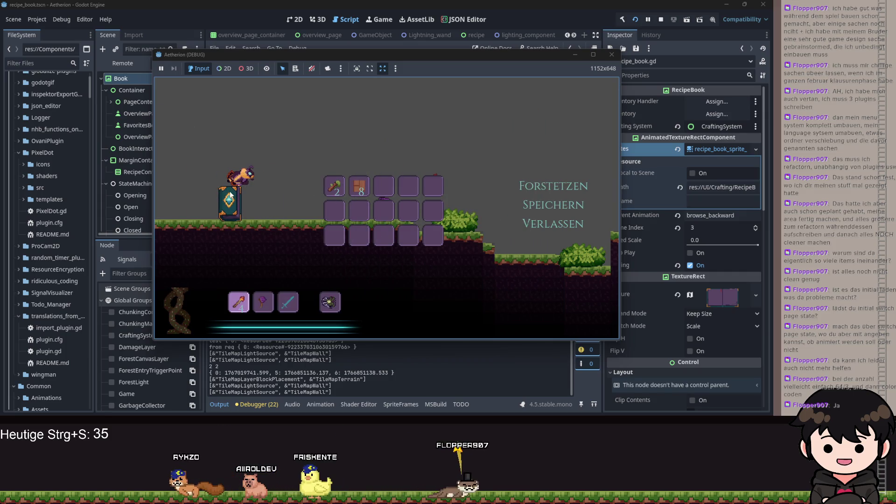
pyautogui.click(230, 191)
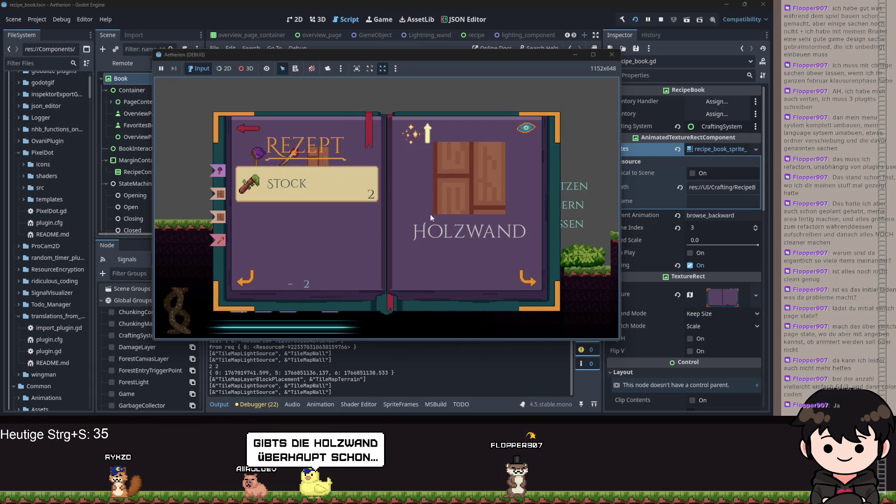
pyautogui.click(228, 164)
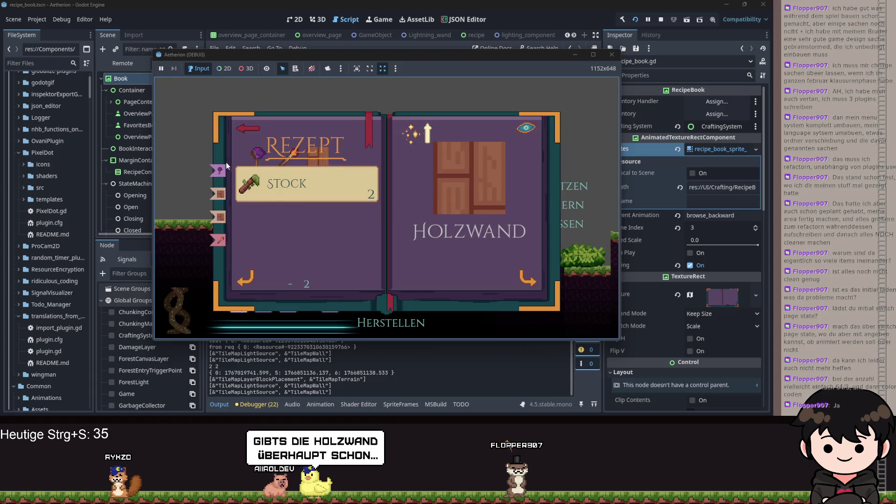
pyautogui.press('Escape')
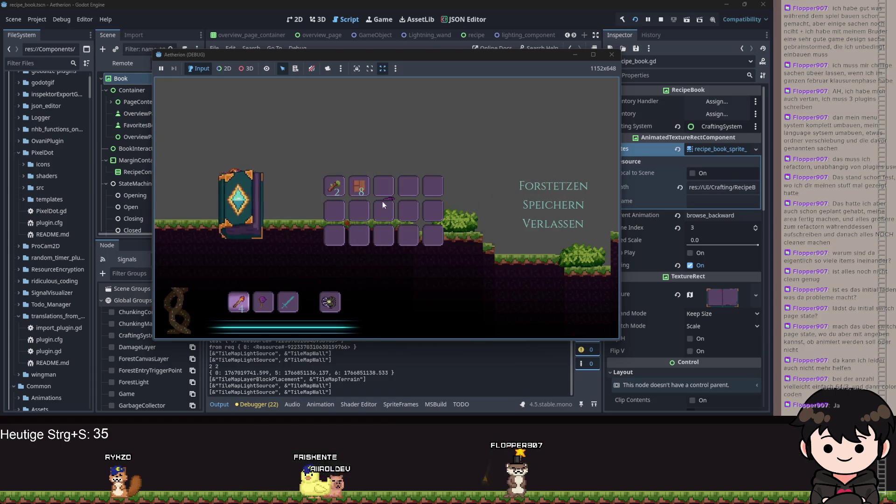
pyautogui.press('Escape')
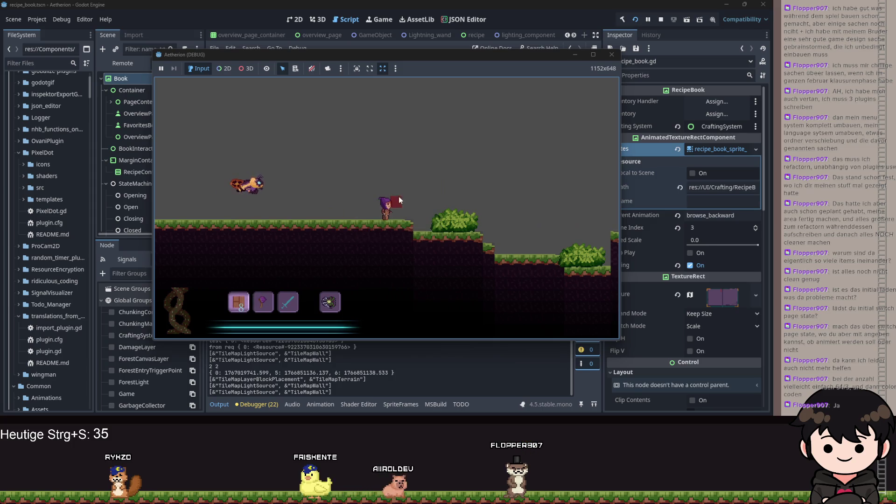
# Build a wooden wall: a four-block pillar with a second column of blocks beside it.
pyautogui.click(407, 214)
pyautogui.click(422, 195)
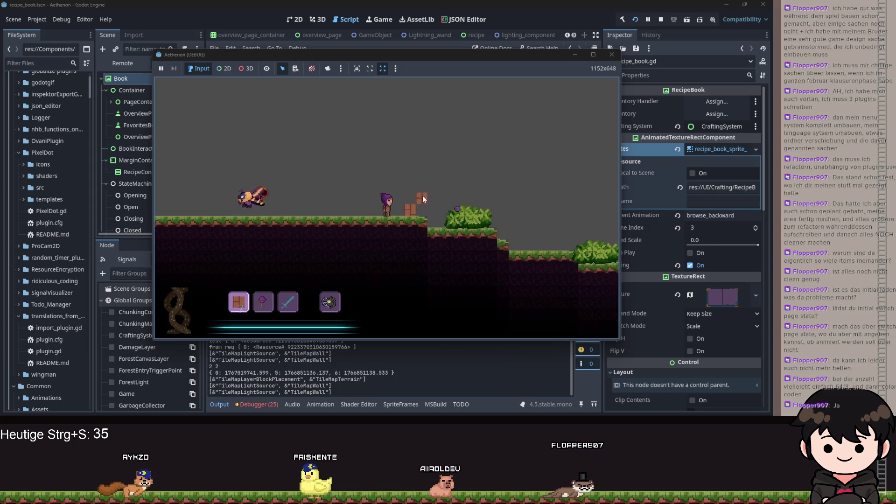
pyautogui.click(408, 200)
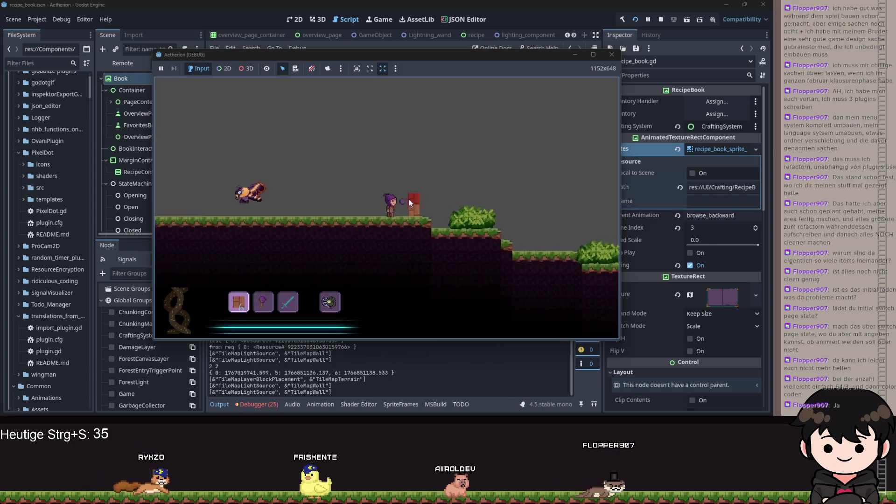
pyautogui.click(415, 186)
pyautogui.click(410, 173)
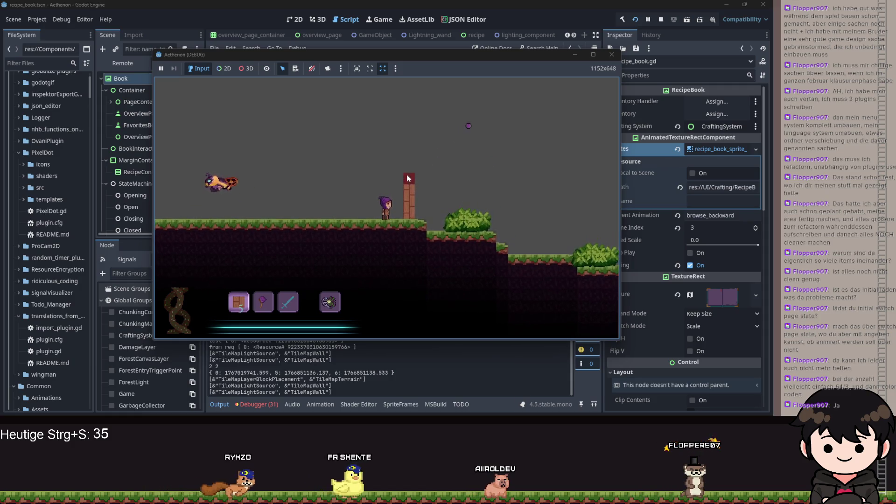
pyautogui.click(388, 176)
pyautogui.click(393, 175)
pyautogui.click(383, 178)
pyautogui.click(396, 186)
pyautogui.click(400, 186)
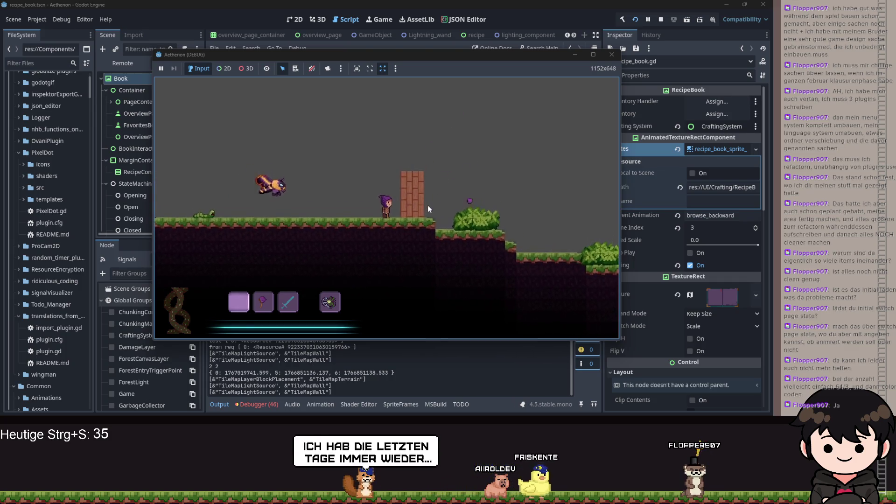
# Walk the character right and back left, then maximize the game window.
pyautogui.press('d')
pyautogui.press('a')
pyautogui.click(592, 55)
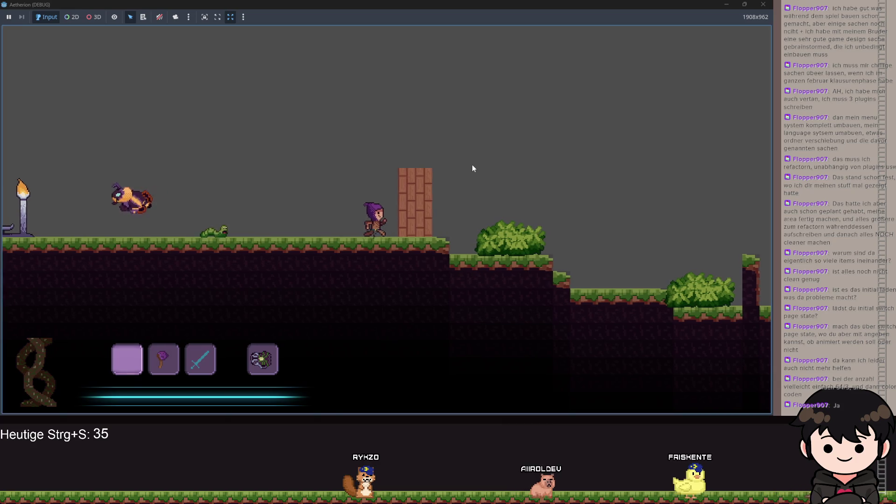
# Bring up the pause menu (Forstetzen, Speichern, Verlassen) with the inventory grid using Esc.
pyautogui.press('Escape')
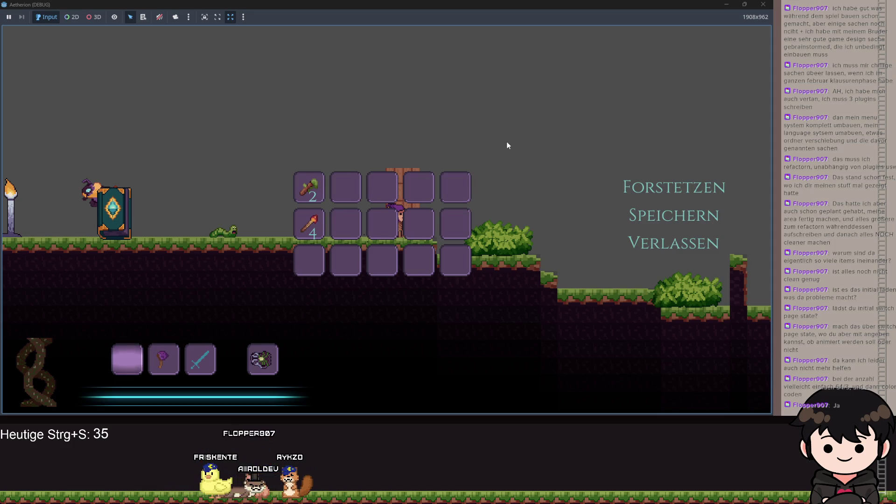
# Resume play and test walking, jumping and hotbar switching around the brick tower and wooden wall.
pyautogui.click(653, 188)
pyautogui.press('2')
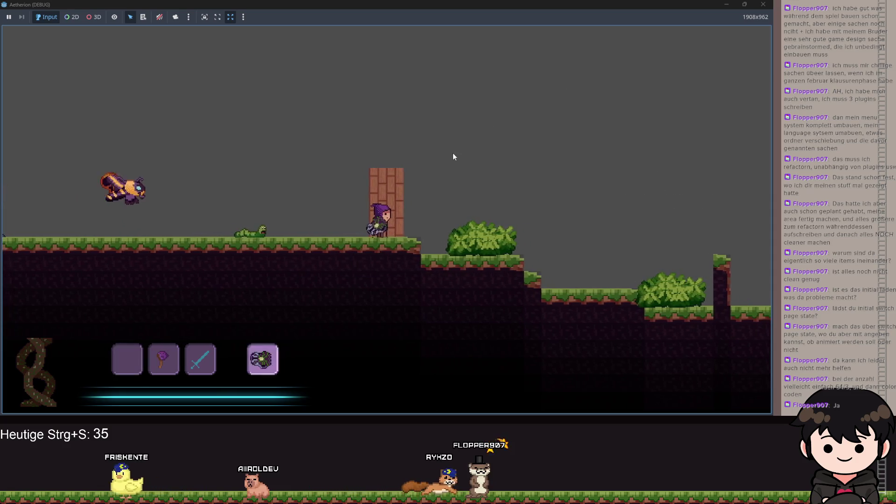
pyautogui.press('space')
pyautogui.press('1')
pyautogui.press('d')
pyautogui.press('4')
pyautogui.press('space')
pyautogui.scroll(3, 376, 242)
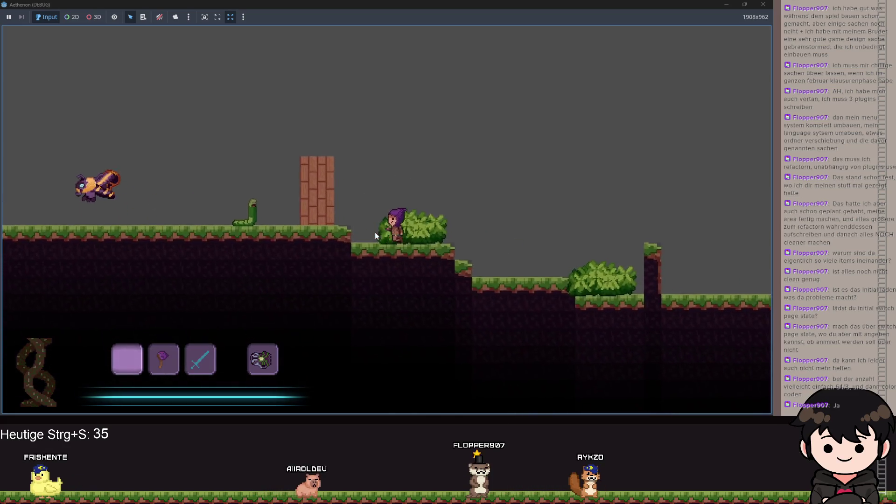
pyautogui.press('d')
pyautogui.press('a')
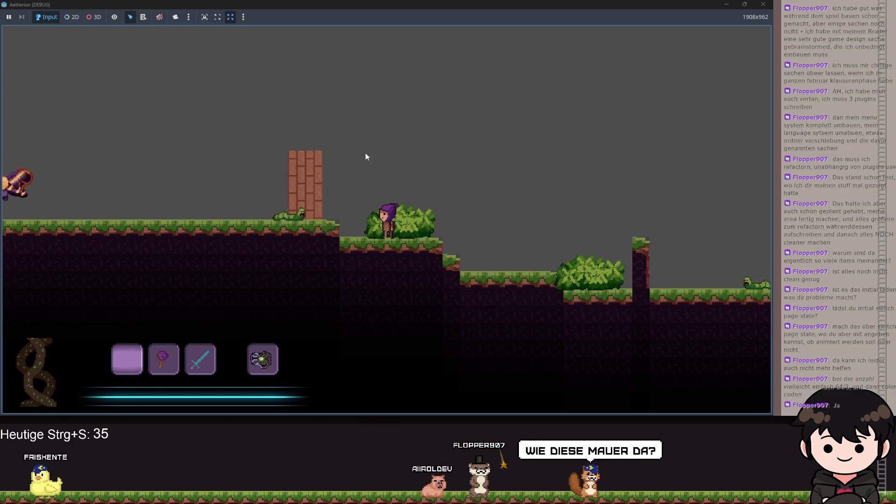
pyautogui.press('d')
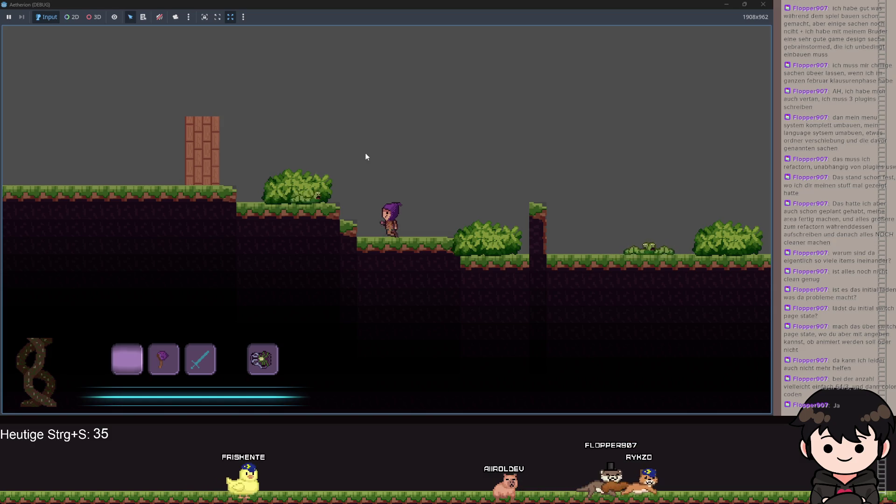
pyautogui.press('d')
pyautogui.press('space')
pyautogui.press('a')
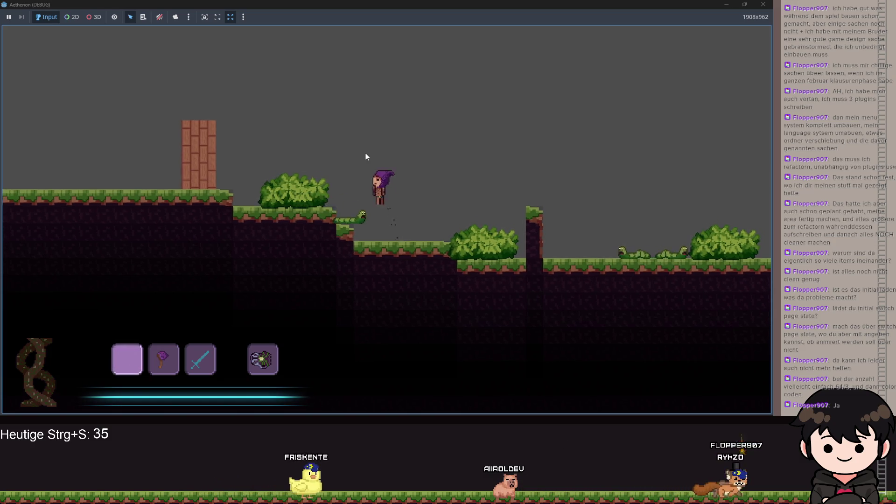
pyautogui.press('a')
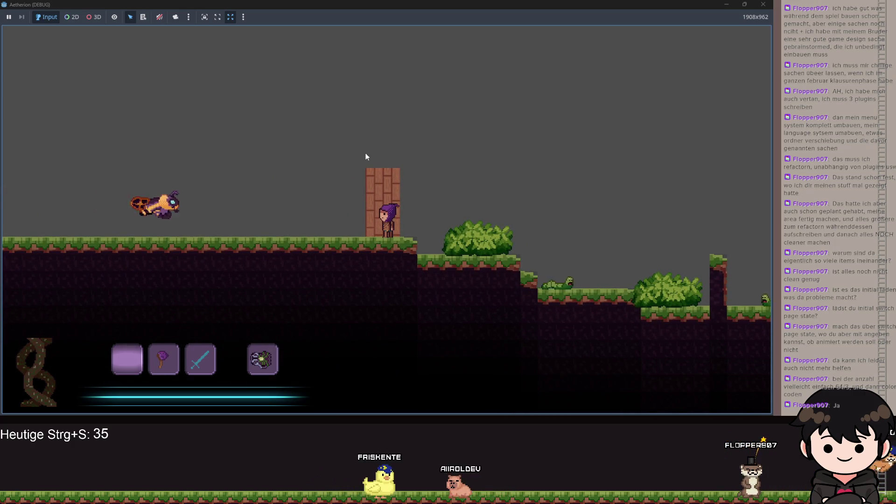
pyautogui.press('a')
# Reopen the recipe book on the Holzwand recipe, then switch back to recipe_book.gd.
pyautogui.press('Escape')
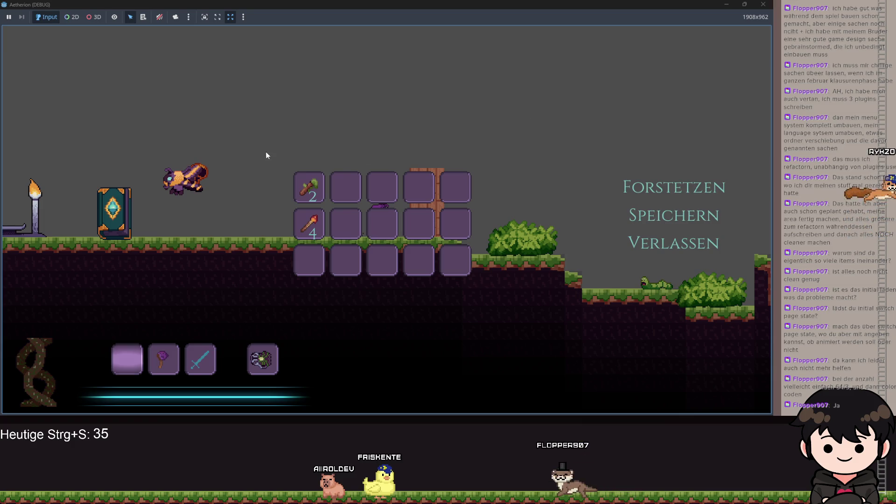
pyautogui.click(115, 213)
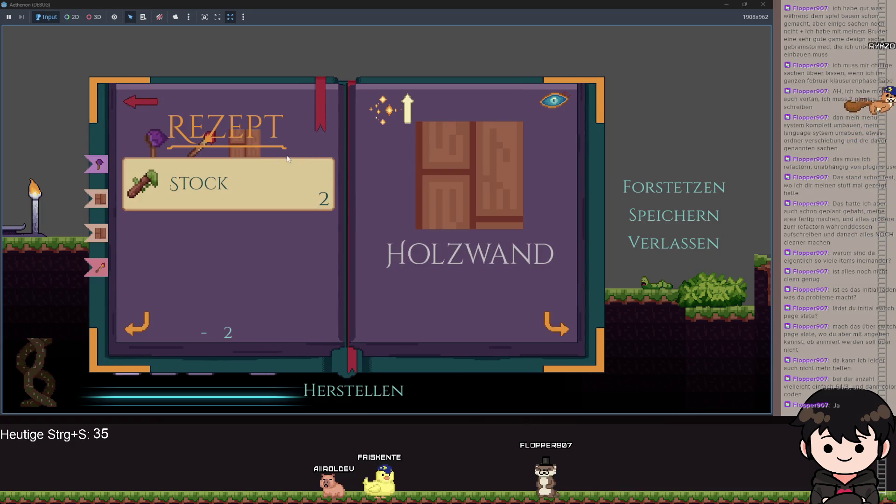
pyautogui.hotkey('alt', 'Tab')
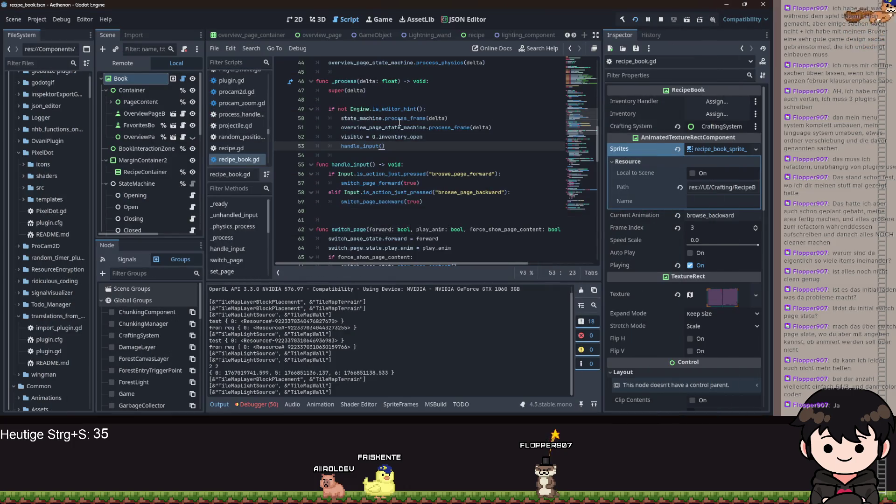
pyautogui.scroll(15, 400, 123)
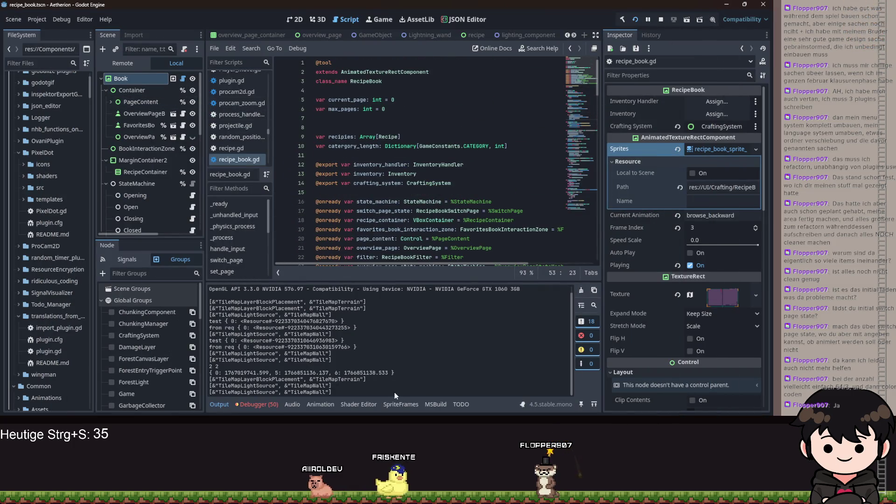
pyautogui.hotkey('alt', 'Tab')
pyautogui.hotkey('alt', 'Tab')
pyautogui.hotkey('alt', 'Tab')
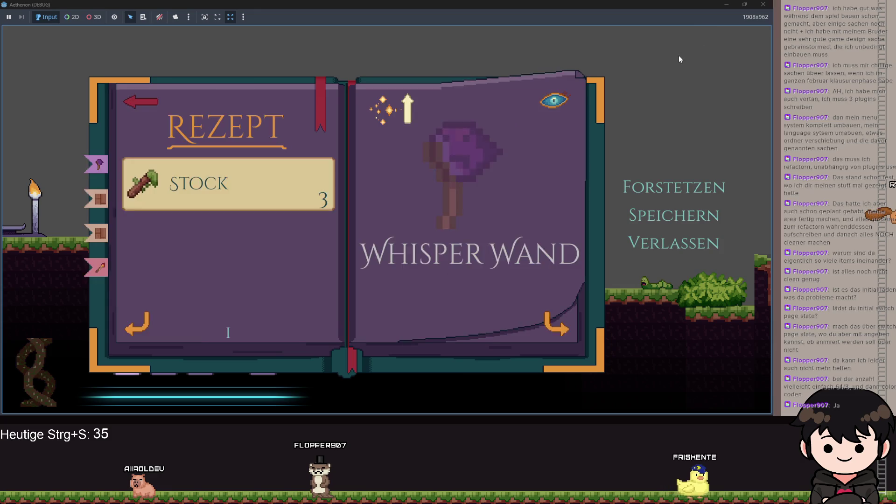
pyautogui.hotkey('alt', 'Tab')
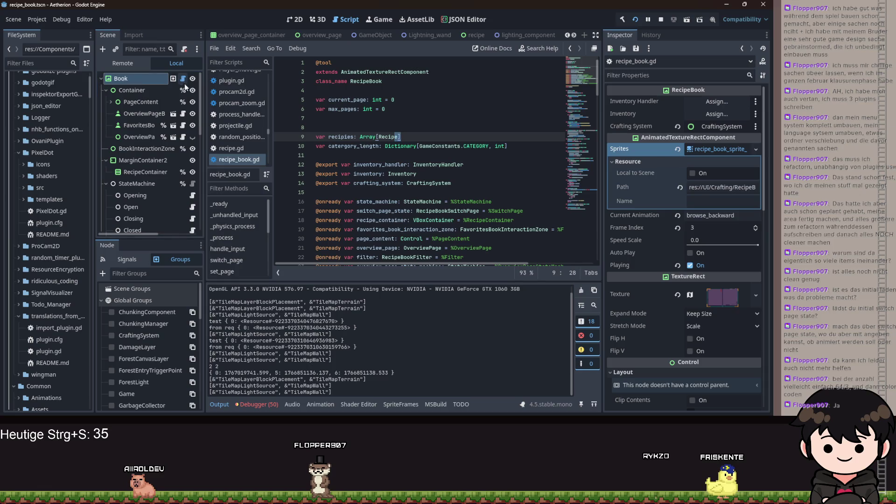
pyautogui.scroll(-5, 167, 140)
# In the SwitchPage script, delete the line hiding recipe_container in the overview branch.
pyautogui.click(194, 125)
pyautogui.scroll(5, 488, 195)
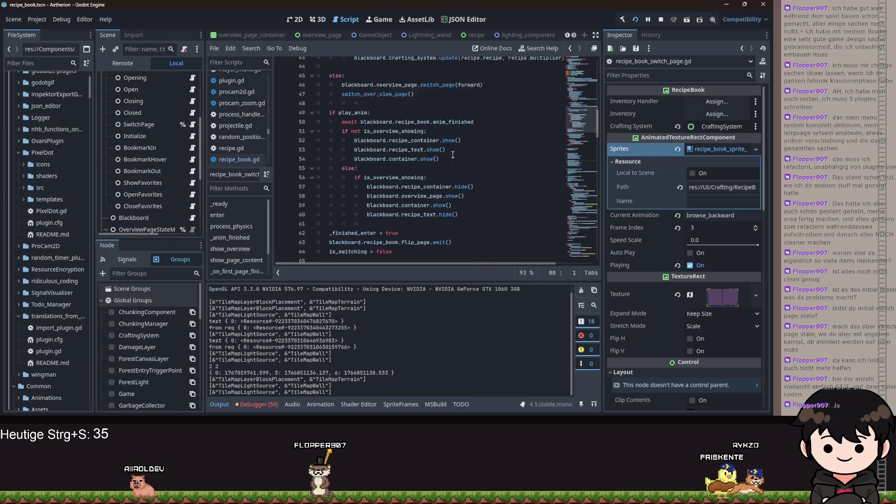
pyautogui.click(491, 193)
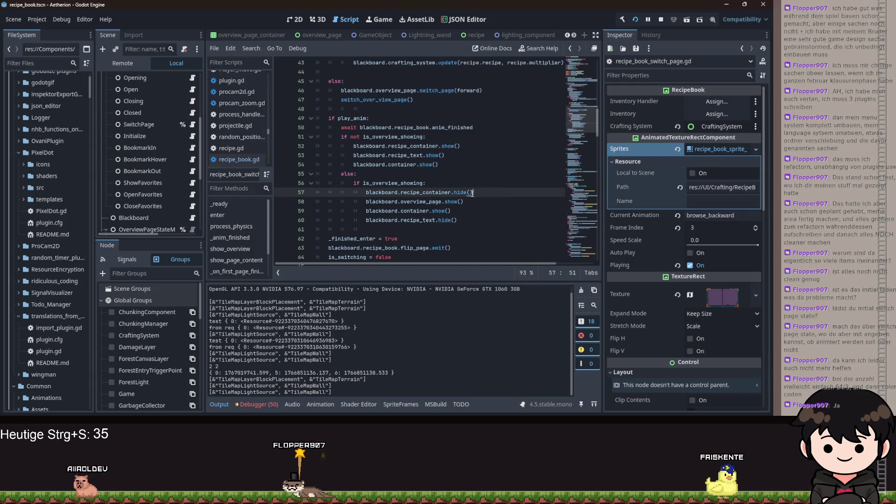
pyautogui.hotkey('shift', 'Up')
pyautogui.press('BackSpace')
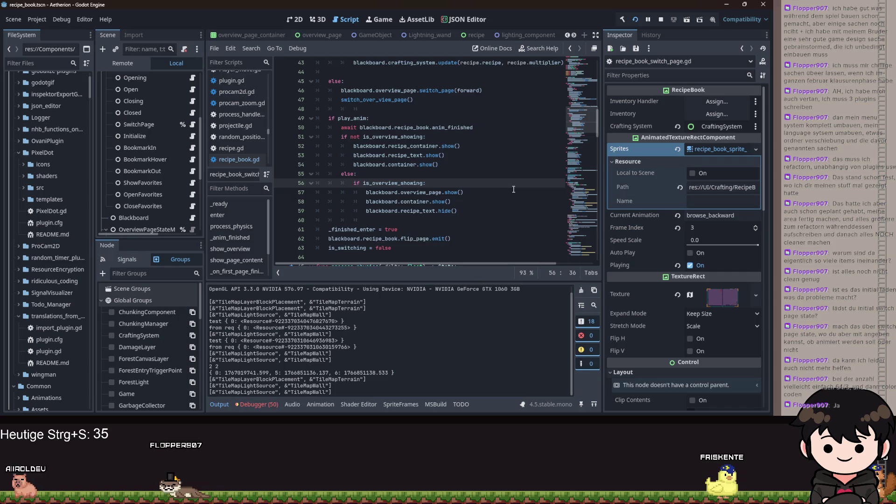
# Delete the setter lines under is_overview_showing and save the script.
pyautogui.scroll(14, 514, 190)
pyautogui.moveTo(503, 128); pyautogui.dragTo(438, 100)
pyautogui.press('BackSpace')
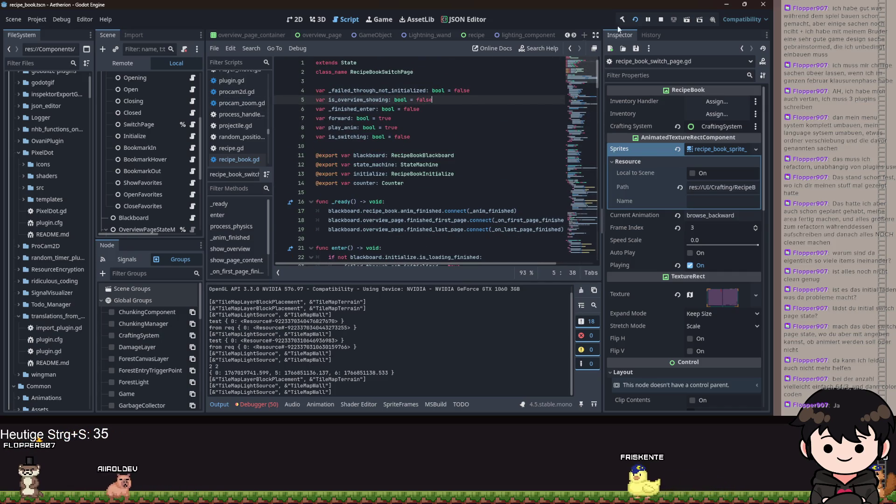
pyautogui.click(509, 137)
pyautogui.hotkey('ctrl', 's')
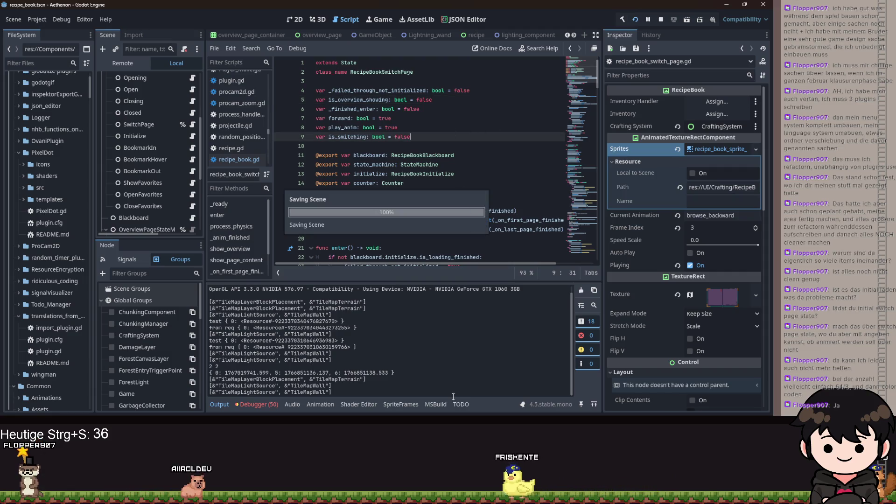
# Run the game and flip the recipe book three pages from Whisper Wand to Holzwand.
pyautogui.press('F5')
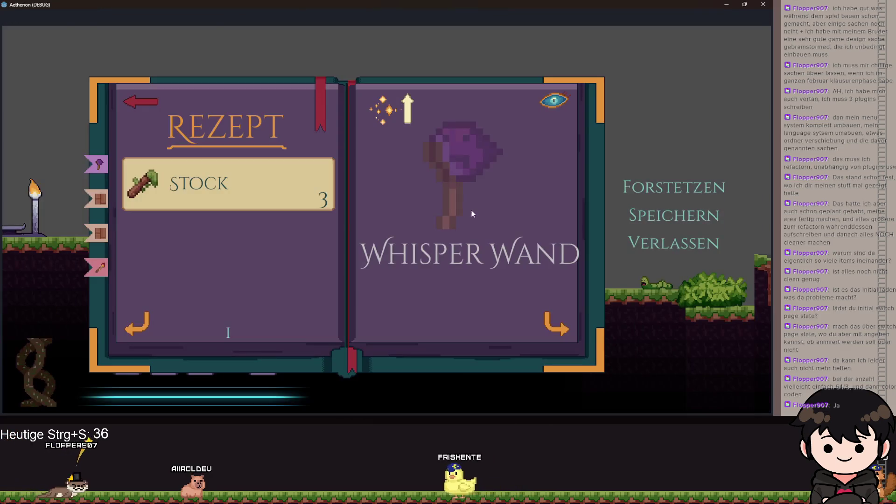
pyautogui.press('Right')
pyautogui.press('Right')
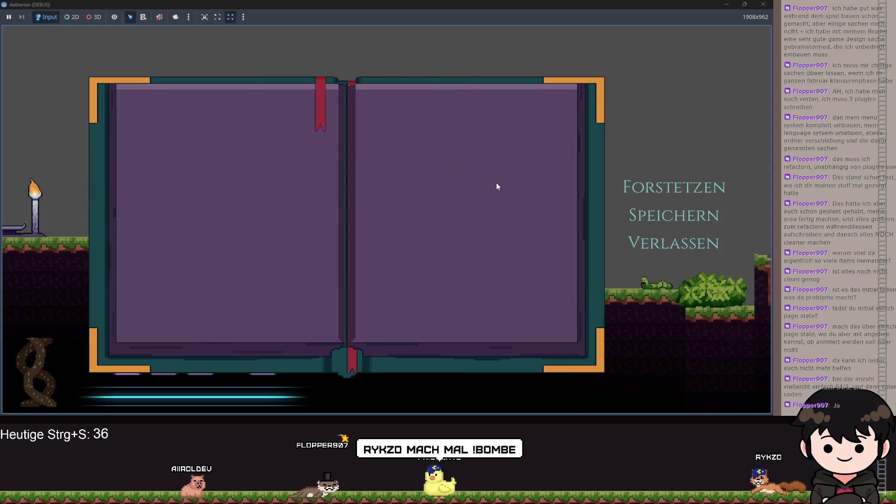
pyautogui.press('Right')
pyautogui.press('Right')
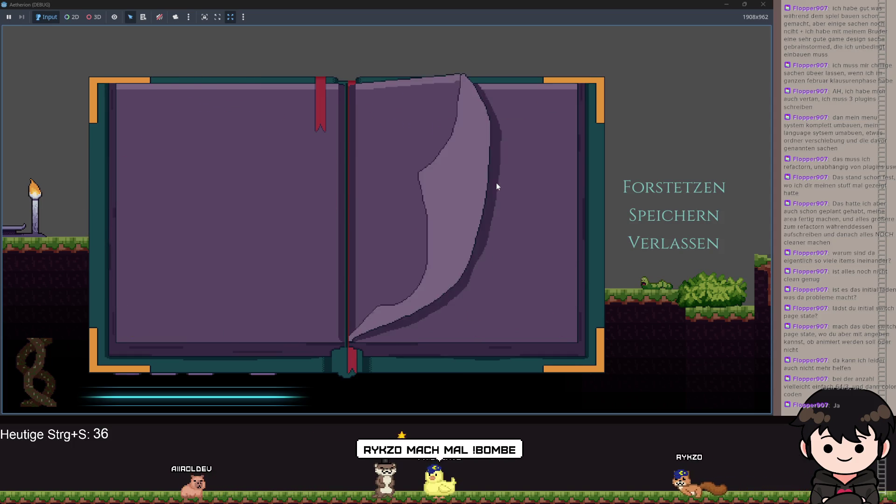
pyautogui.press('Right')
pyautogui.press('Right')
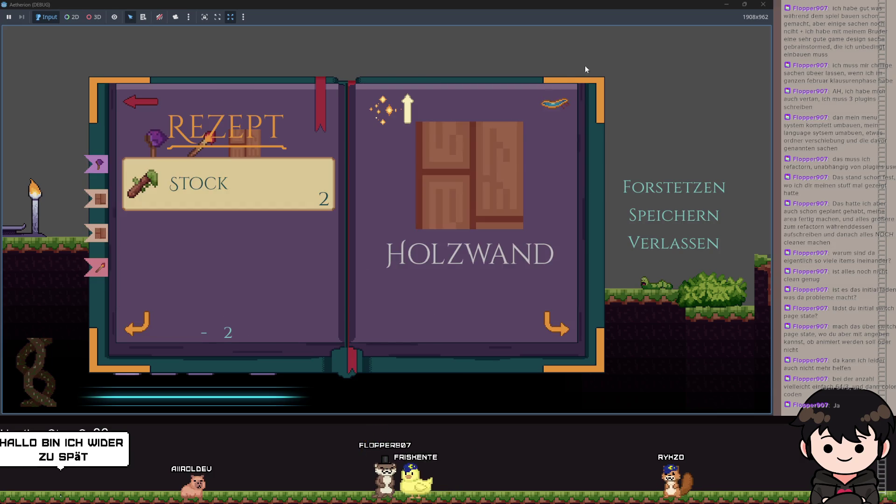
pyautogui.click(726, 5)
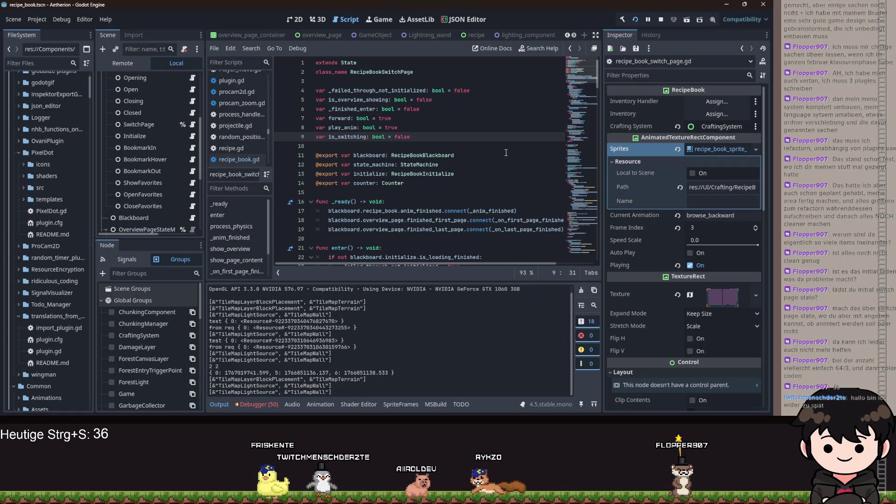
pyautogui.scroll(-2, 437, 120)
pyautogui.scroll(-6, 429, 90)
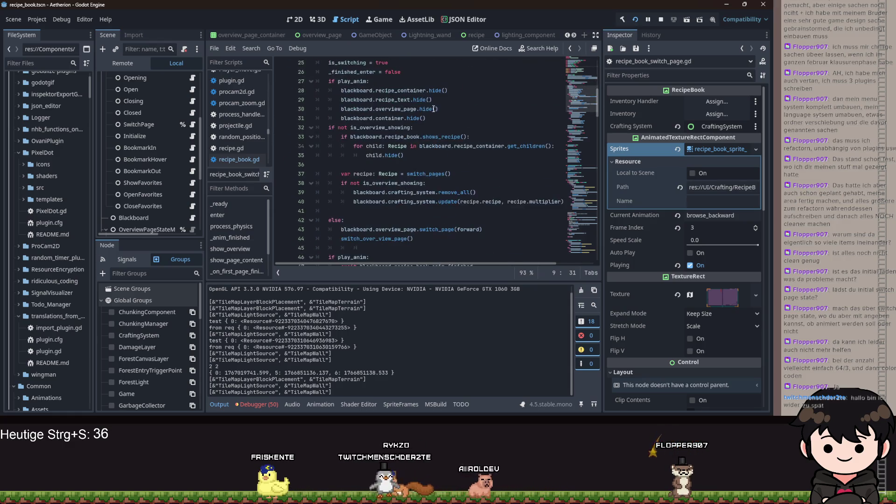
pyautogui.scroll(-15, 436, 108)
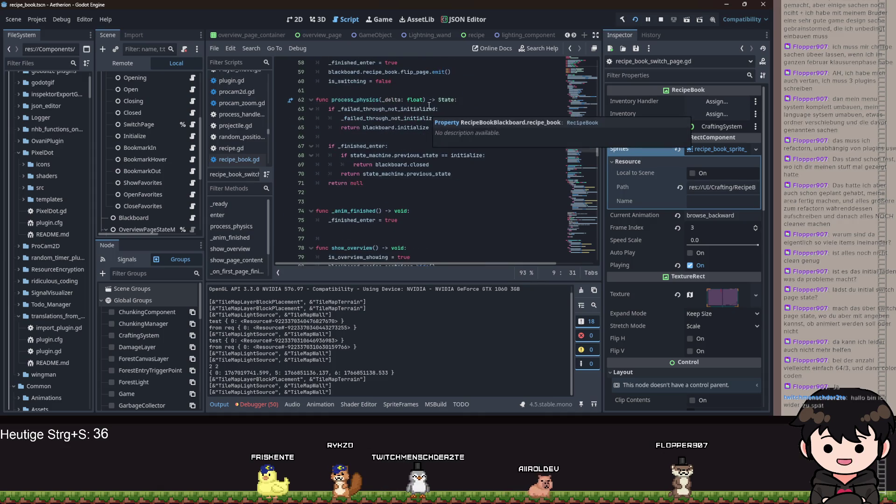
pyautogui.scroll(-10, 435, 107)
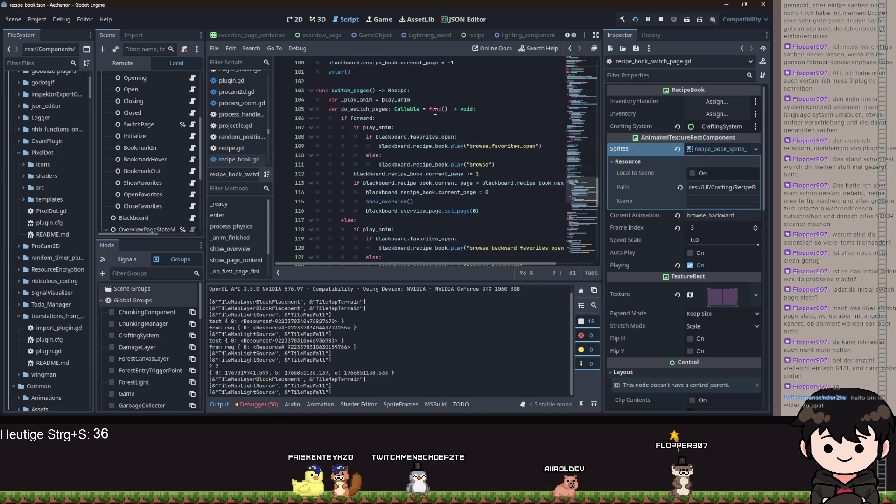
pyautogui.scroll(-6, 429, 116)
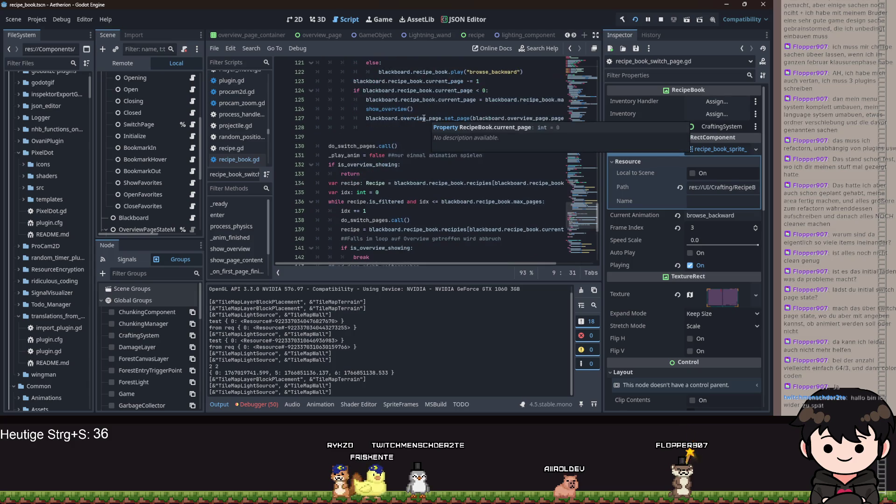
pyautogui.scroll(3, 188, 119)
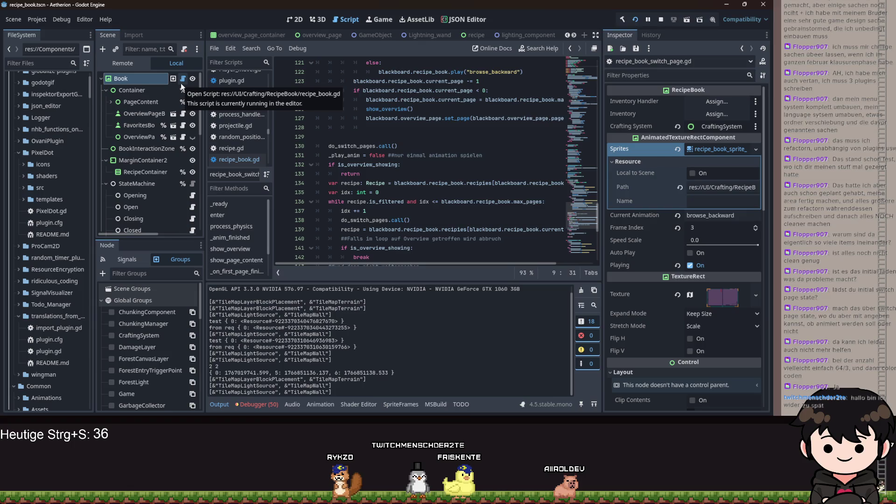
pyautogui.scroll(-6, 173, 112)
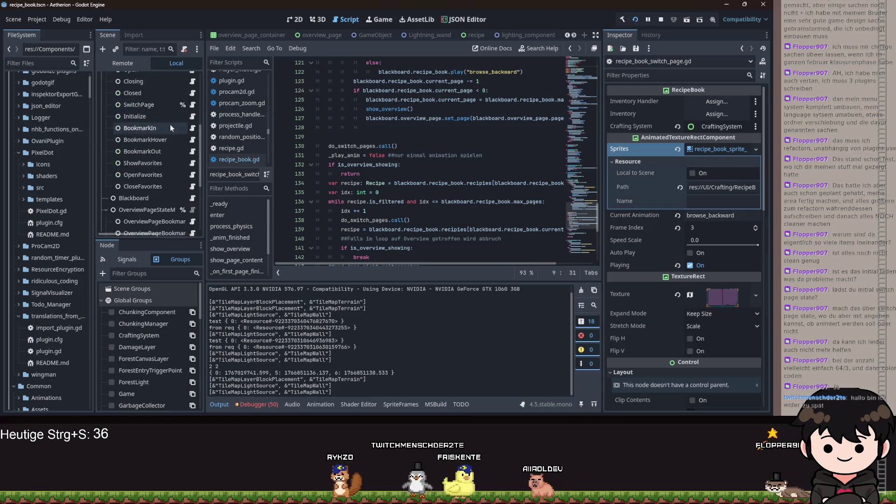
pyautogui.scroll(1, 179, 116)
pyautogui.scroll(5, 184, 109)
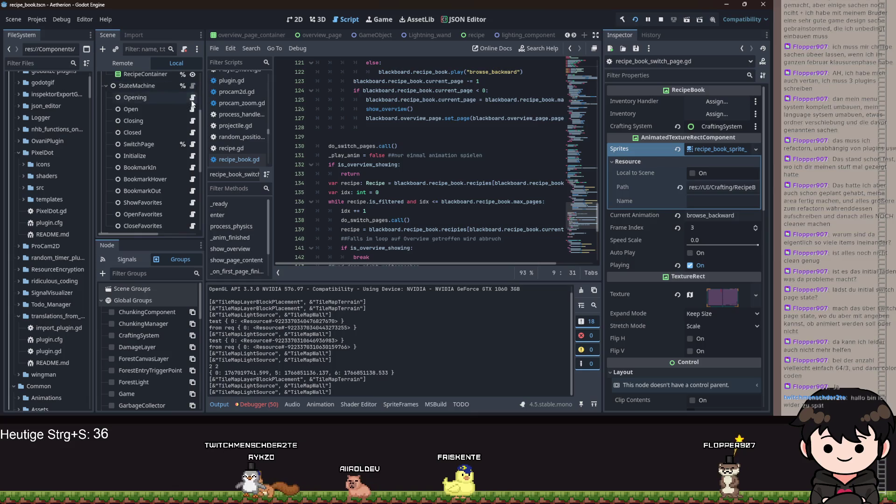
pyautogui.click(192, 99)
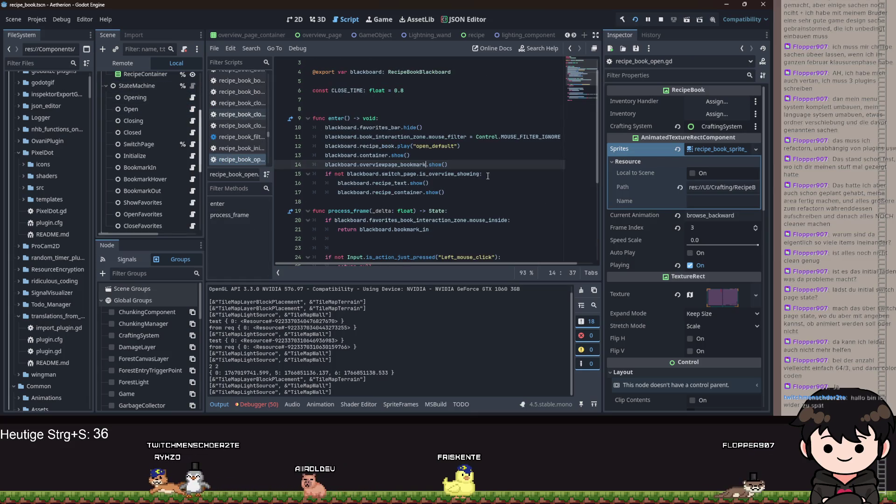
# Replace switch_page.is_overview_showing on line 15 with recipe_book.is_overview_visible() and save.
pyautogui.moveTo(480, 173); pyautogui.dragTo(382, 173)
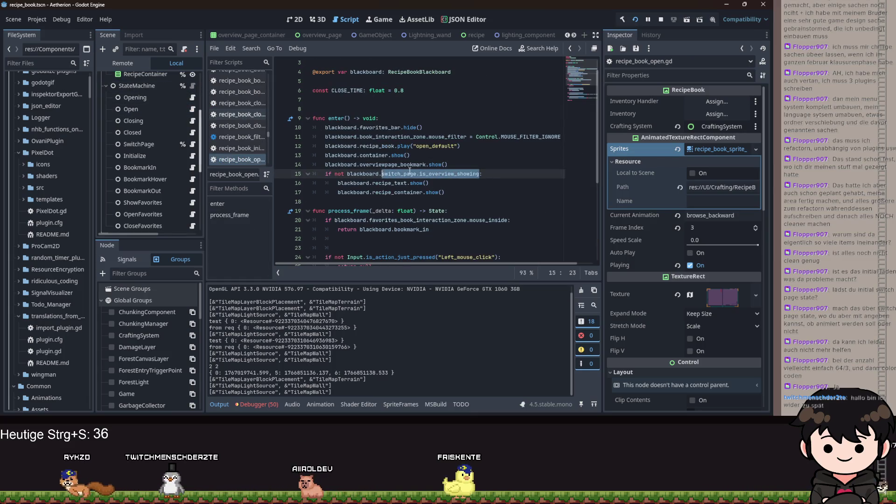
pyautogui.write('re:')
pyautogui.press('Return')
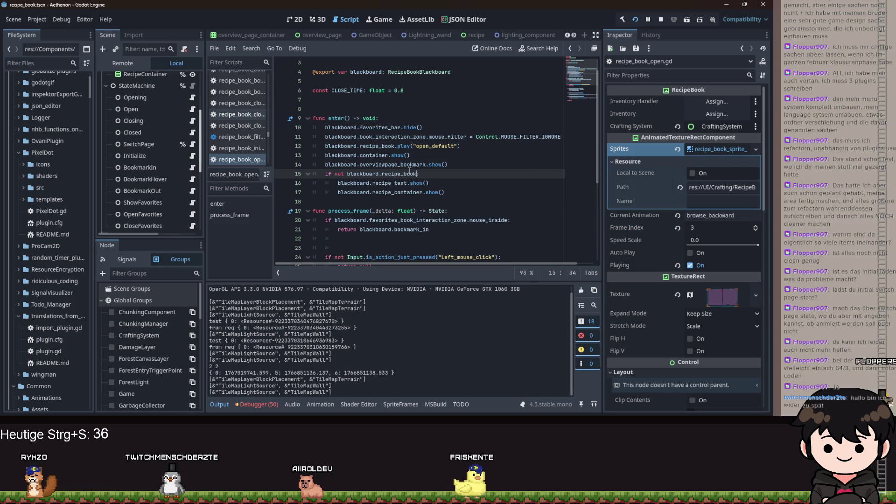
pyautogui.write('.is_o')
pyautogui.press('Return')
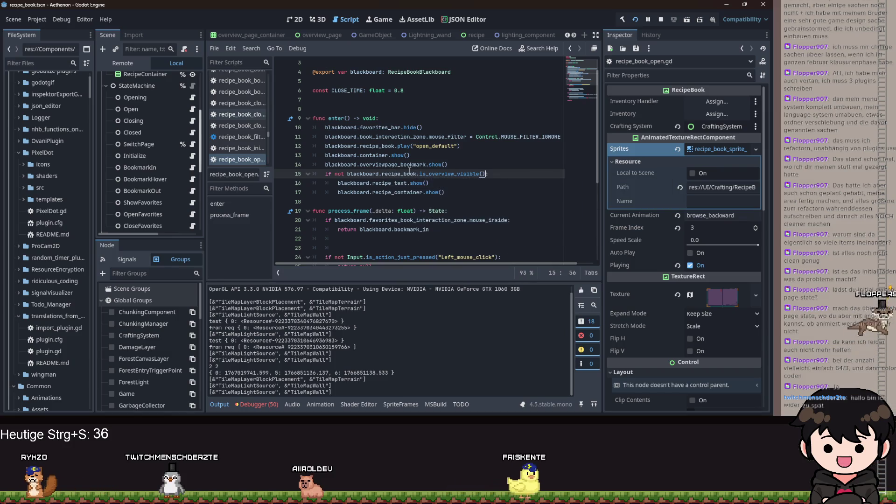
pyautogui.hotkey('ctrl', 's')
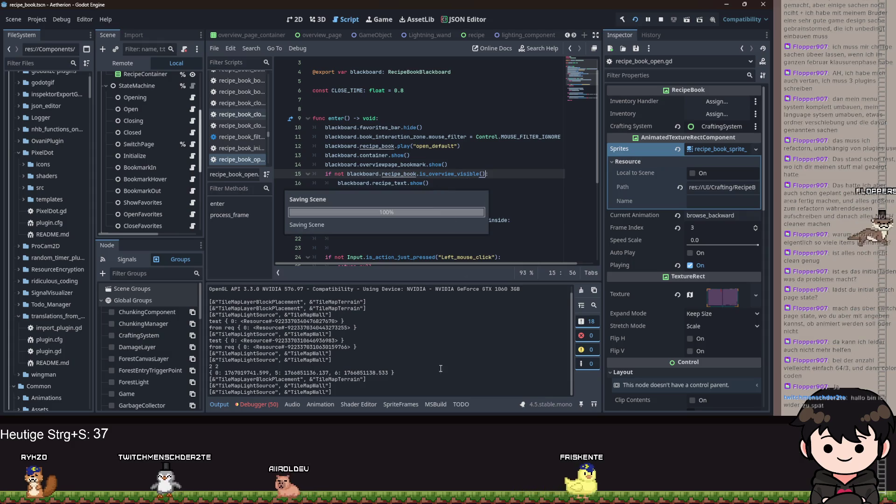
pyautogui.click(445, 395)
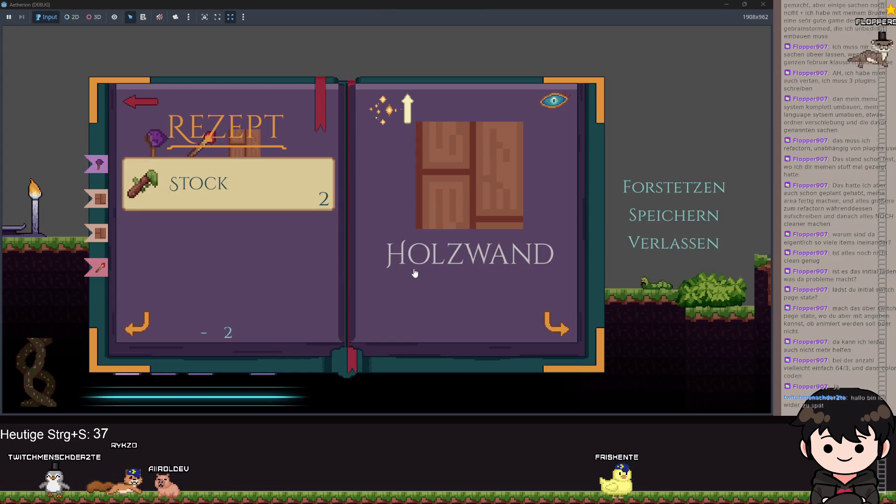
# Turn the recipe book two pages to Whisper Wand, then hide the game.
pyautogui.click(414, 272)
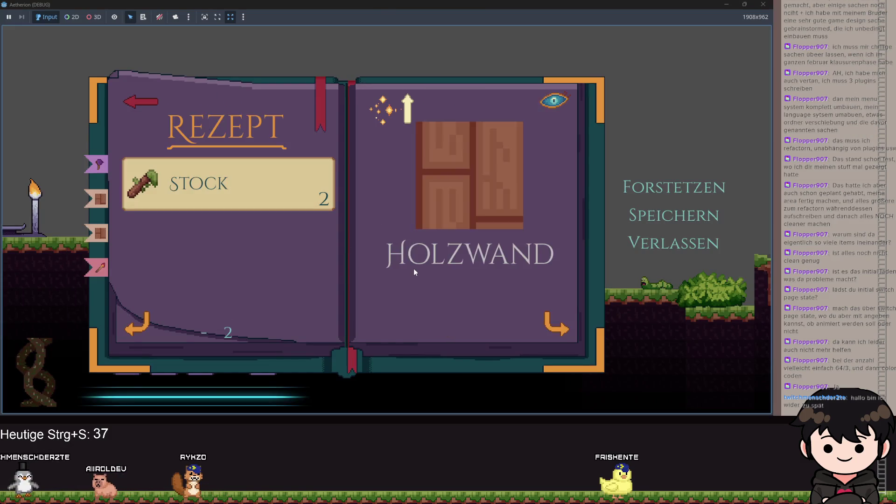
pyautogui.click(414, 272)
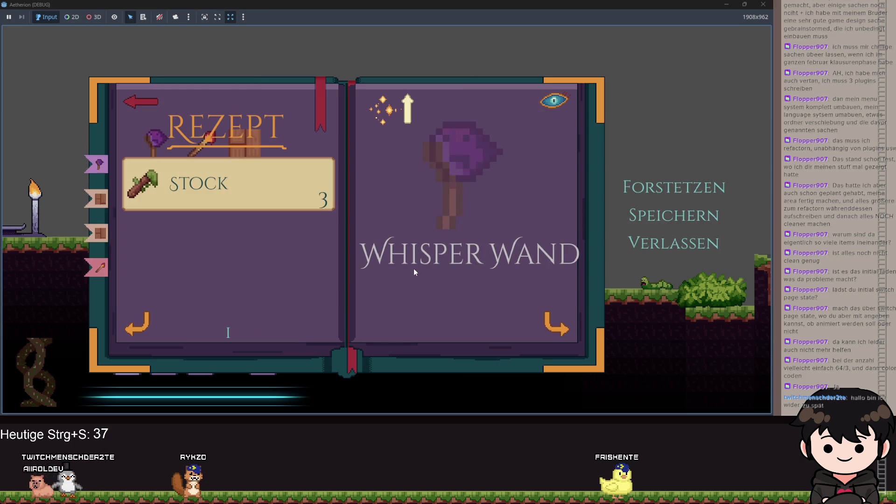
pyautogui.click(727, 5)
# Move the recipe_container.show() line up above the overview check in enter().
pyautogui.click(474, 200)
pyautogui.press('Up')
pyautogui.hotkey('alt', 'Up')
pyautogui.hotkey('alt', 'Up')
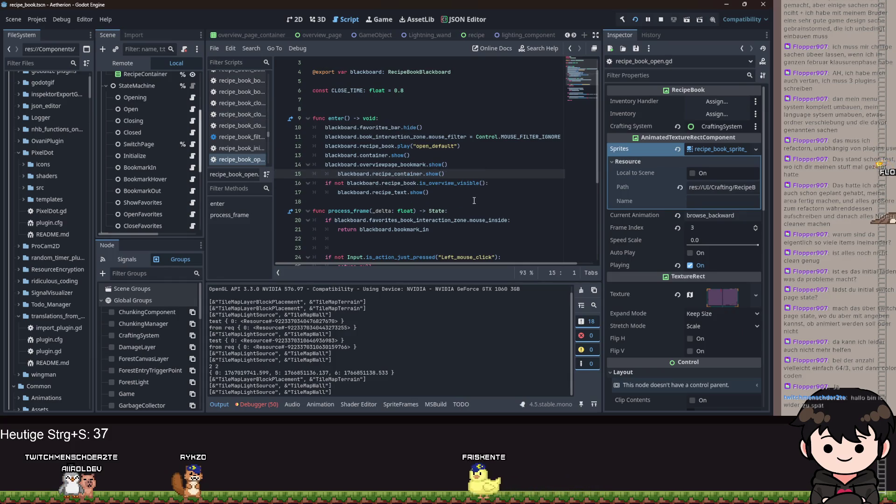
# Rejoin and re-break the recipe_container.show() line in recipe_book_open.gd, then save.
pyautogui.press('BackSpace')
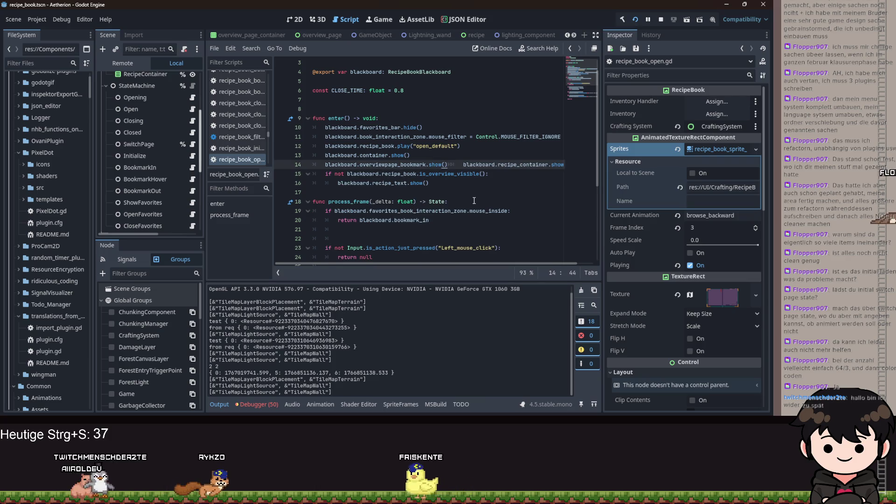
pyautogui.press('Return')
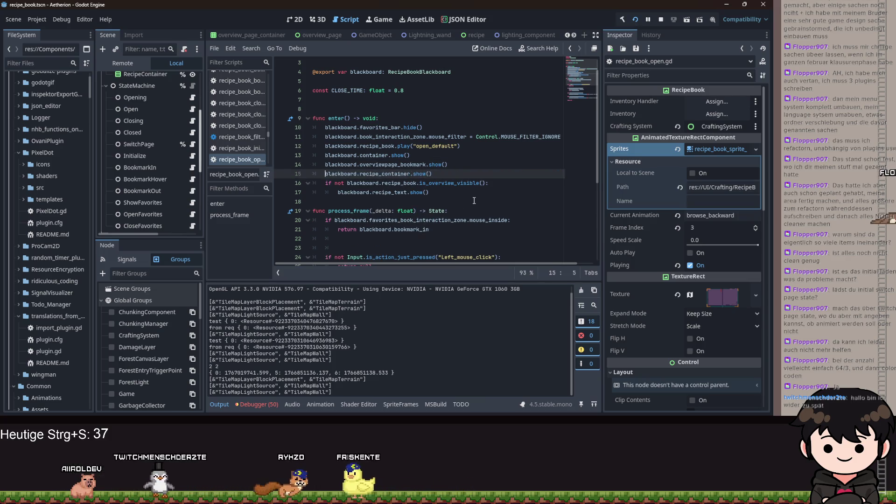
pyautogui.hotkey('ctrl', 's')
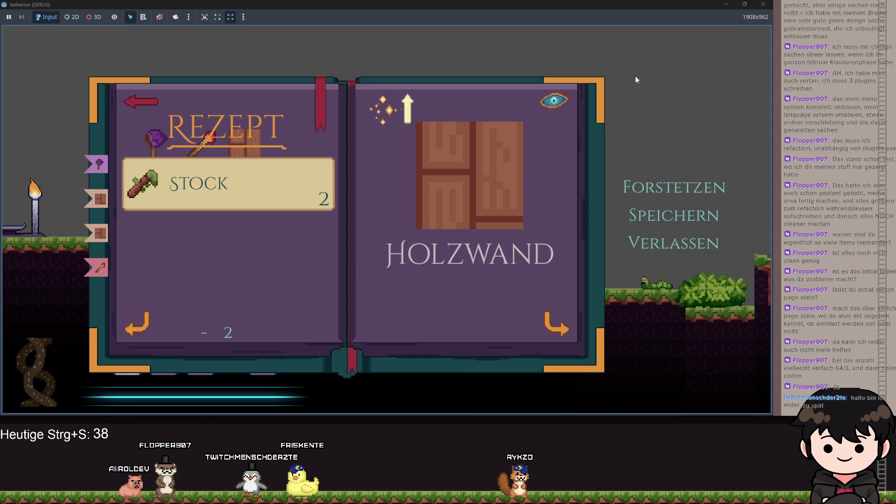
# Indent recipe_container.show() back under the overview-visible if check, save, and open recipe_book_switch_page.gd.
pyautogui.hotkey('alt', 'Tab')
pyautogui.press('Tab')
pyautogui.press('Home')
pyautogui.hotkey('alt', 'Down')
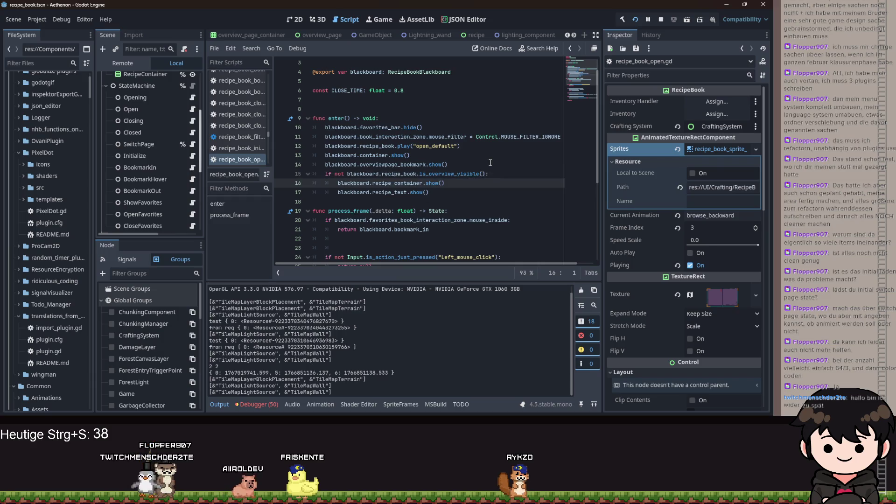
pyautogui.hotkey('ctrl', 's')
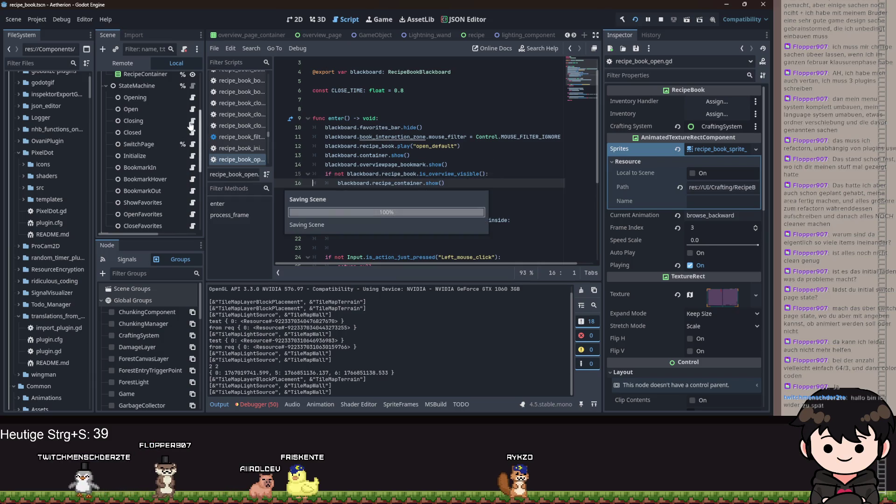
pyautogui.click(192, 145)
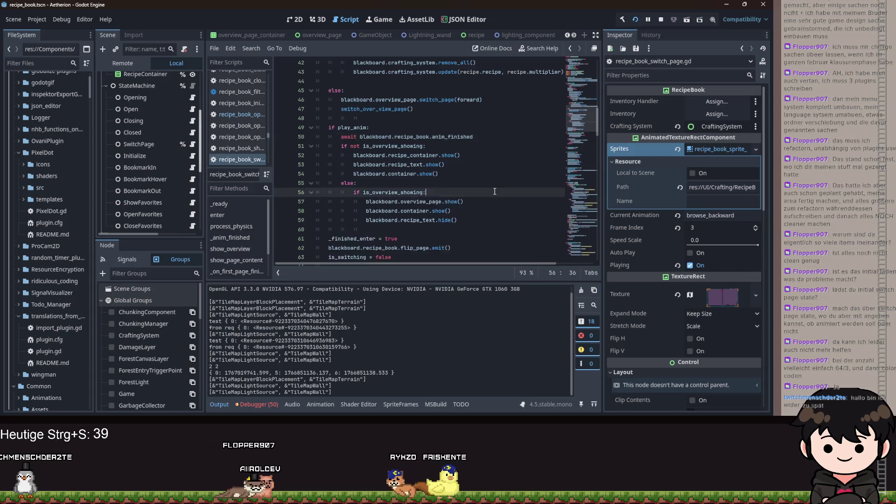
pyautogui.scroll(-20, 417, 191)
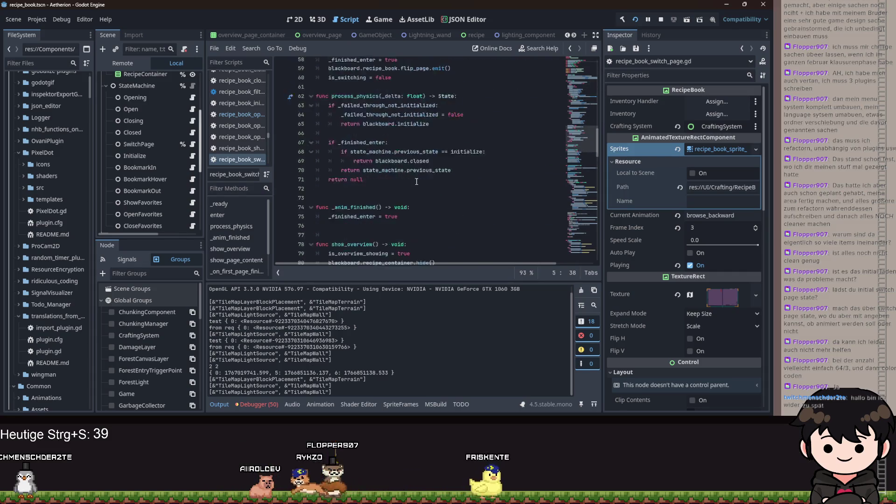
pyautogui.click(338, 201)
pyautogui.press('Delete')
pyautogui.press('End')
pyautogui.press('Return')
pyautogui.scroll(-1, 425, 202)
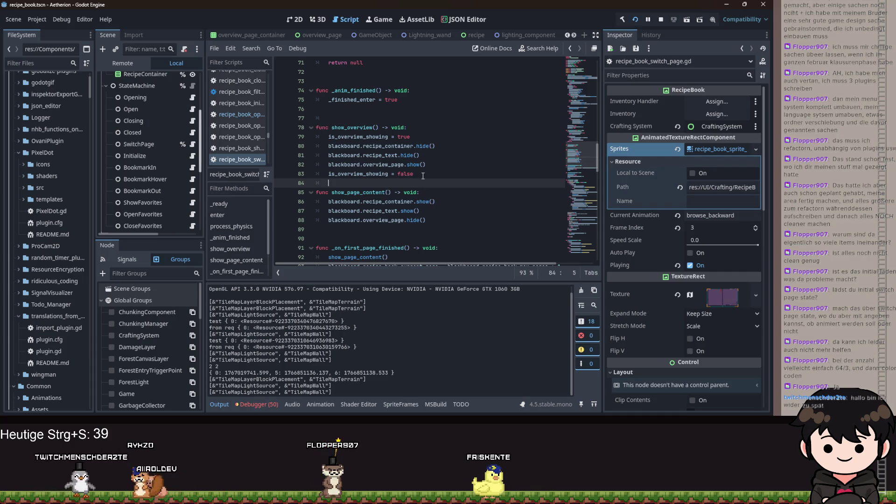
pyautogui.scroll(-8, 423, 174)
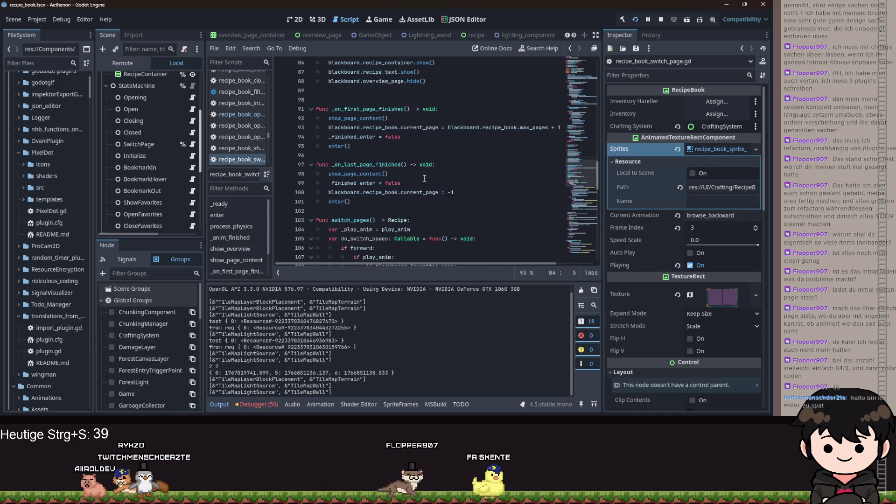
pyautogui.scroll(-4, 423, 181)
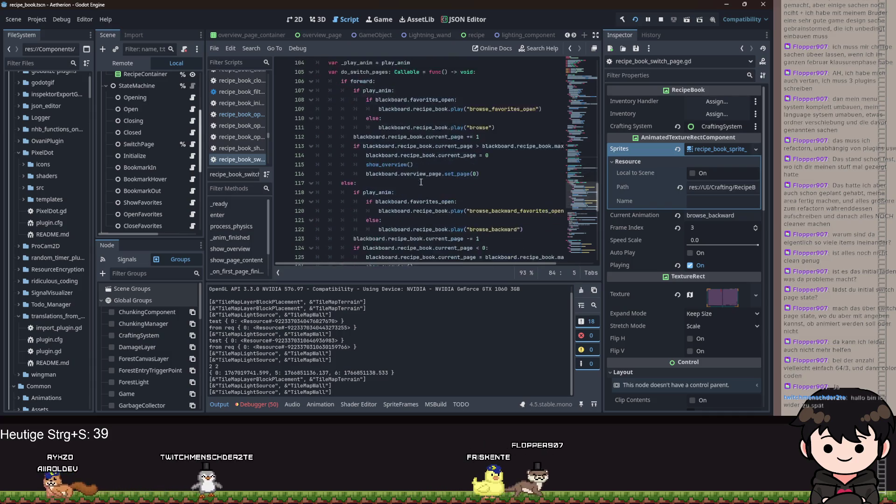
pyautogui.scroll(-13, 422, 180)
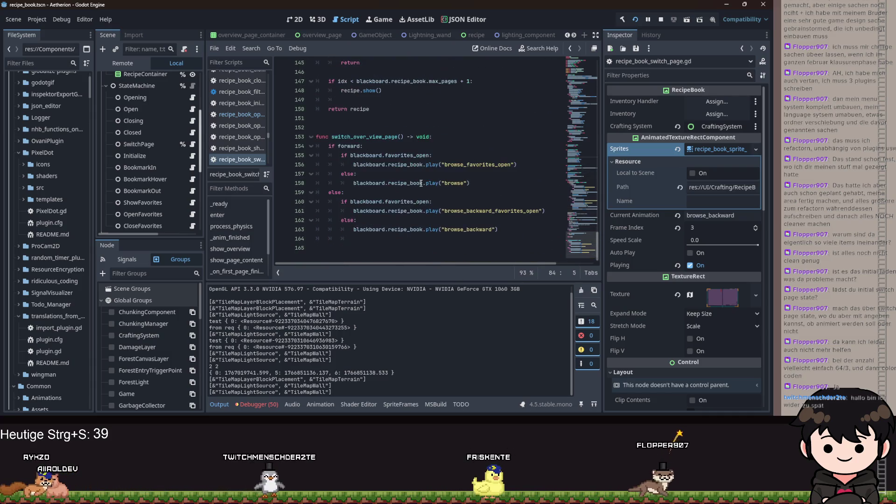
pyautogui.scroll(7, 424, 180)
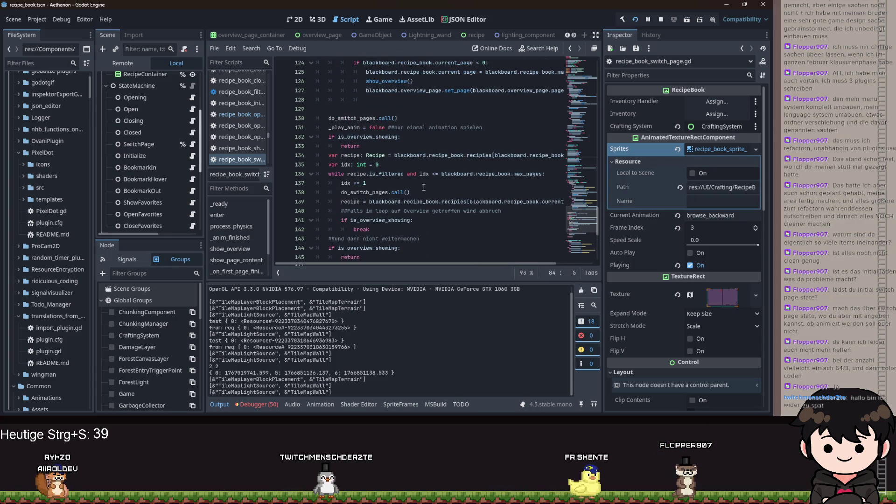
pyautogui.scroll(3, 422, 186)
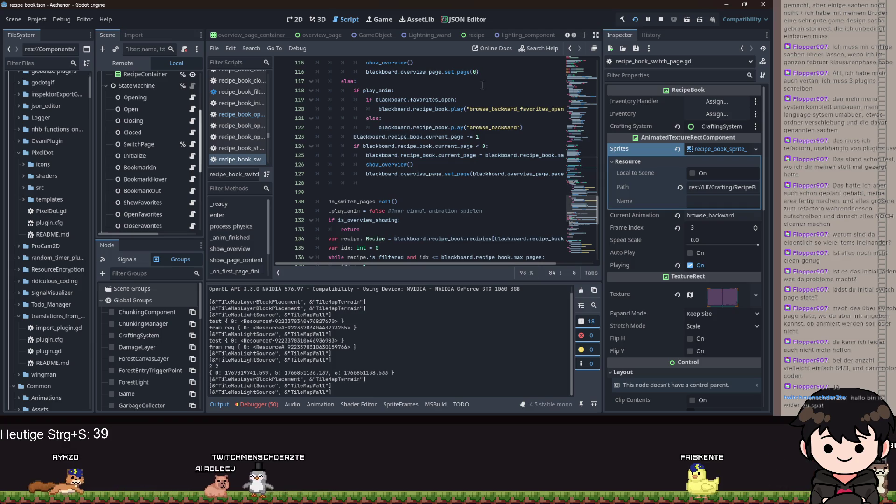
pyautogui.click(466, 180)
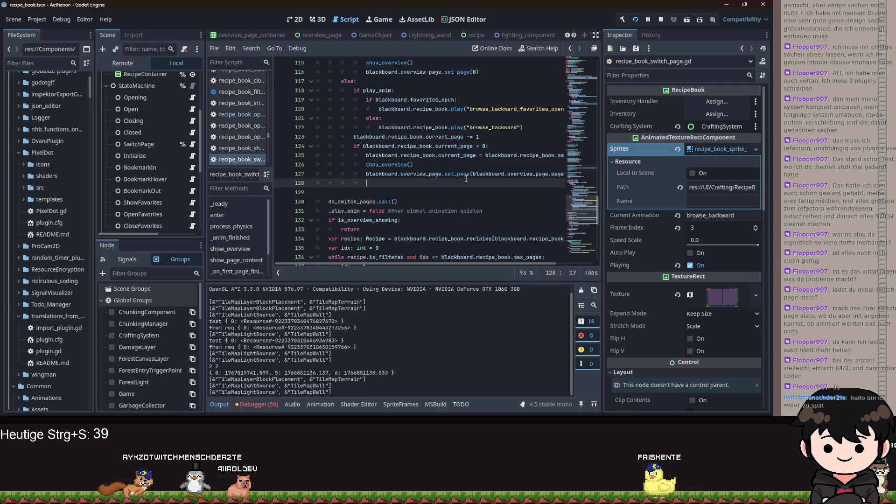
pyautogui.scroll(2, 466, 179)
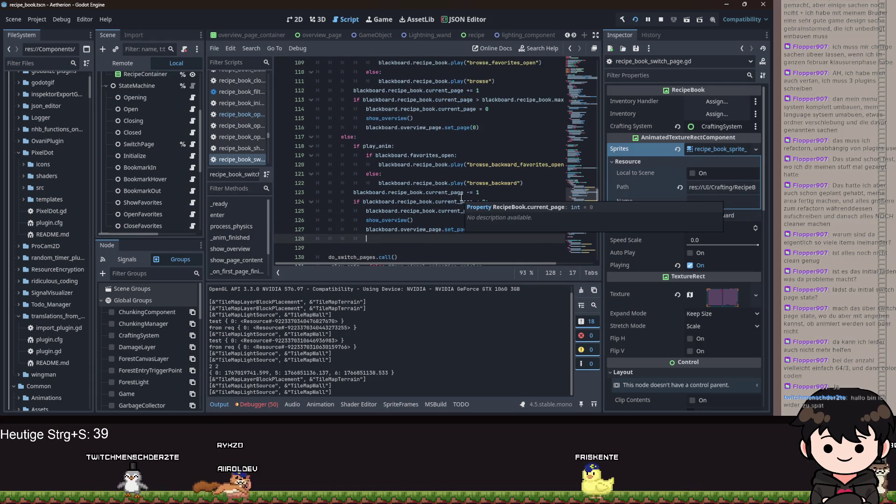
pyautogui.scroll(8, 405, 167)
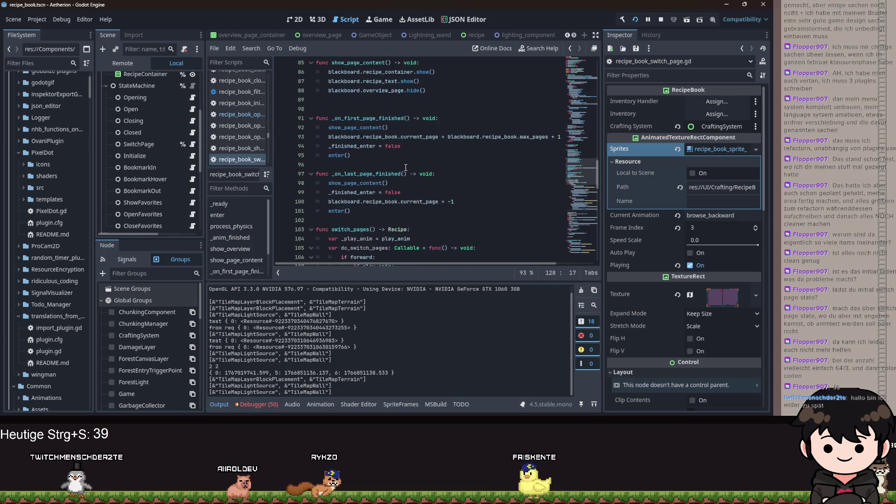
pyautogui.scroll(3, 432, 192)
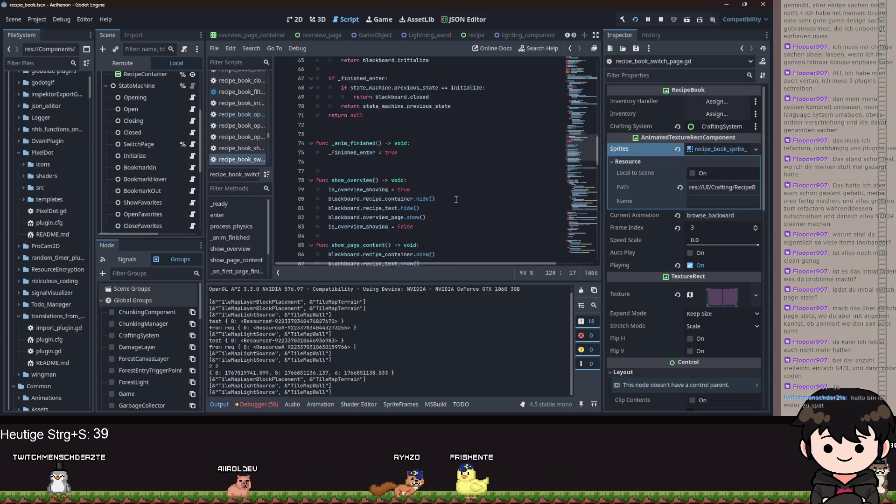
pyautogui.scroll(16, 457, 198)
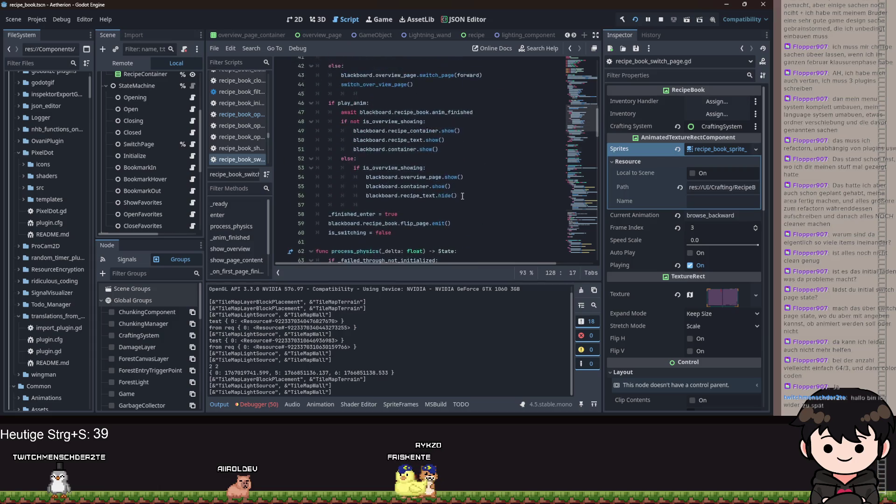
pyautogui.scroll(-1, 455, 193)
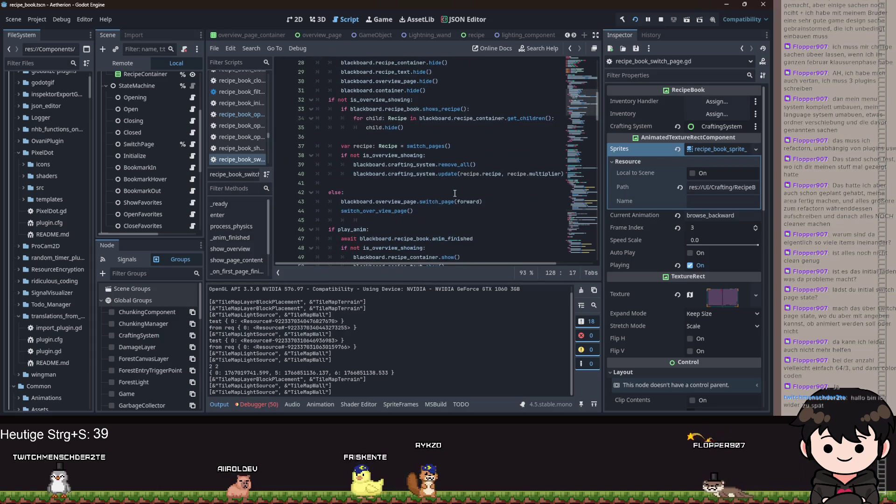
pyautogui.scroll(9, 455, 192)
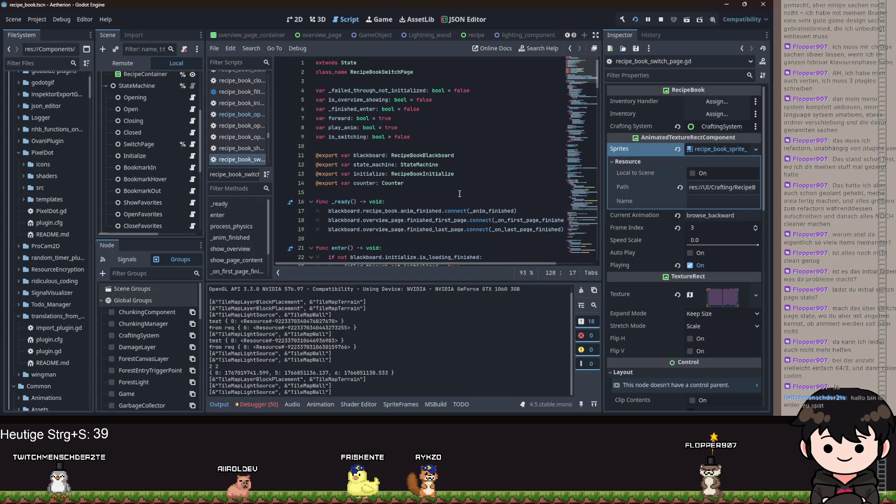
# Search the script for recipe_container and step through all 5 matches, including line 80.
pyautogui.hotkey('ctrl', 'f')
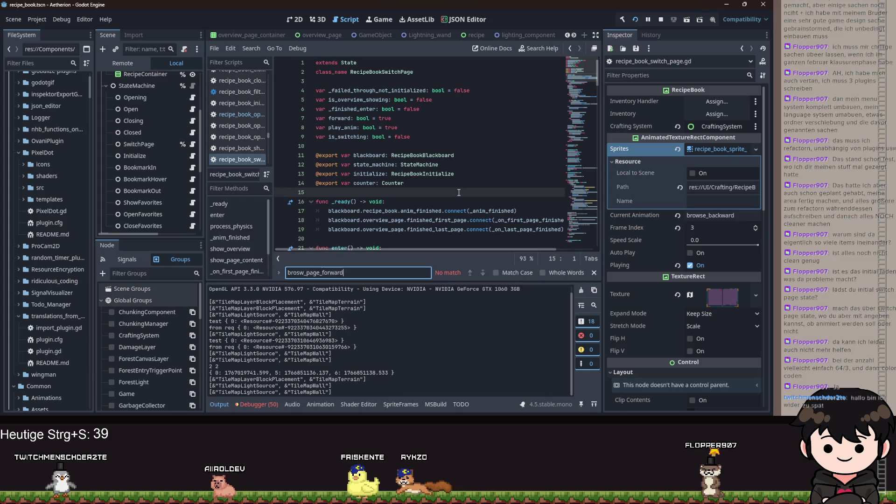
pyautogui.hotkey('ctrl', 'a')
pyautogui.press('BackSpace')
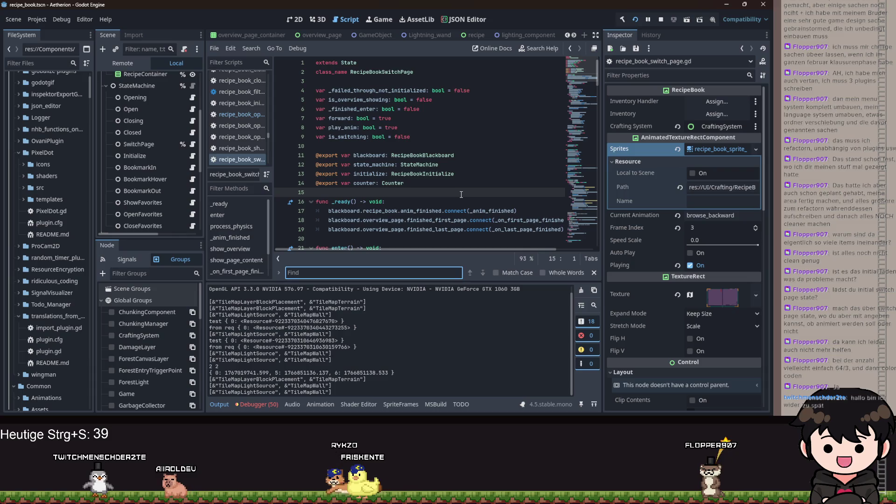
pyautogui.scroll(-7, 457, 190)
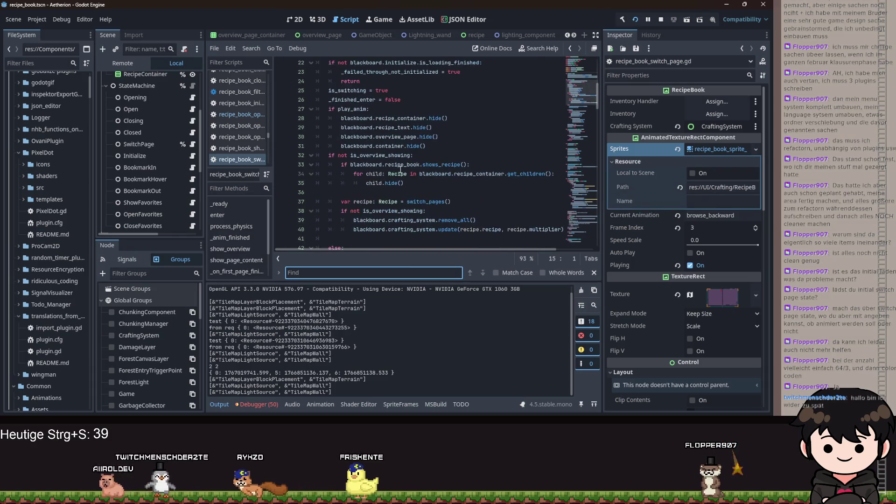
pyautogui.doubleClick(400, 118)
pyautogui.hotkey('ctrl', 'f')
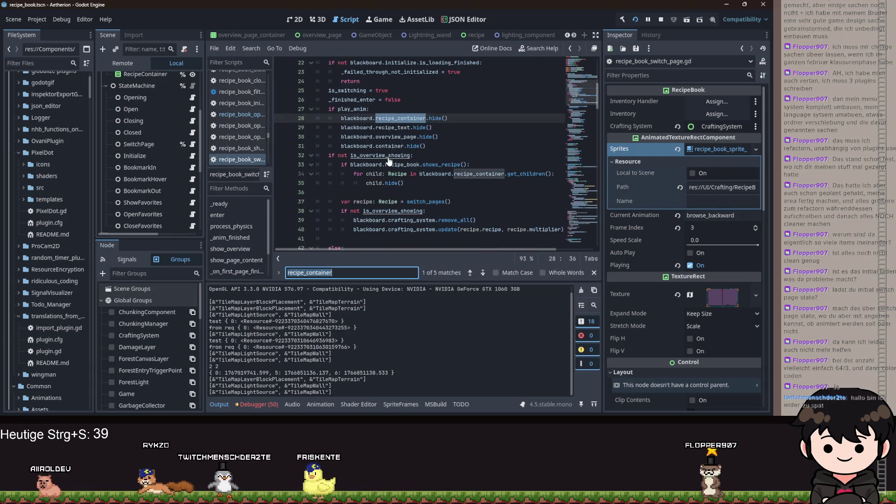
pyautogui.click(482, 272)
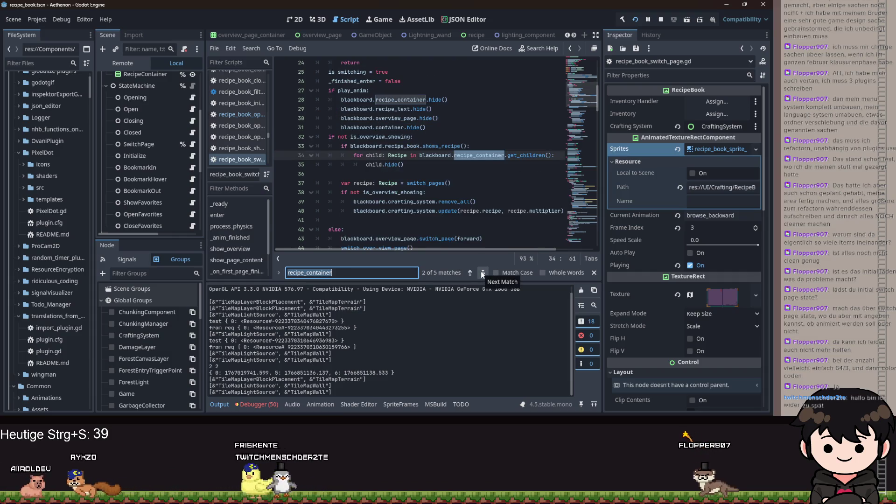
pyautogui.click(482, 272)
pyautogui.click(481, 273)
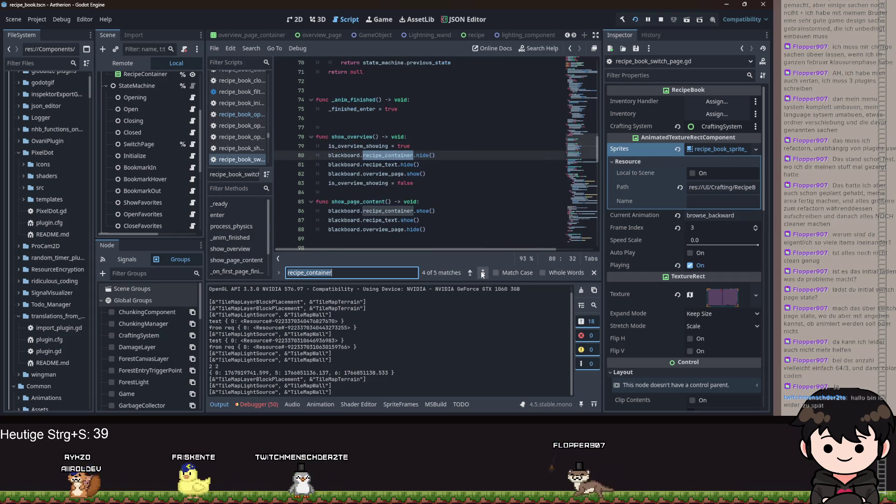
pyautogui.click(480, 273)
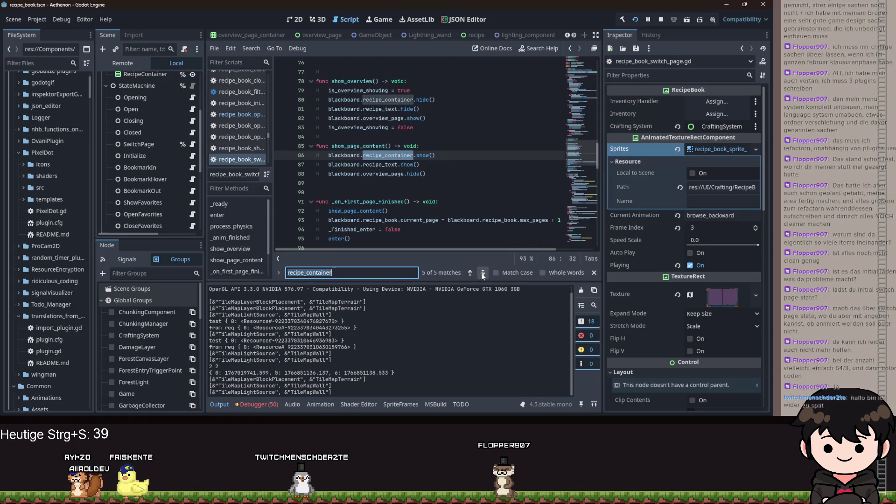
pyautogui.click(482, 273)
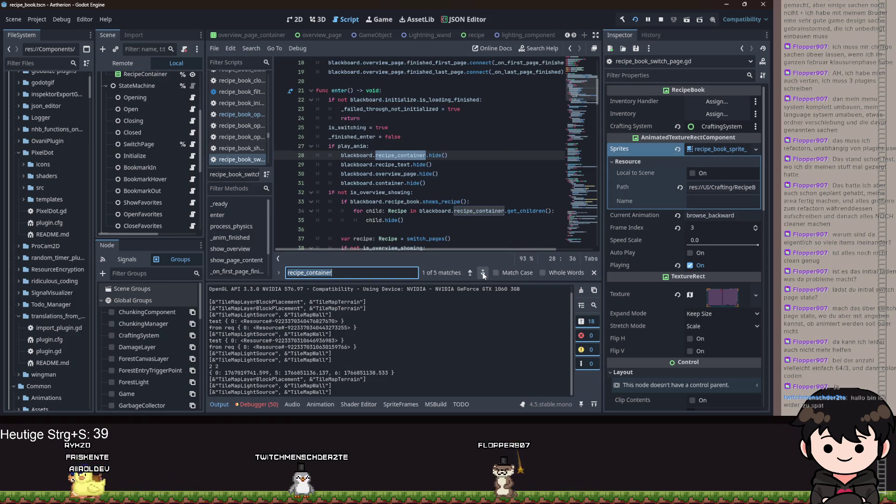
# Scroll through the switch-page code, then run the game to the recipe book on Holzwand.
pyautogui.click(193, 145)
pyautogui.scroll(-6, 453, 183)
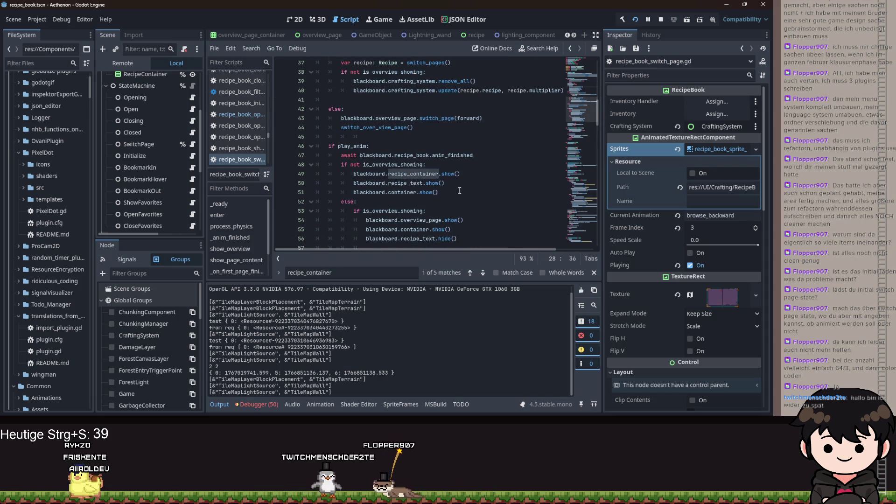
pyautogui.scroll(10, 459, 190)
pyautogui.scroll(-15, 444, 202)
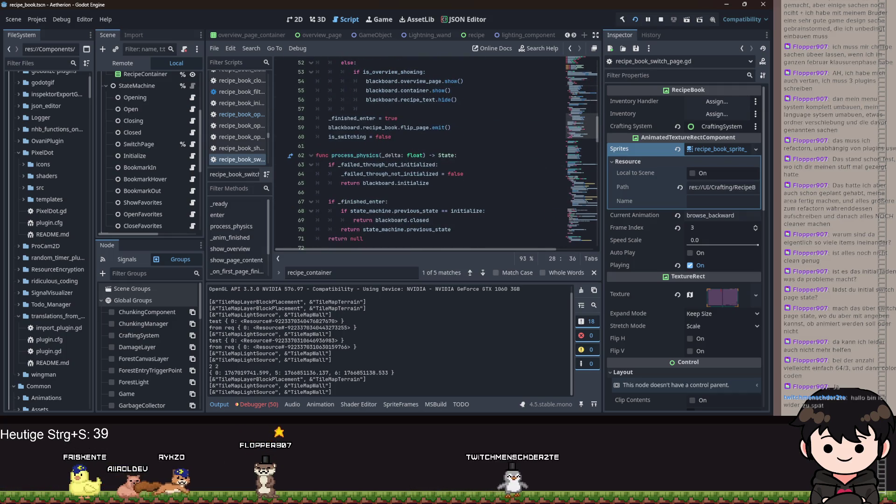
pyautogui.press('F5')
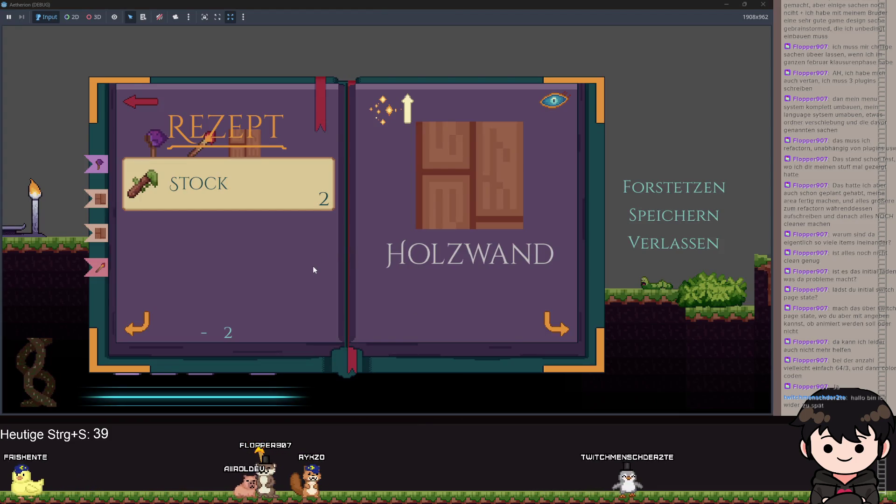
# Flip the recipe book forward ten pages, alternating Whisper Wand and Holzwand, then hide the game.
pyautogui.press('Right')
pyautogui.press('Right')
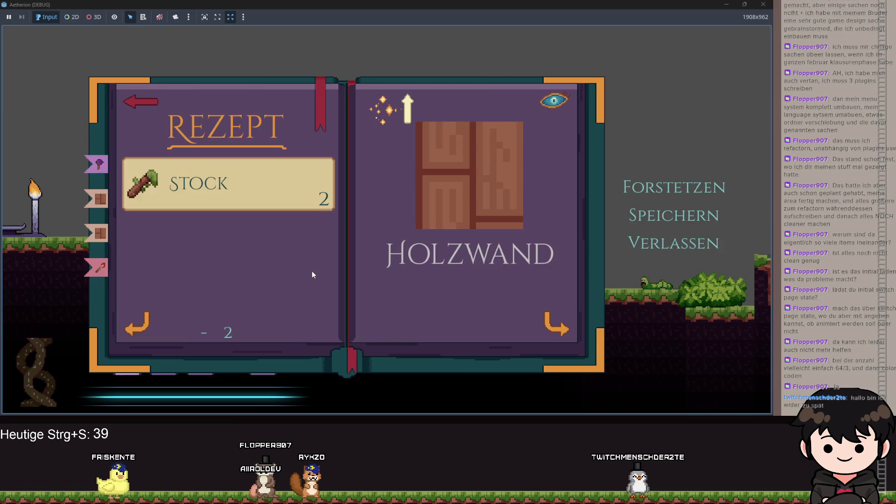
pyautogui.press('Right')
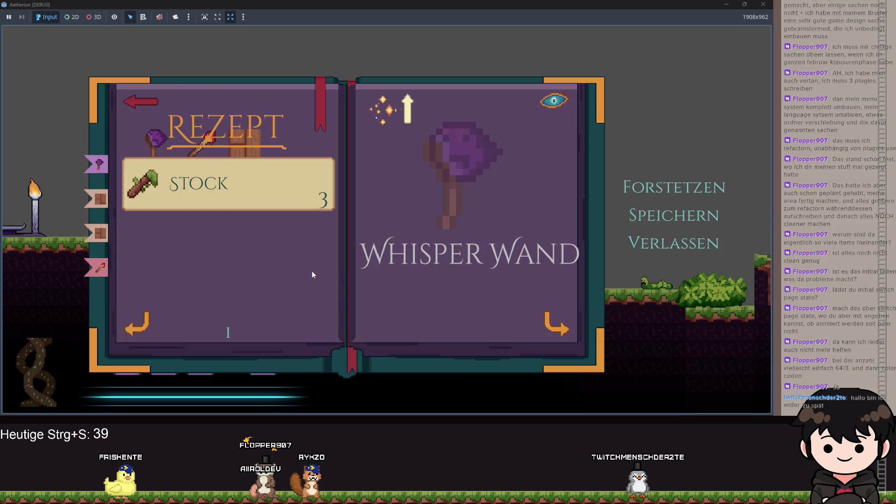
pyautogui.press('Right')
pyautogui.press('Right')
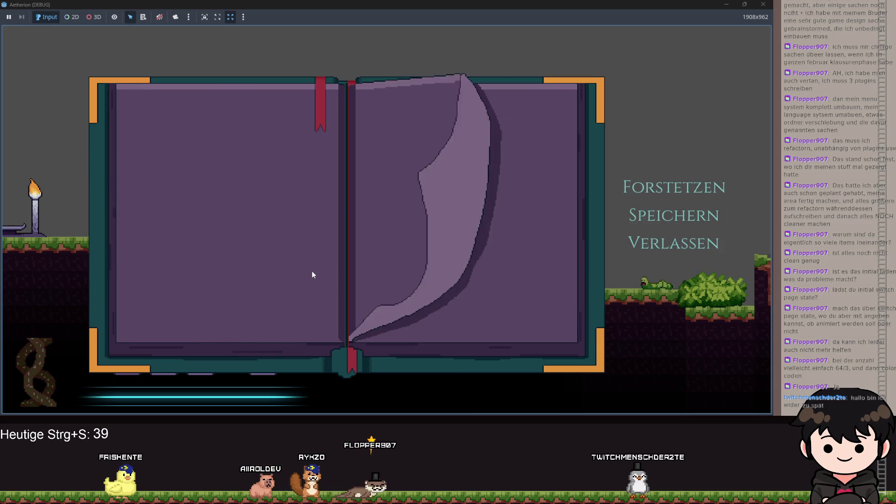
pyautogui.press('Right')
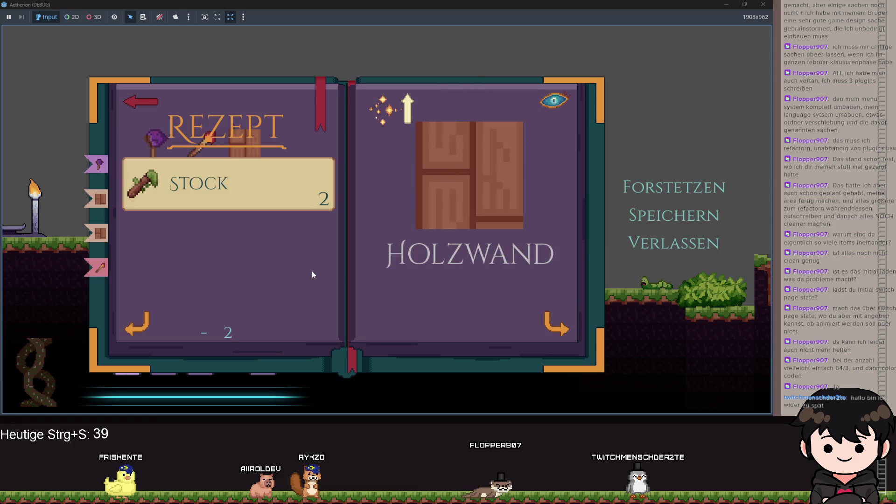
pyautogui.press('Right')
pyautogui.press('Right')
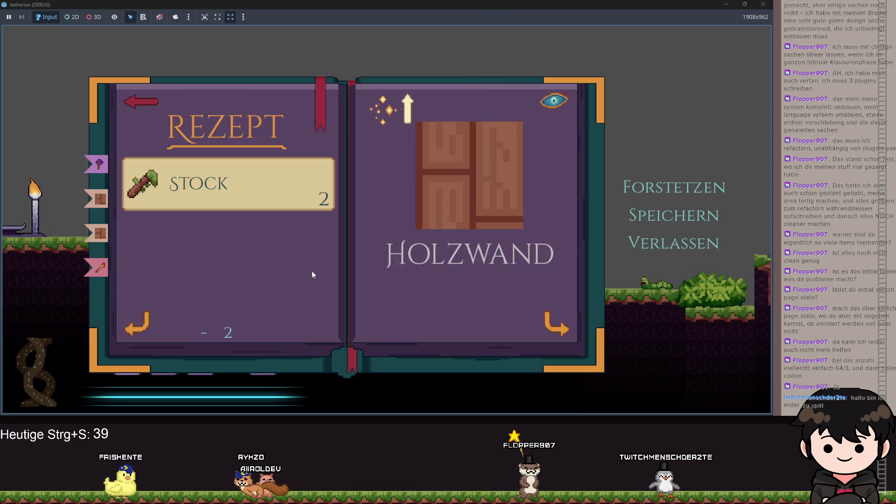
pyautogui.press('Right')
pyautogui.press('Right')
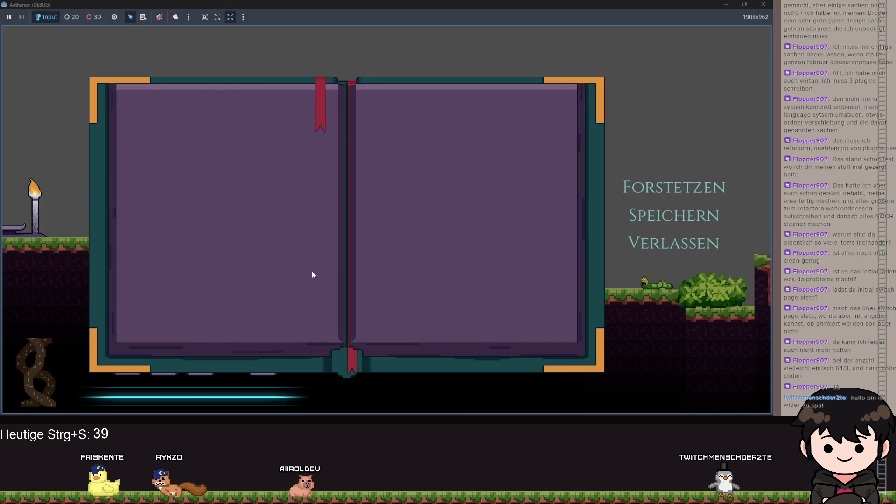
pyautogui.press('Right')
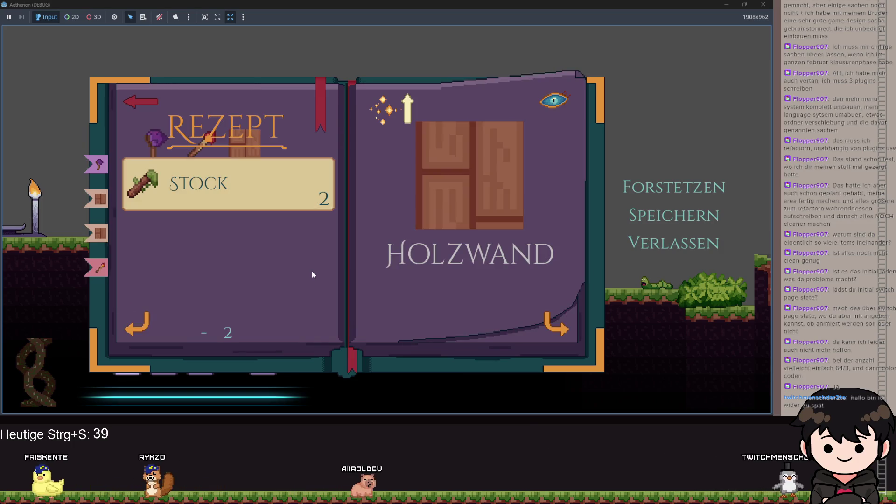
pyautogui.press('Right')
pyautogui.press('Right')
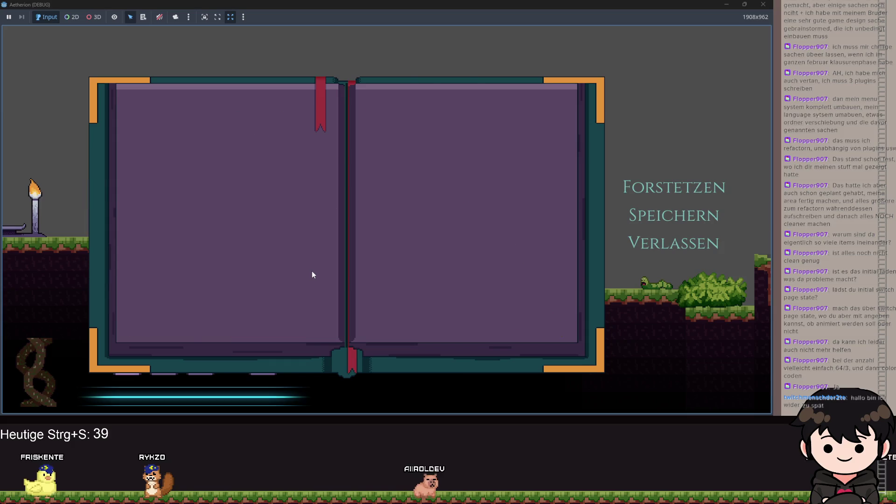
pyautogui.press('Right')
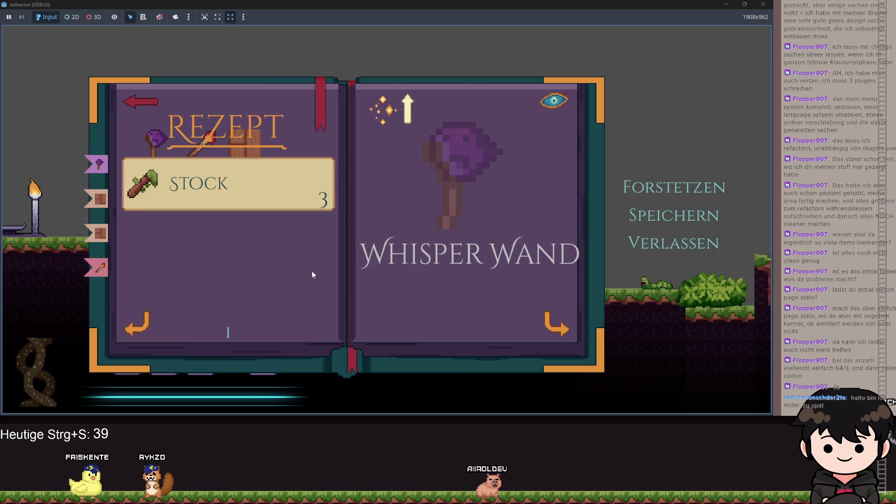
pyautogui.press('Right')
pyautogui.press('Right')
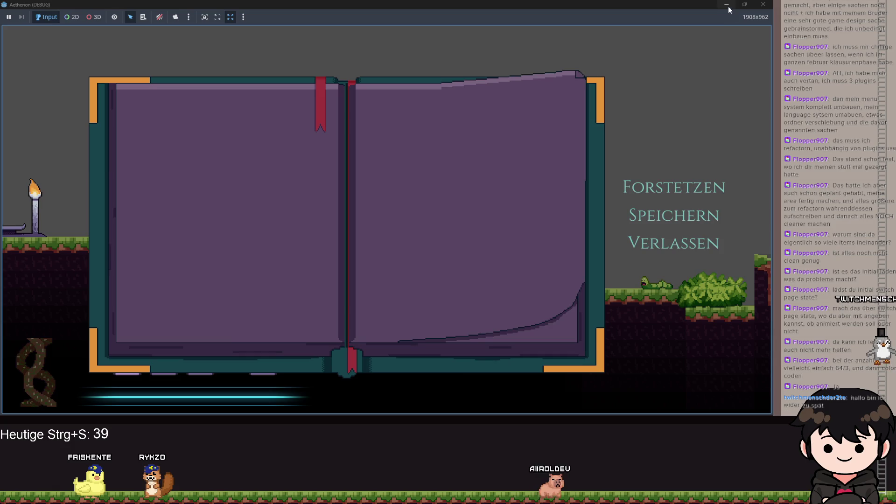
pyautogui.click(726, 5)
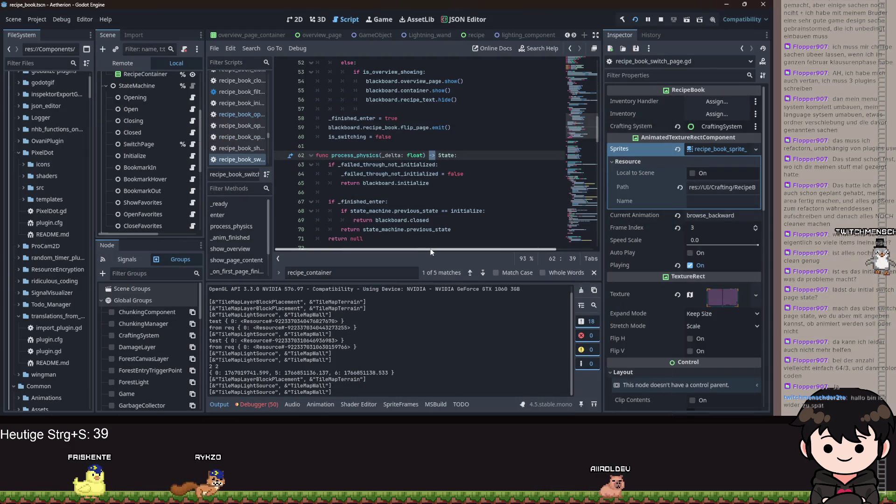
# Jump to the recipe_container uses near the variable declarations and save the scene.
pyautogui.scroll(-11, 467, 224)
pyautogui.scroll(-13, 485, 218)
pyautogui.scroll(4, 483, 222)
pyautogui.scroll(20, 477, 213)
pyautogui.scroll(10, 489, 214)
pyautogui.click(490, 182)
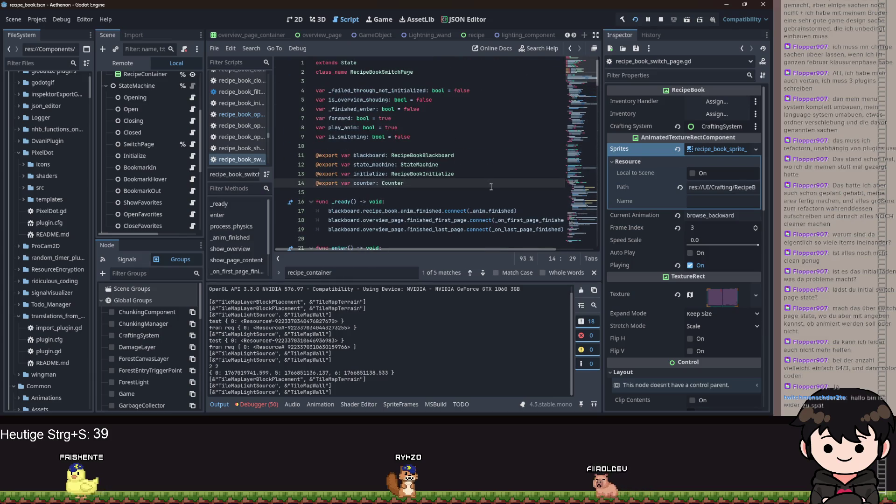
pyautogui.press('F3')
pyautogui.press('F3')
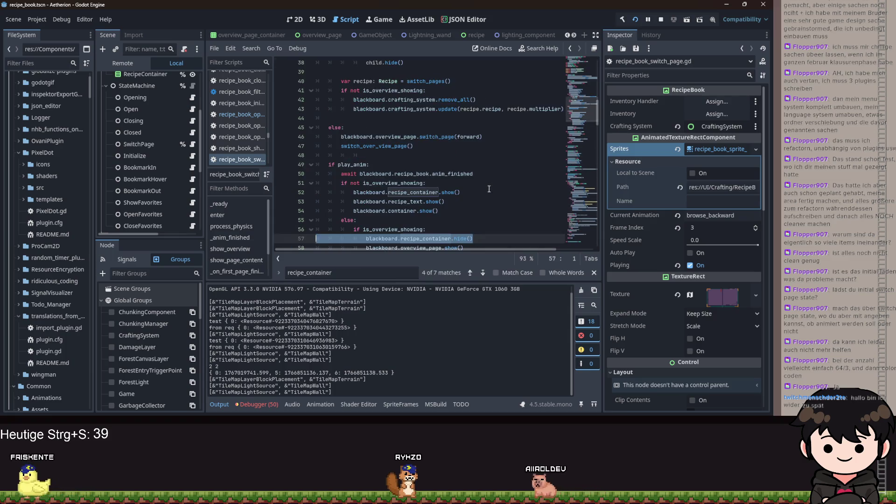
pyautogui.hotkey('ctrl', 's')
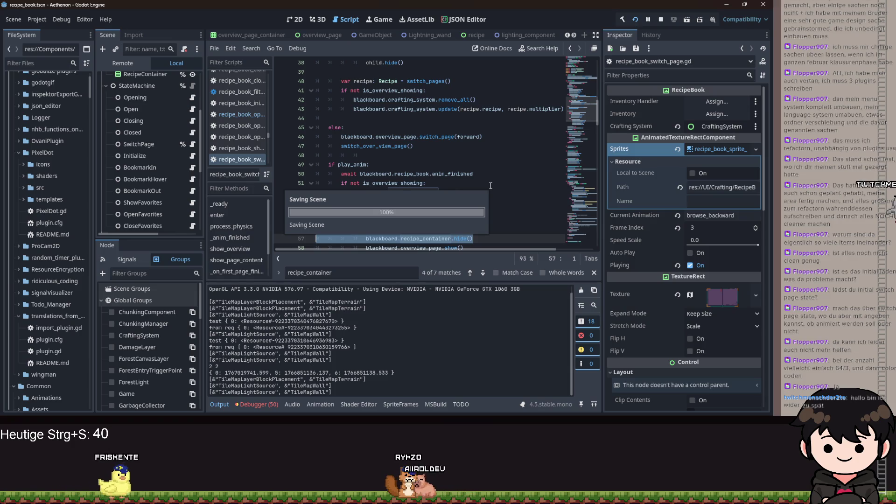
# Complete the is_overview_showing setter assigning blackboard.recipe_container.visible = value, and save.
pyautogui.scroll(12, 438, 151)
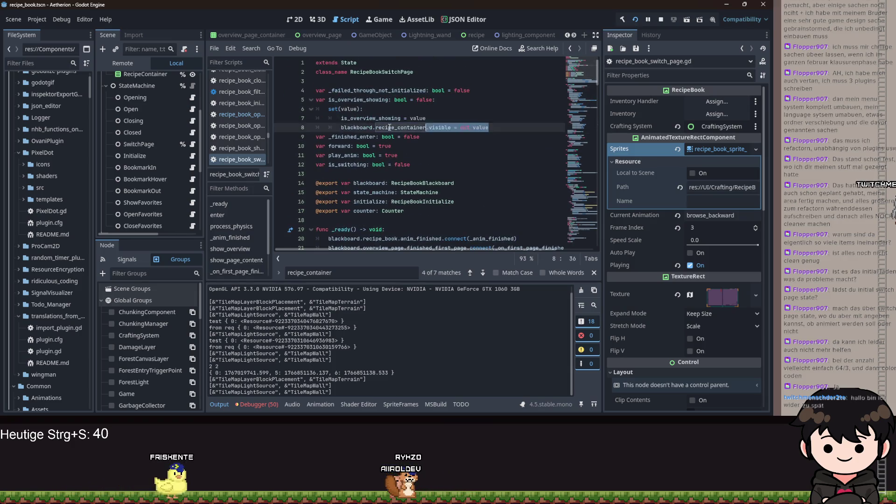
pyautogui.click(506, 128)
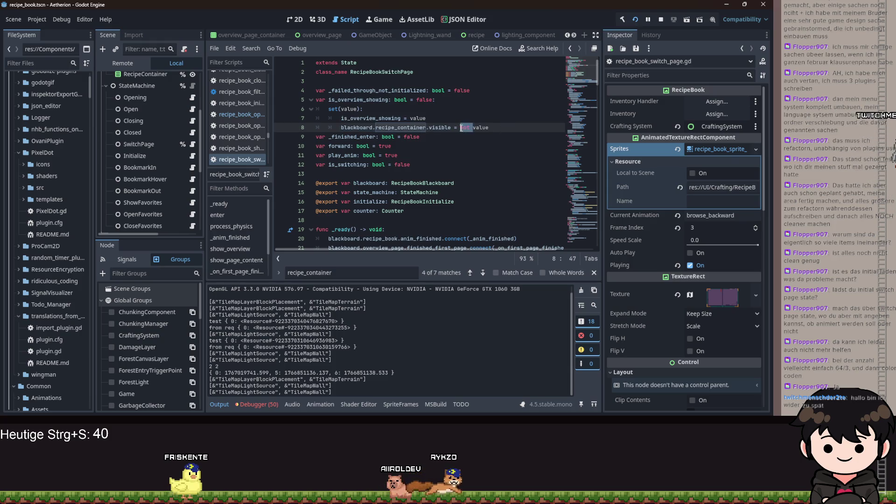
pyautogui.click(493, 137)
pyautogui.hotkey('ctrl', 's')
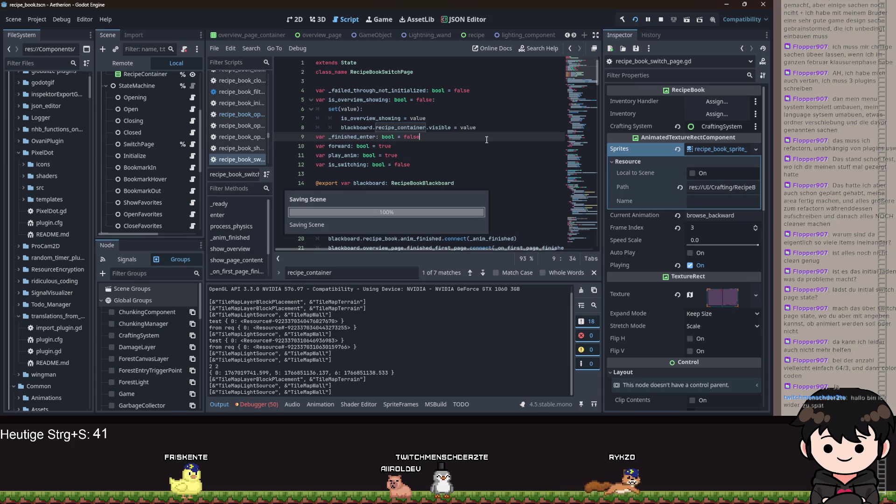
# Check the game's recipe book showing Holzwand, then select the is_overview_showing setter block in the script.
pyautogui.click(457, 382)
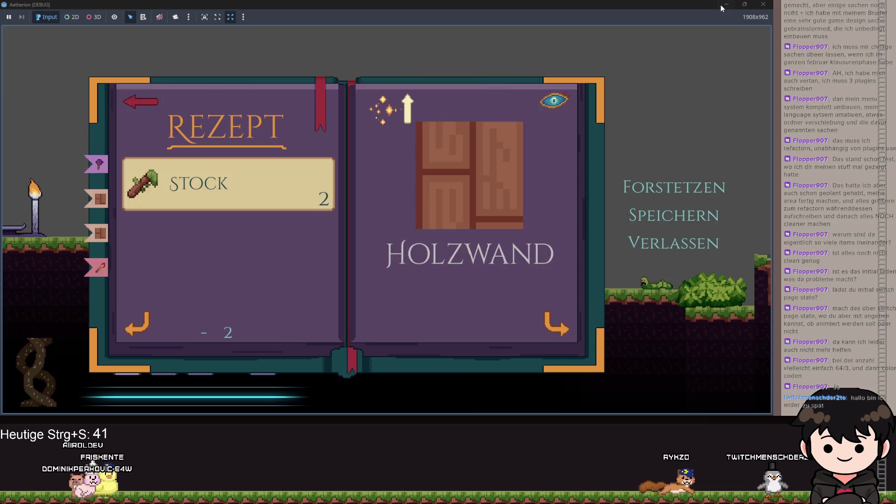
pyautogui.click(722, 4)
pyautogui.moveTo(504, 125)
pyautogui.mouseDown()
pyautogui.moveTo(354, 115)
pyautogui.moveTo(347, 105)
pyautogui.mouseUp()
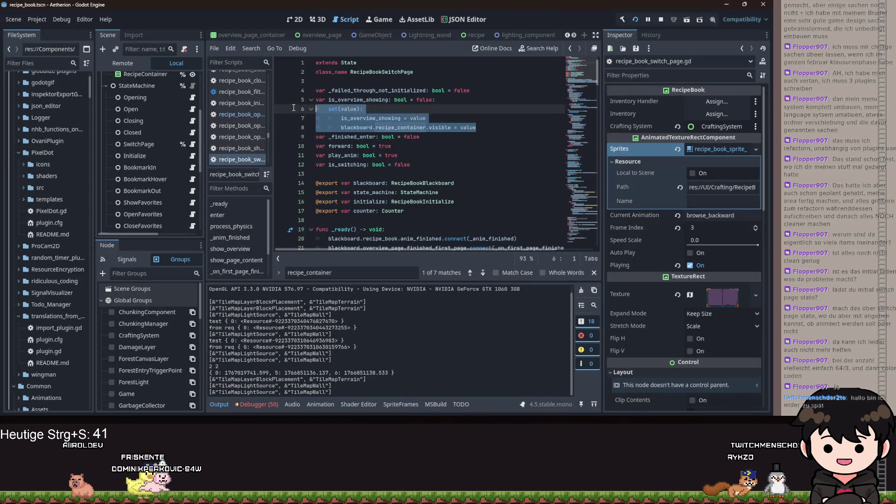
# Delete the is_overview_showing set(value) block, save recipe_book_switch_page.gd, and refocus the Aetherion debug game.
pyautogui.press('BackSpace')
pyautogui.scroll(-1, 470, 114)
pyautogui.hotkey('ctrl', 's')
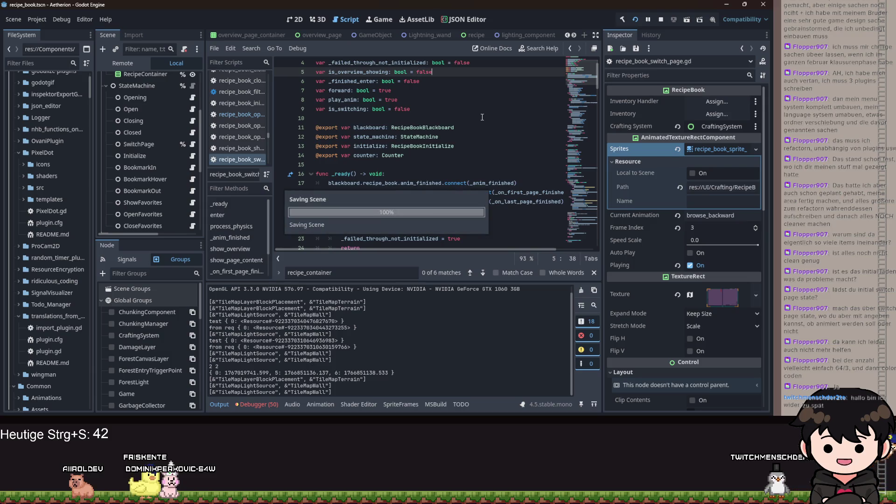
pyautogui.click(457, 400)
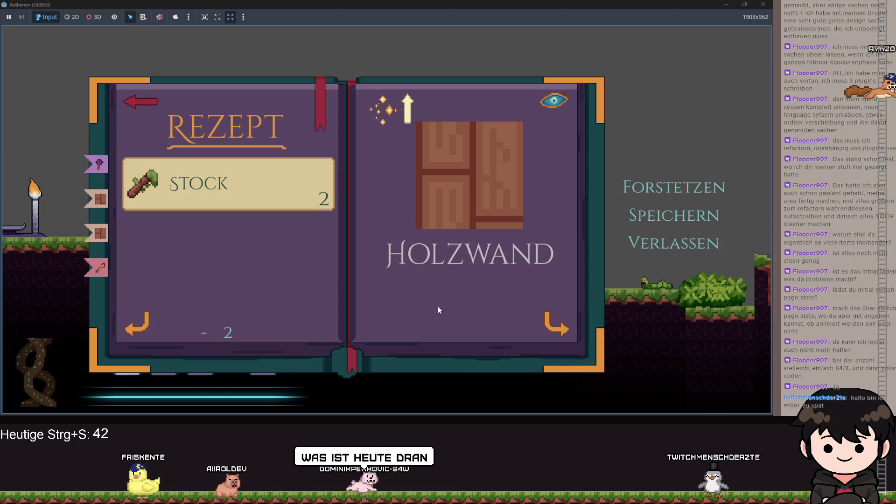
# Flip the recipe book to the next page (Fackel, then back to Holzwand) and return to the editor.
pyautogui.click(140, 325)
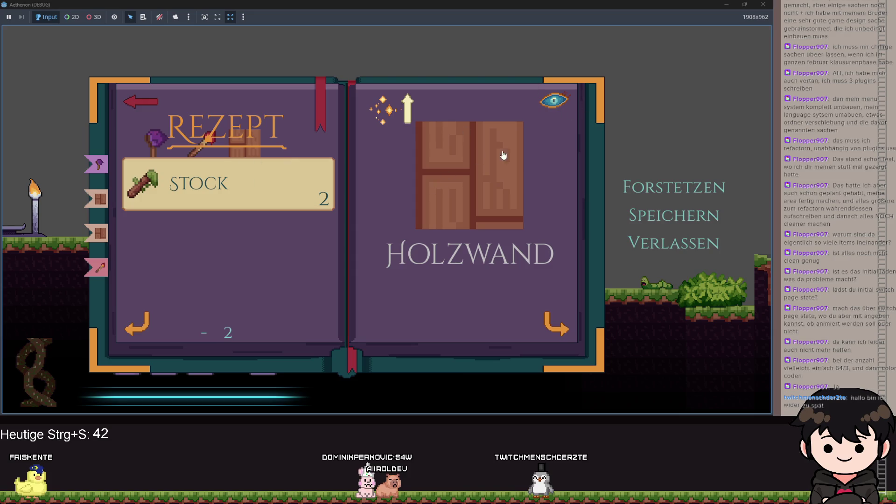
pyautogui.click(728, 6)
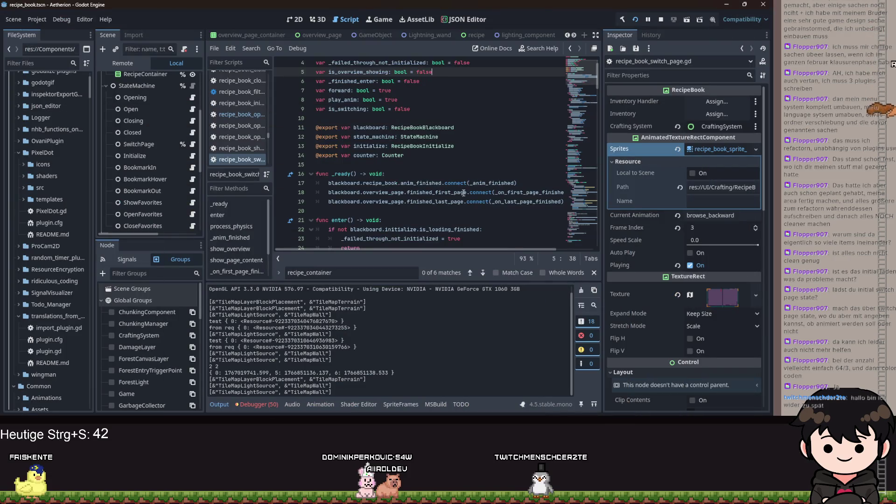
pyautogui.click(388, 156)
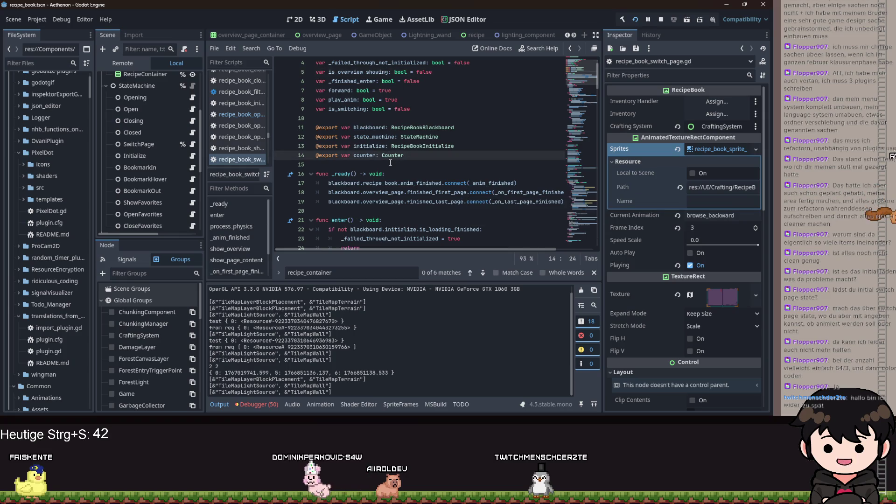
pyautogui.scroll(1, 437, 164)
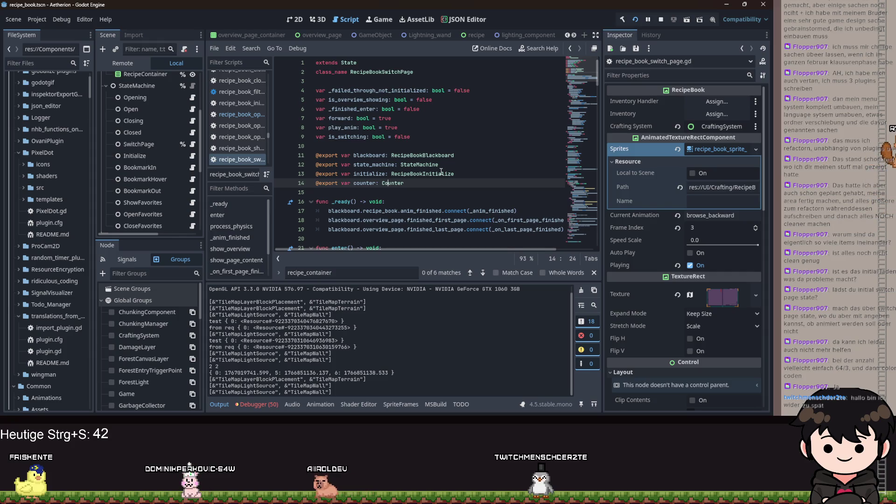
pyautogui.scroll(-10, 481, 172)
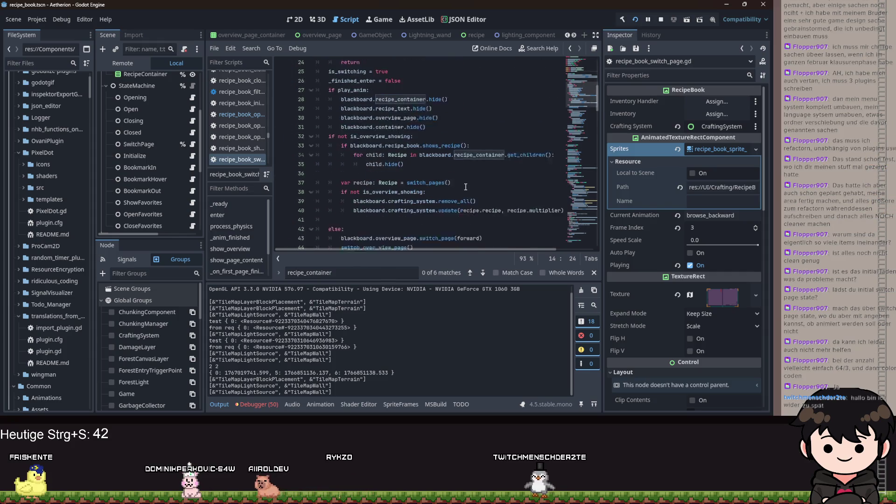
pyautogui.scroll(-1, 455, 191)
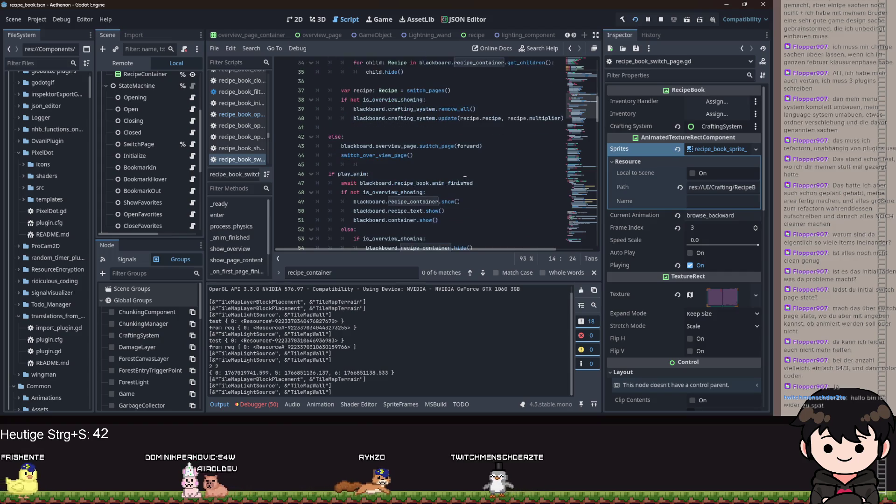
pyautogui.scroll(1, 464, 180)
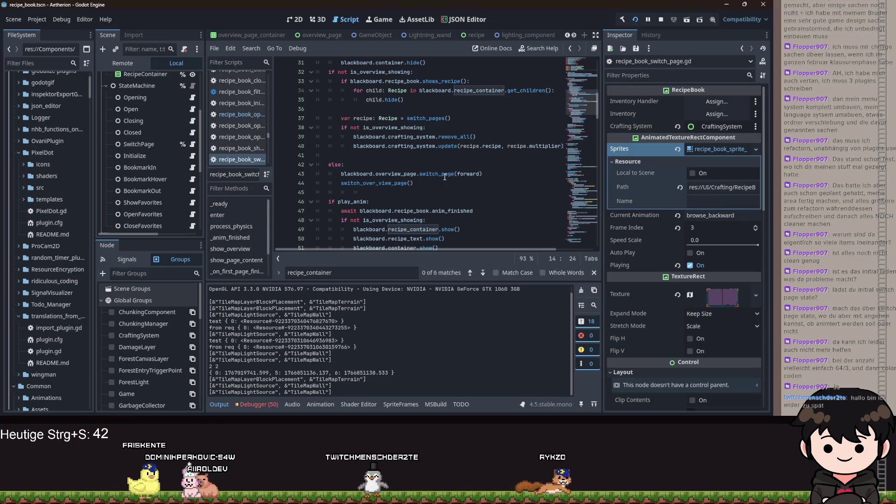
pyautogui.scroll(-2, 443, 179)
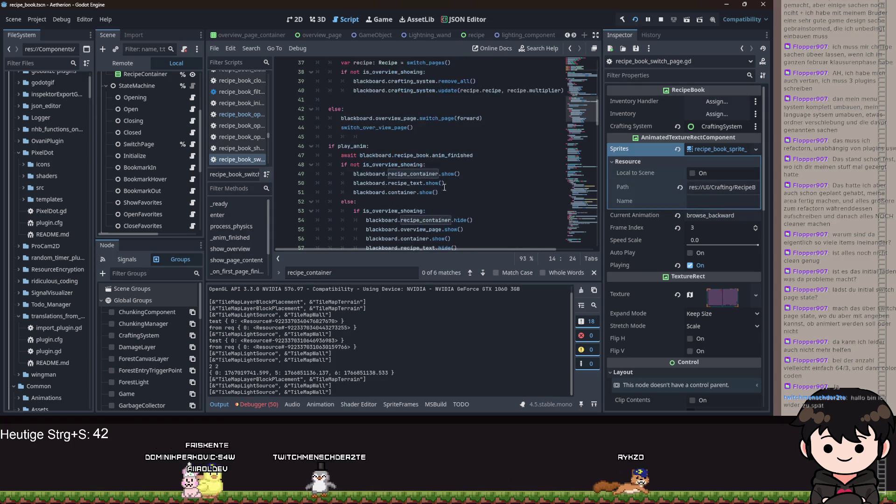
pyautogui.scroll(-3, 443, 187)
pyautogui.moveTo(473, 137); pyautogui.dragTo(367, 136)
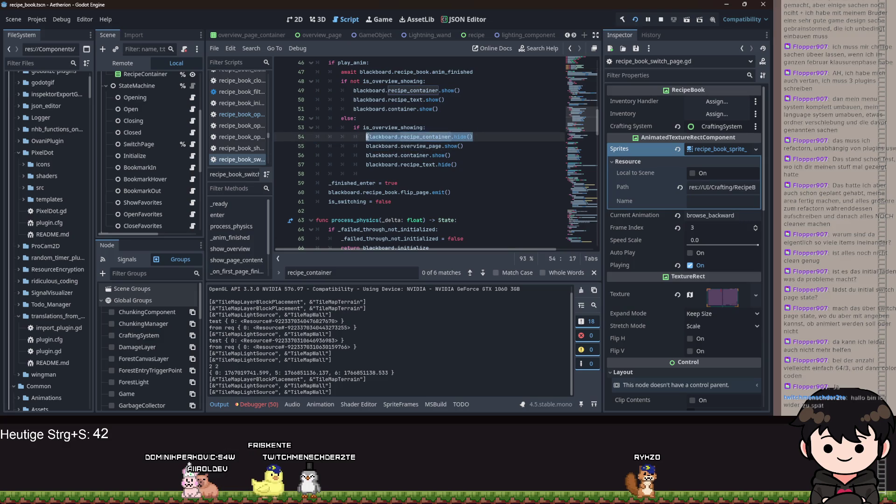
pyautogui.scroll(3, 414, 146)
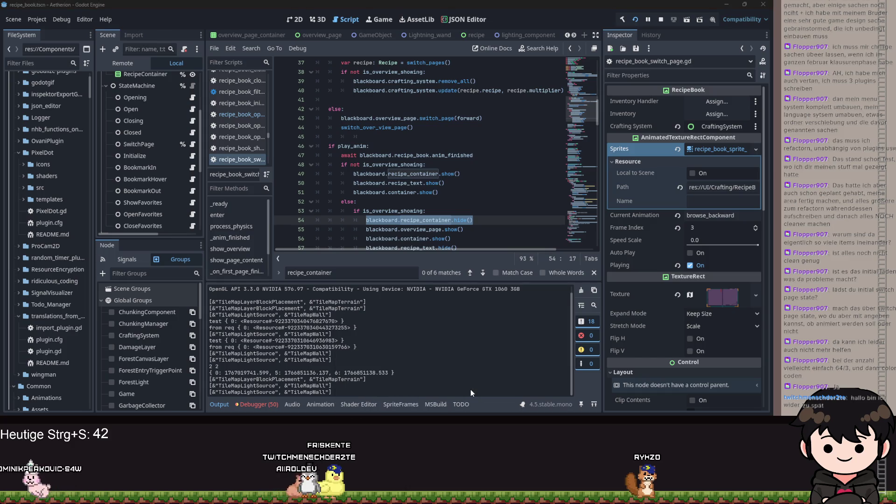
pyautogui.hotkey('alt', 'Tab')
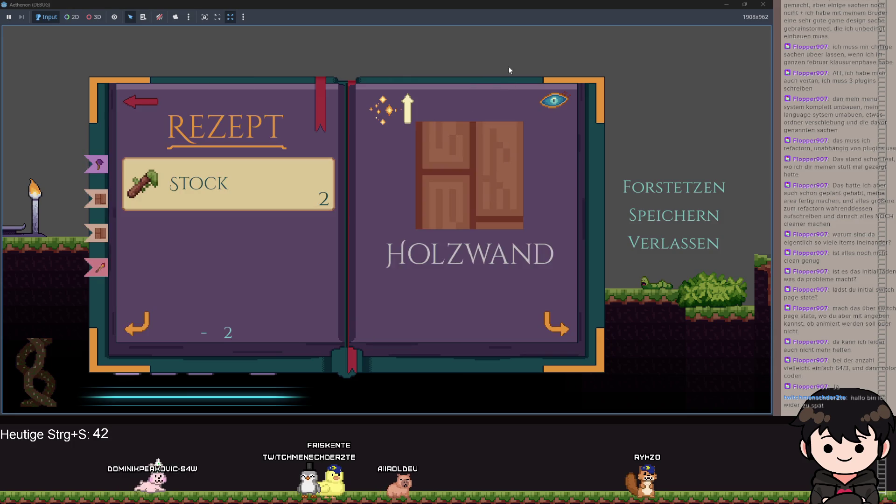
pyautogui.hotkey('alt', 'Tab')
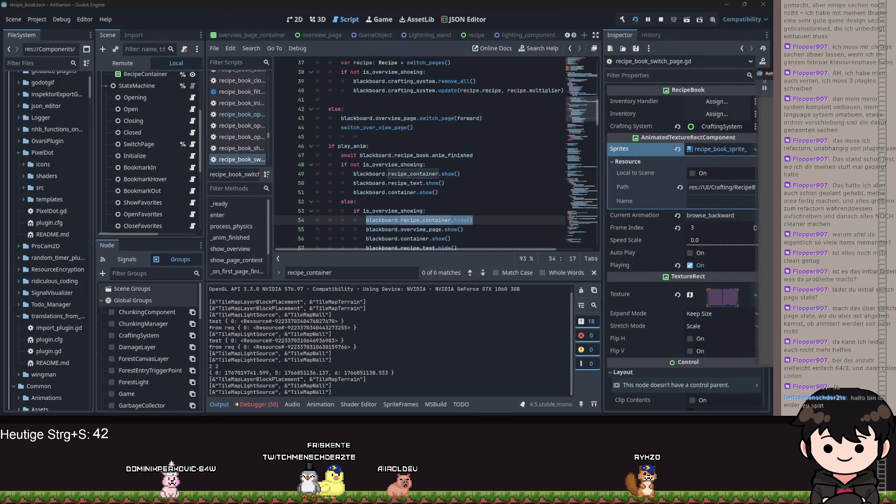
pyautogui.click(409, 164)
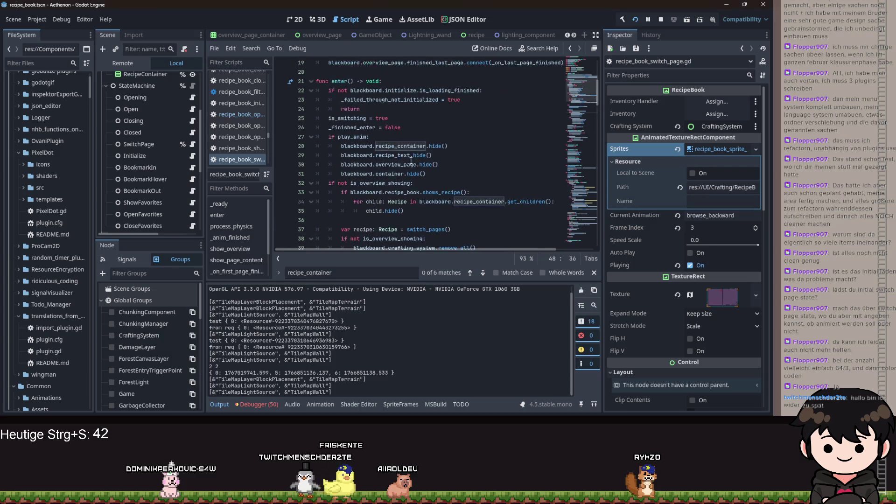
# Set a breakpoint on line 25 and step through enter(), into the called function and back.
pyautogui.scroll(8, 355, 168)
pyautogui.click(284, 176)
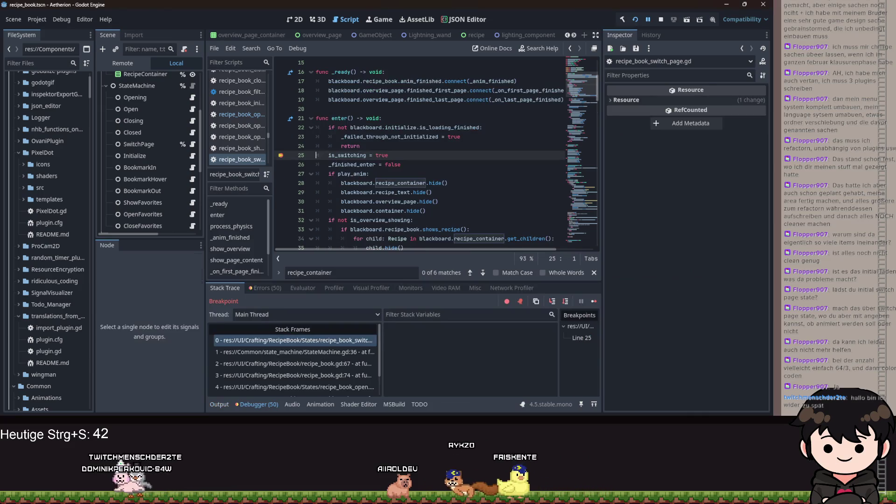
pyautogui.click(552, 301)
pyautogui.click(552, 301)
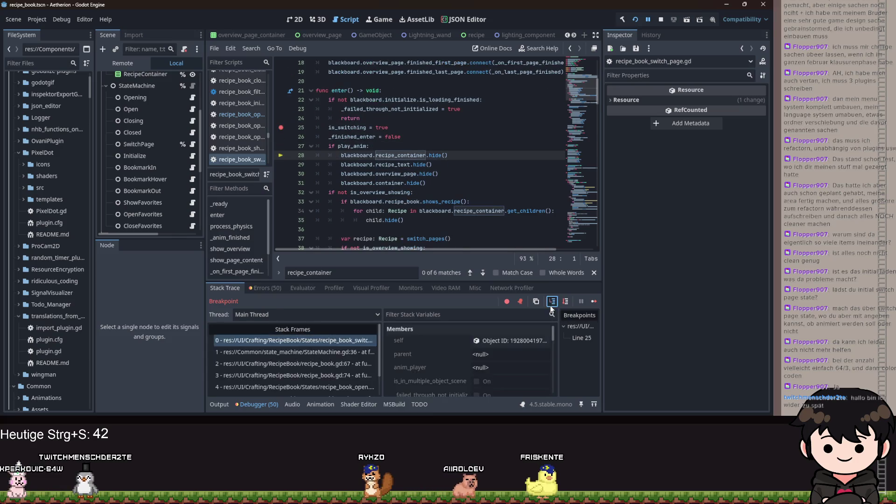
pyautogui.click(551, 304)
pyautogui.click(551, 304)
pyautogui.click(551, 304)
pyautogui.click(551, 304)
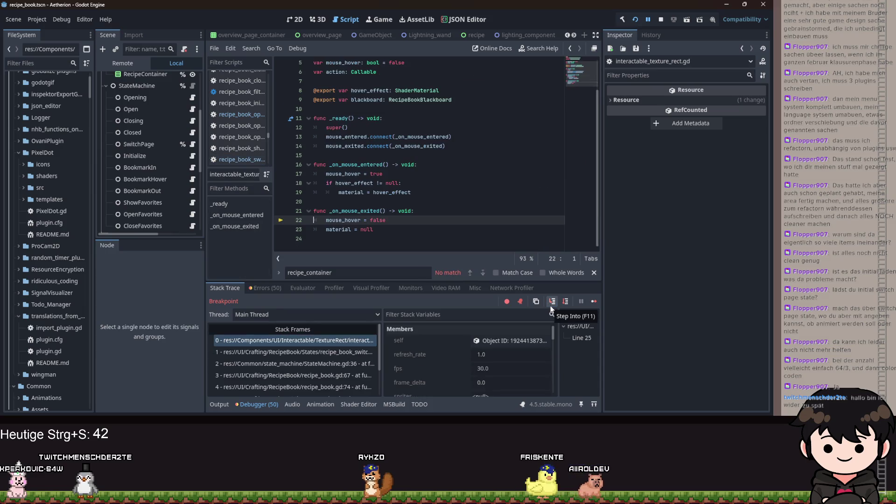
pyautogui.click(551, 309)
pyautogui.click(551, 308)
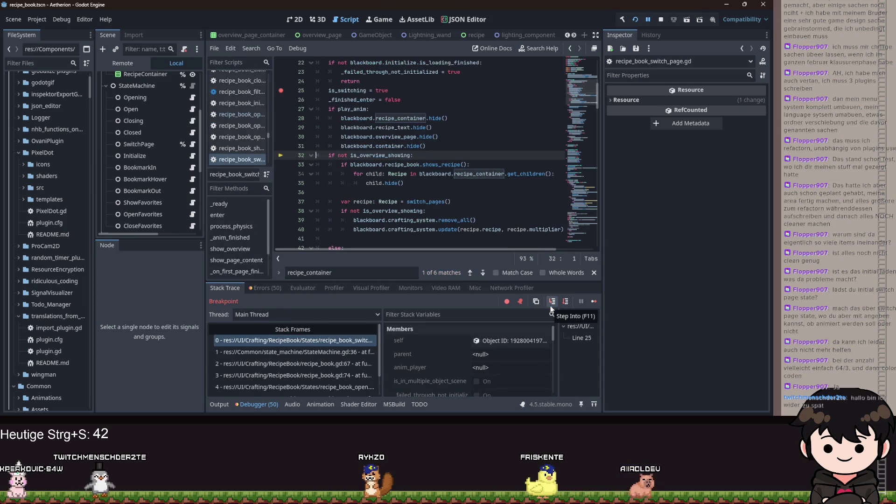
# Step over the loop hiding each child recipe until reaching var recipe = switch_pages() on line 37.
pyautogui.click(551, 304)
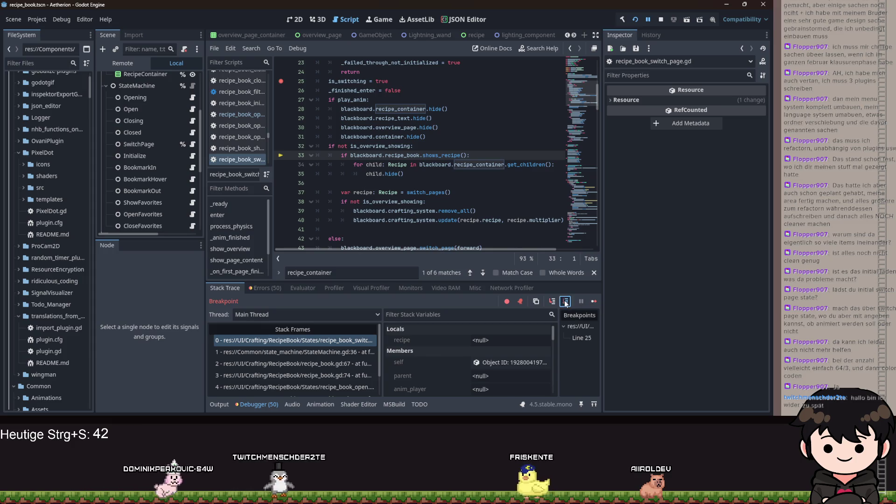
pyautogui.click(564, 301)
pyautogui.click(565, 300)
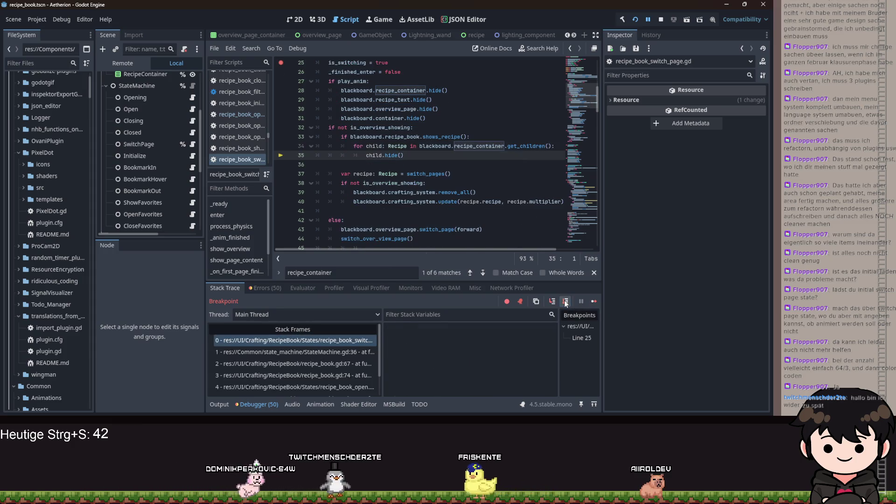
pyautogui.click(565, 302)
pyautogui.click(565, 302)
pyautogui.click(565, 302)
pyautogui.click(566, 303)
pyautogui.click(565, 303)
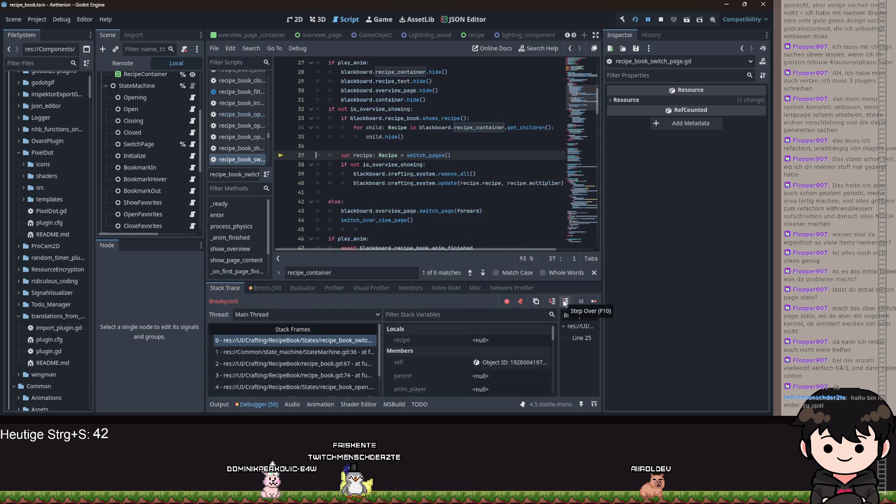
pyautogui.scroll(3, 518, 210)
pyautogui.scroll(-3, 518, 210)
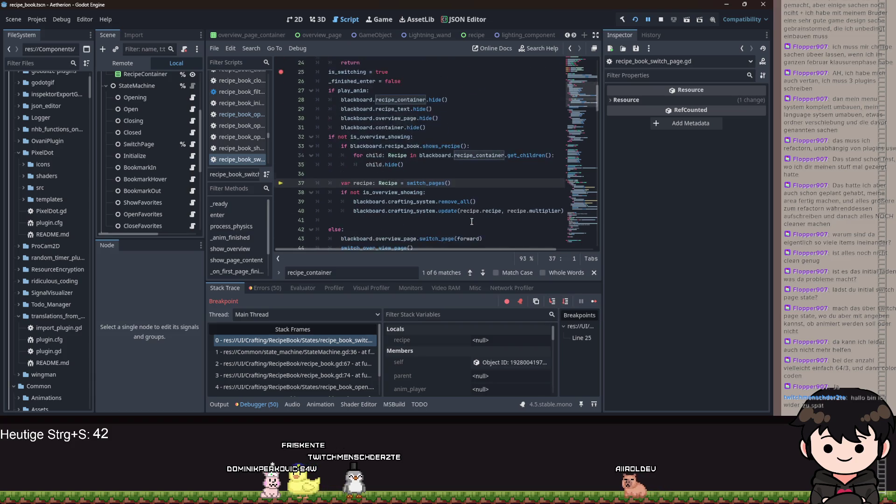
# Step into switch_pages and the do_switch_pages lambda, past the browse animation and last-page check, to line 132.
pyautogui.click(553, 301)
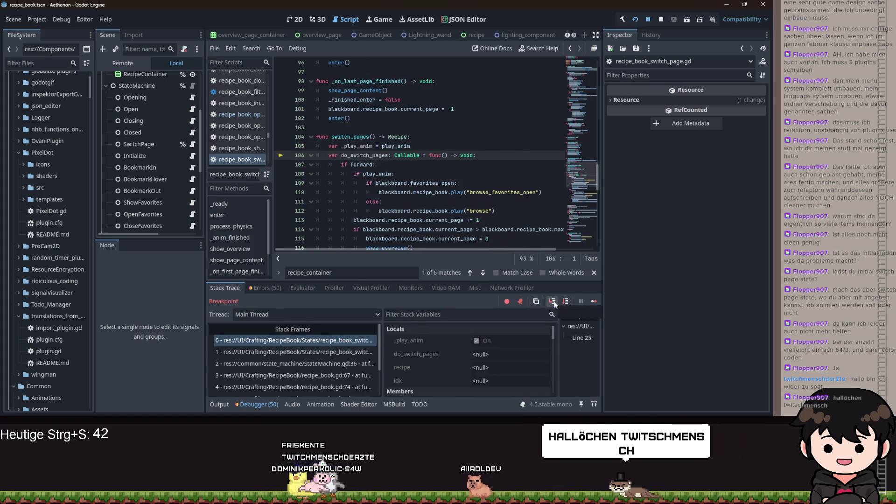
pyautogui.click(553, 302)
pyautogui.click(553, 301)
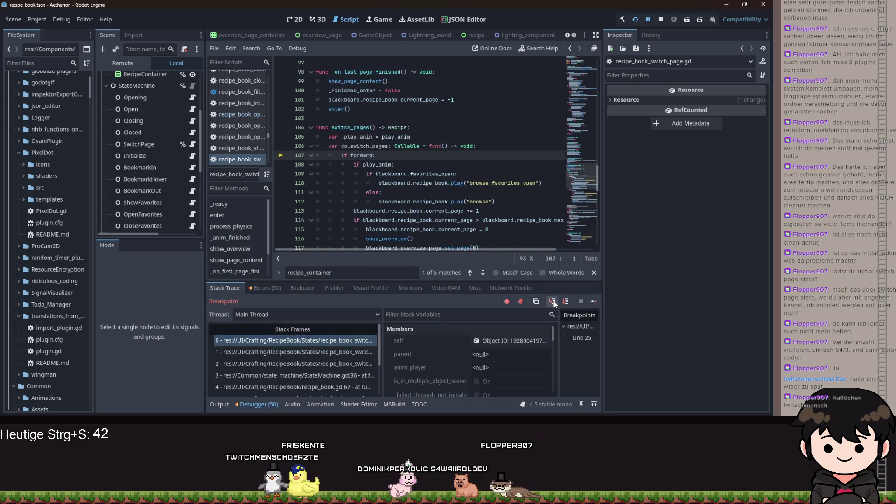
pyautogui.click(553, 302)
pyautogui.click(553, 301)
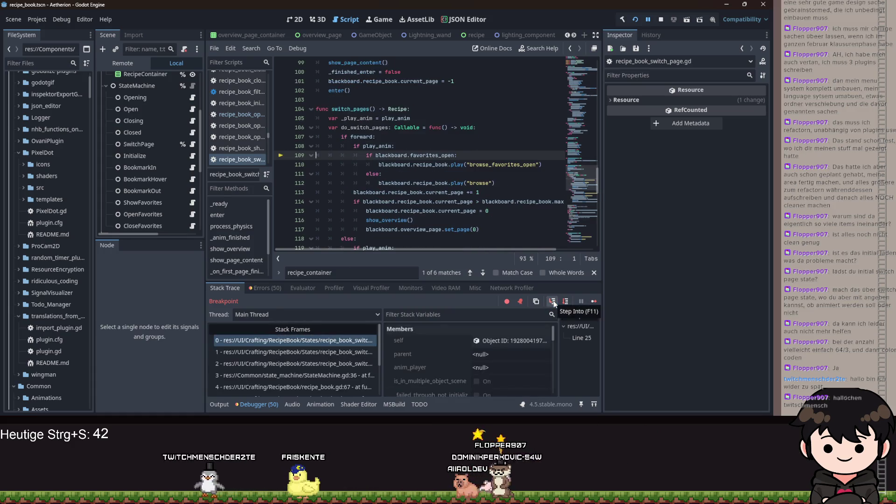
pyautogui.click(553, 302)
pyautogui.click(565, 301)
pyautogui.click(566, 302)
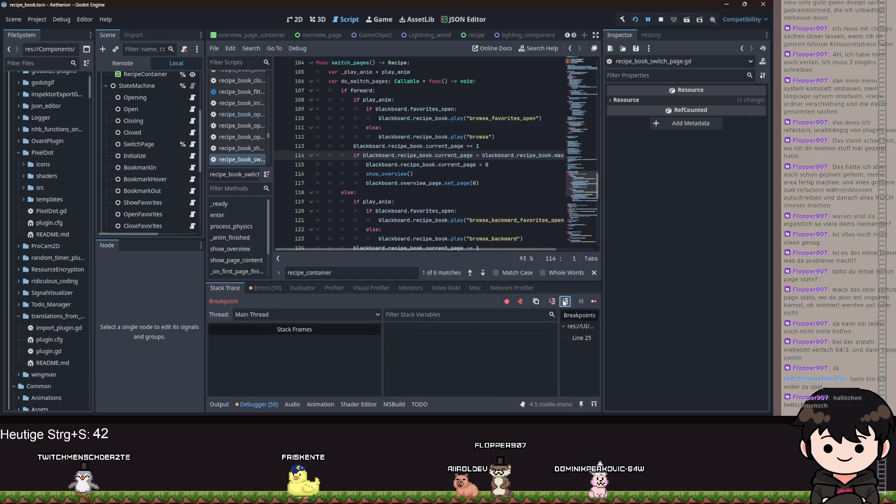
pyautogui.click(564, 302)
pyautogui.scroll(6, 500, 205)
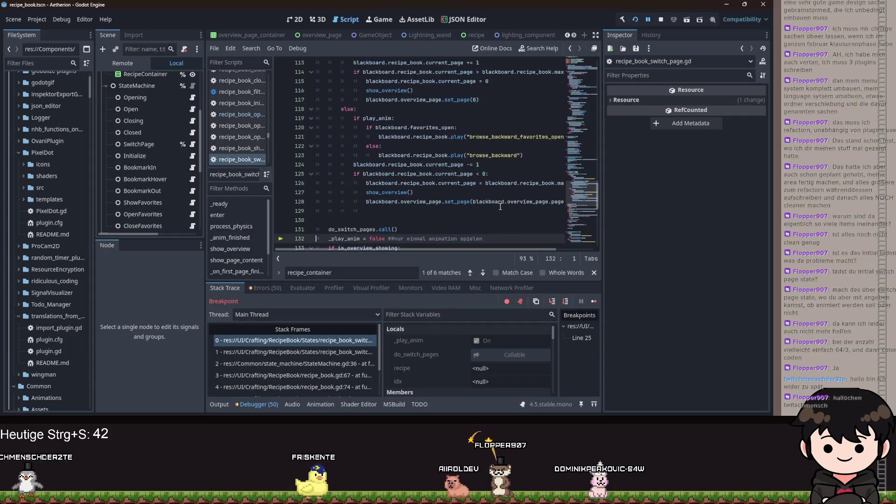
pyautogui.moveTo(460, 251)
pyautogui.mouseDown()
pyautogui.moveTo(514, 252)
pyautogui.moveTo(453, 245)
pyautogui.moveTo(482, 249)
pyautogui.moveTo(495, 240)
pyautogui.moveTo(469, 250)
pyautogui.moveTo(464, 240)
pyautogui.mouseUp()
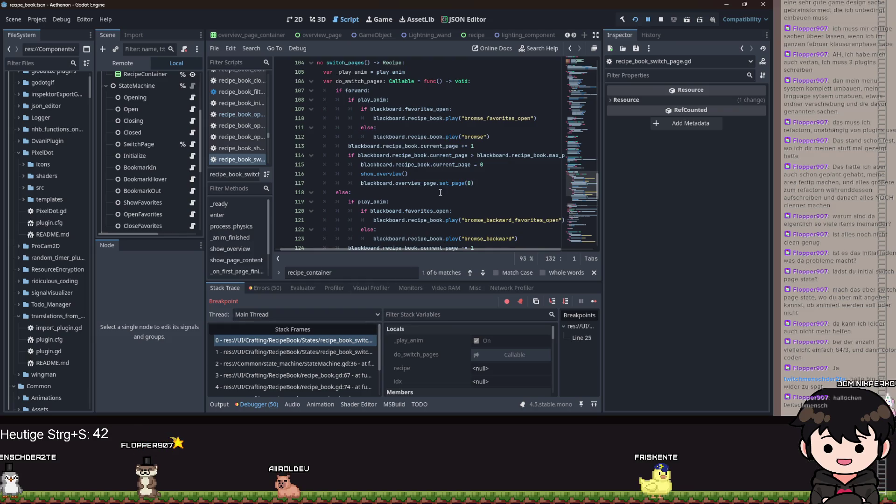
# Open the blackboard from Stack Variables in the Inspector, showing Current Page 4 and Max Pages 4.
pyautogui.scroll(-5, 456, 169)
pyautogui.scroll(5, 458, 173)
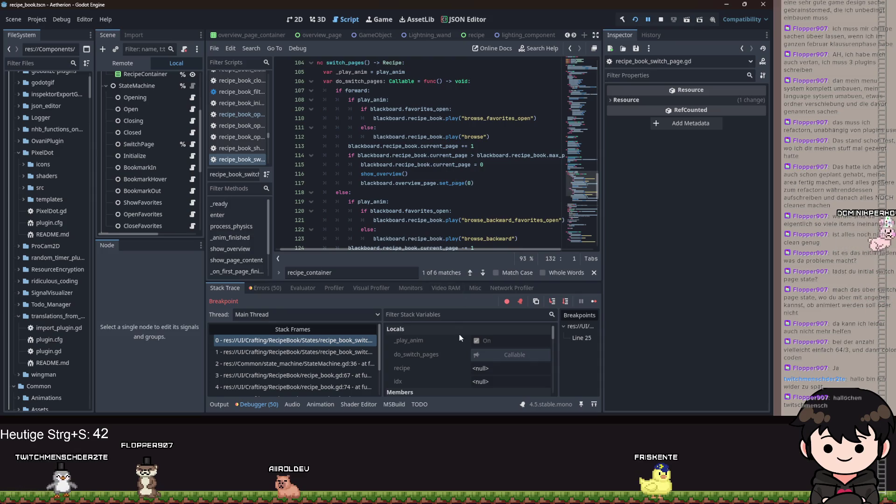
pyautogui.hscroll(-1, 485, 215)
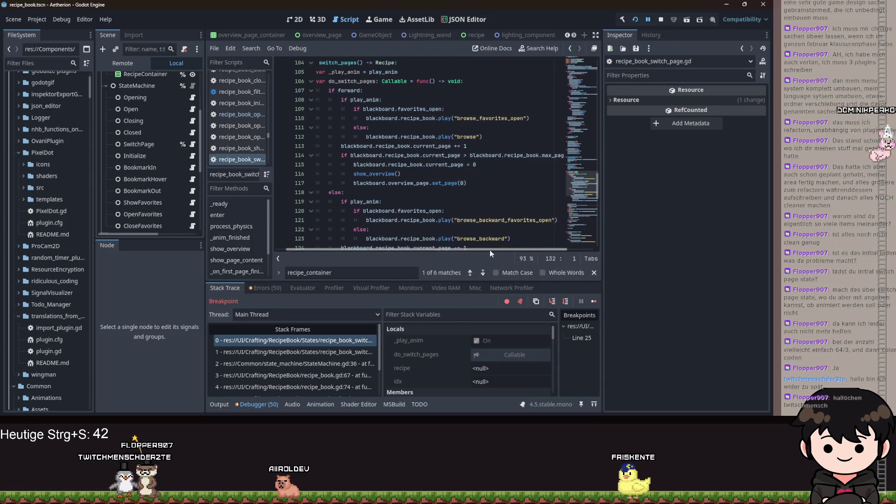
pyautogui.moveTo(475, 249)
pyautogui.mouseDown()
pyautogui.moveTo(525, 250)
pyautogui.moveTo(498, 249)
pyautogui.mouseUp()
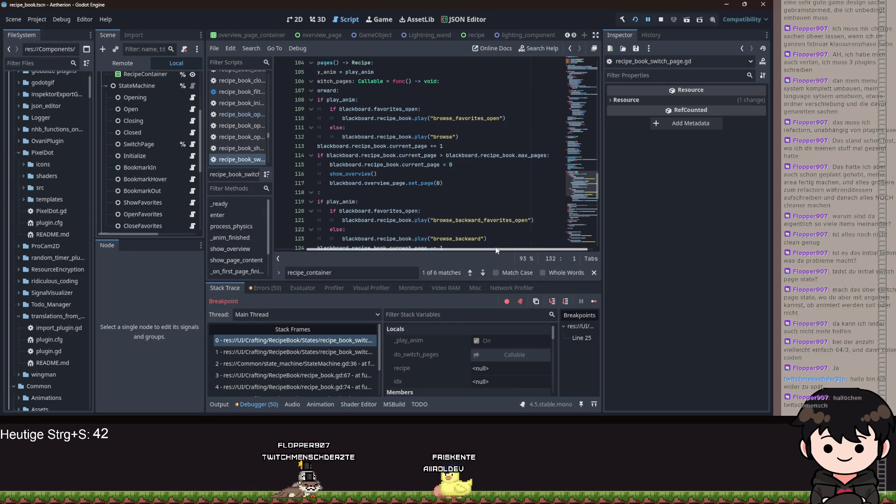
pyautogui.scroll(1, 174, 169)
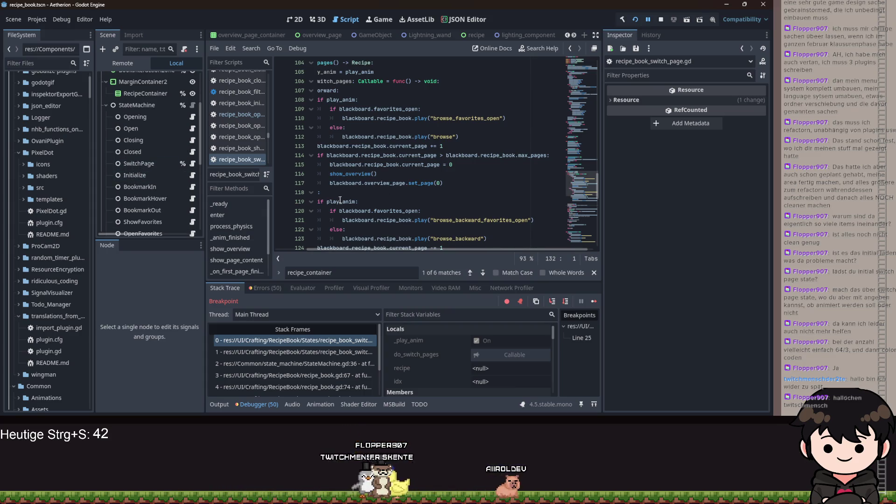
pyautogui.scroll(-5, 469, 360)
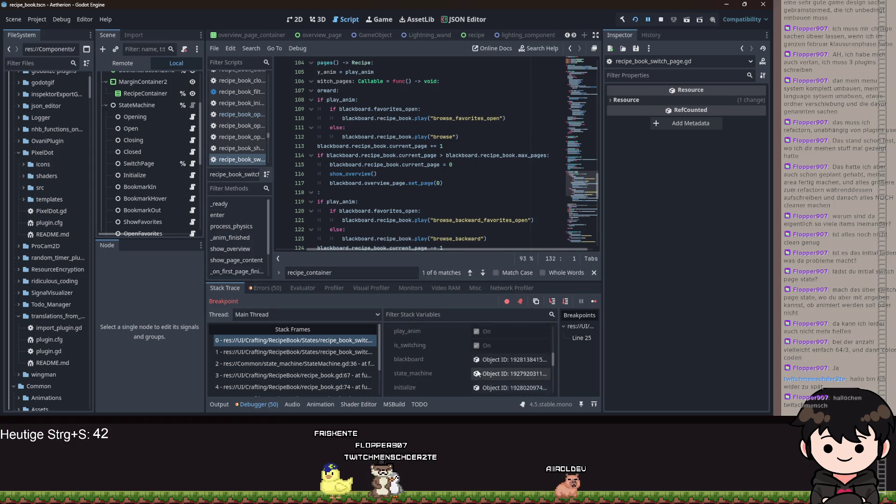
pyautogui.scroll(-5, 476, 373)
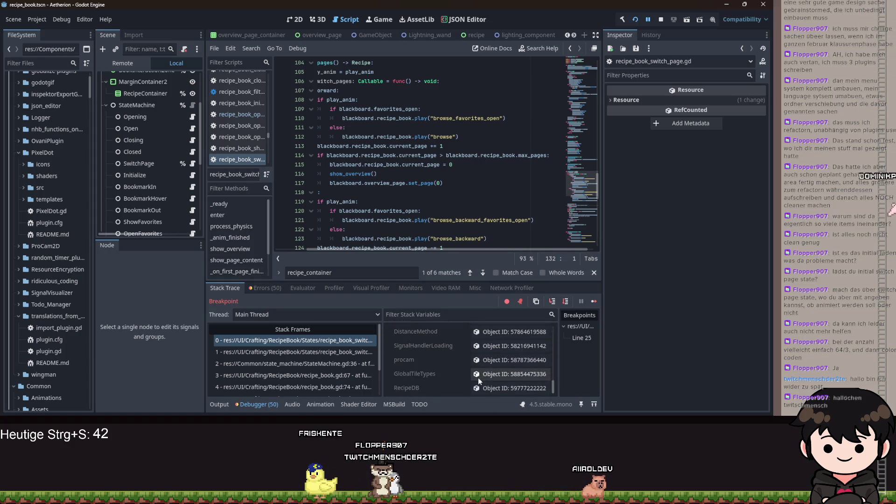
pyautogui.scroll(6, 471, 364)
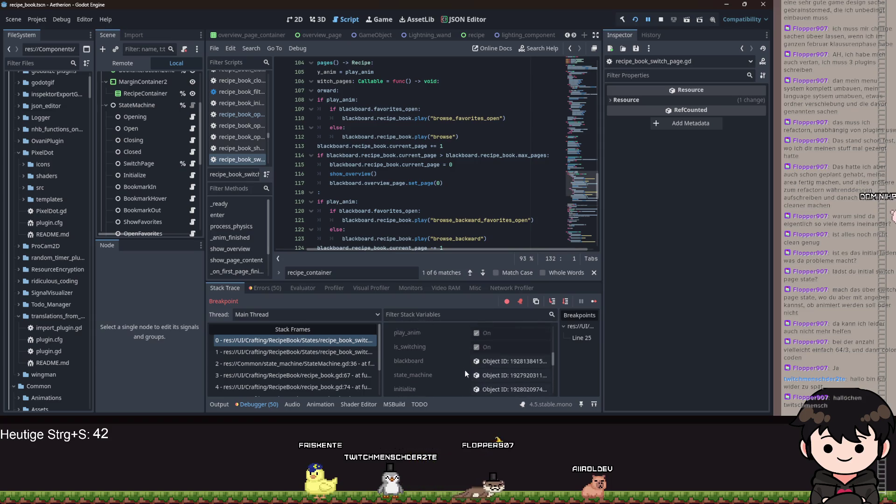
pyautogui.click(491, 351)
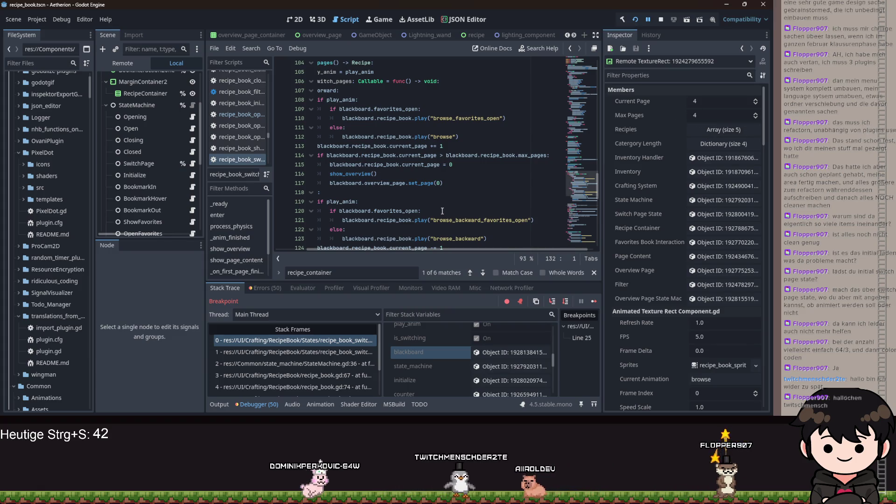
# Change line 114's check to current_page >= max_pages and line 125's to current_page <= 0.
pyautogui.click(458, 156)
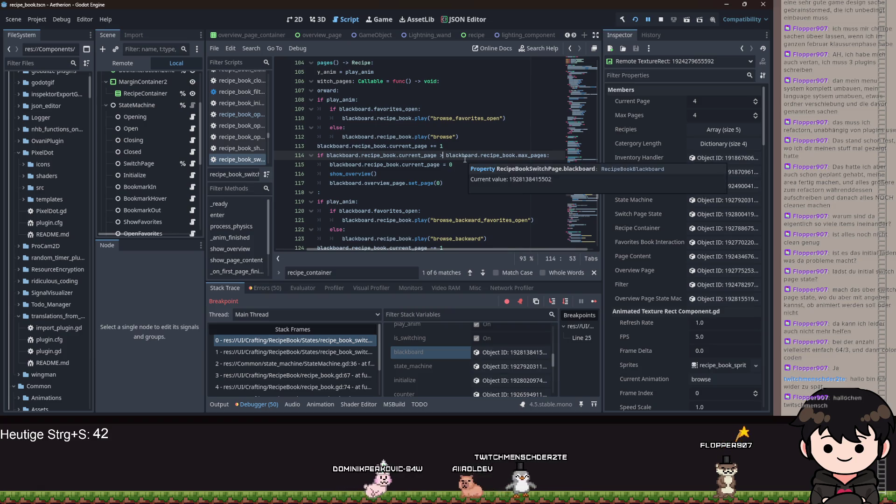
pyautogui.write('=')
pyautogui.scroll(-4, 413, 124)
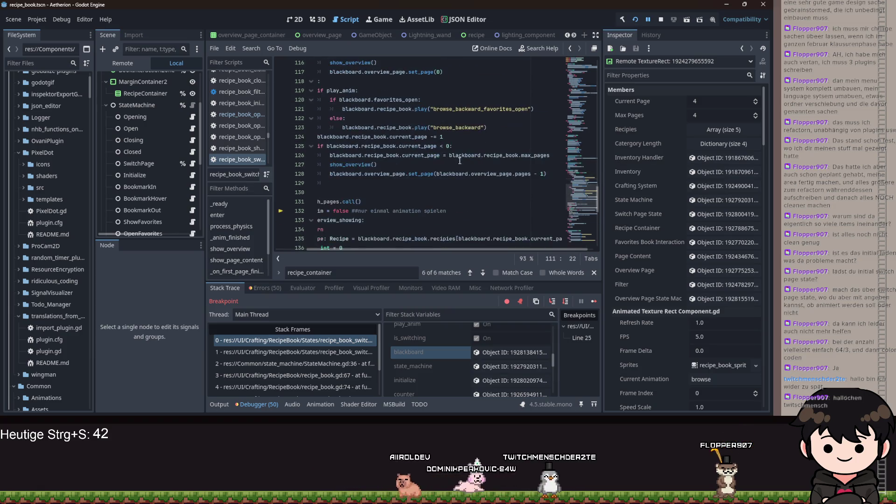
pyautogui.click(442, 146)
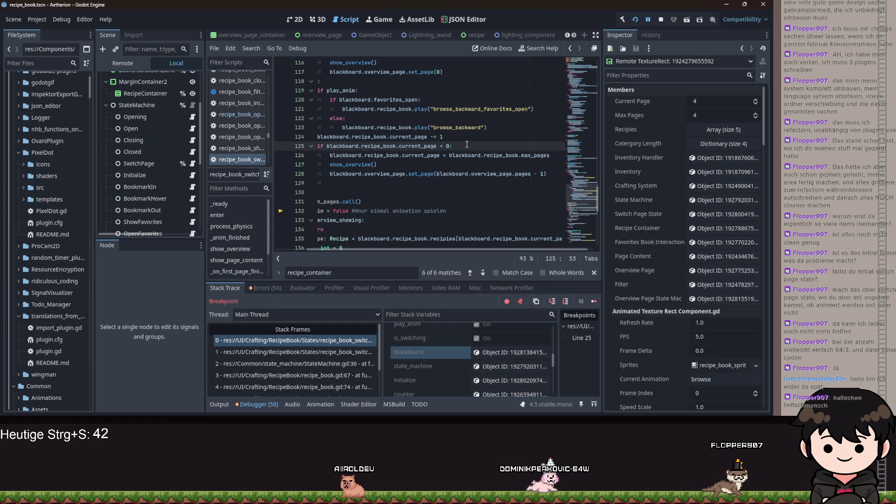
pyautogui.write('=')
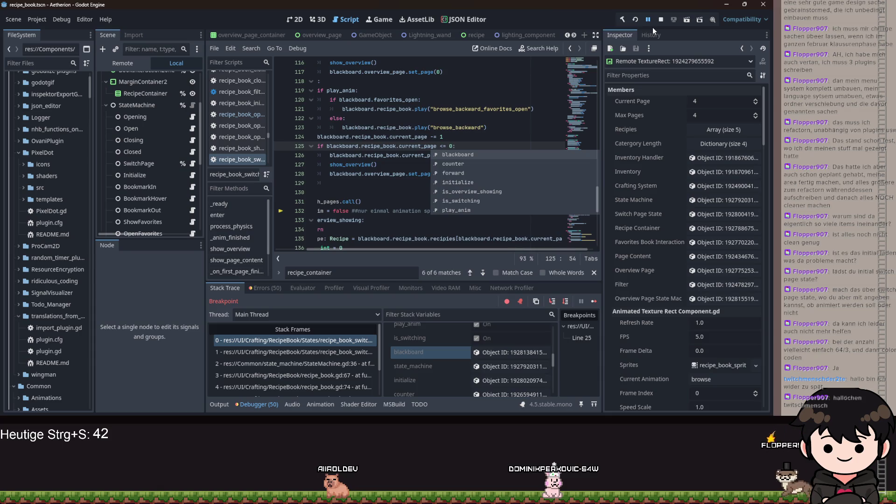
# Relaunch the game with F5 and move its window aside to get back to the script.
pyautogui.press('F5')
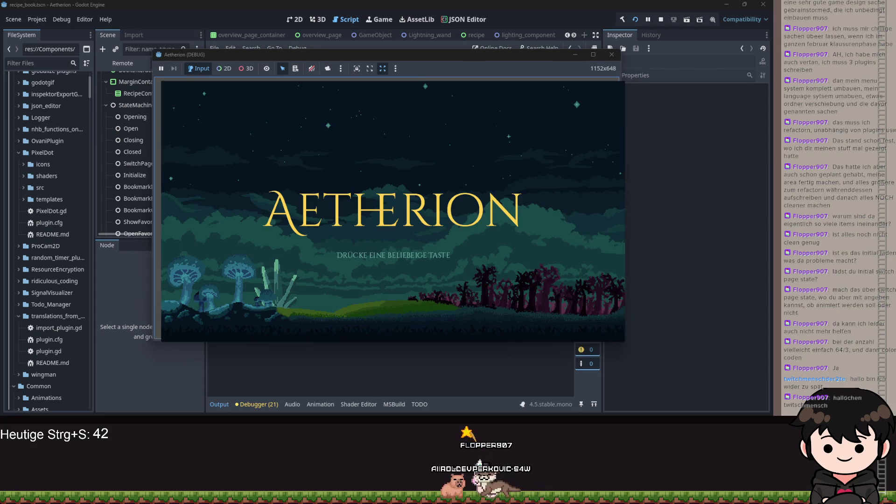
pyautogui.moveTo(500, 53); pyautogui.dragTo(895, 90)
pyautogui.click(699, 164)
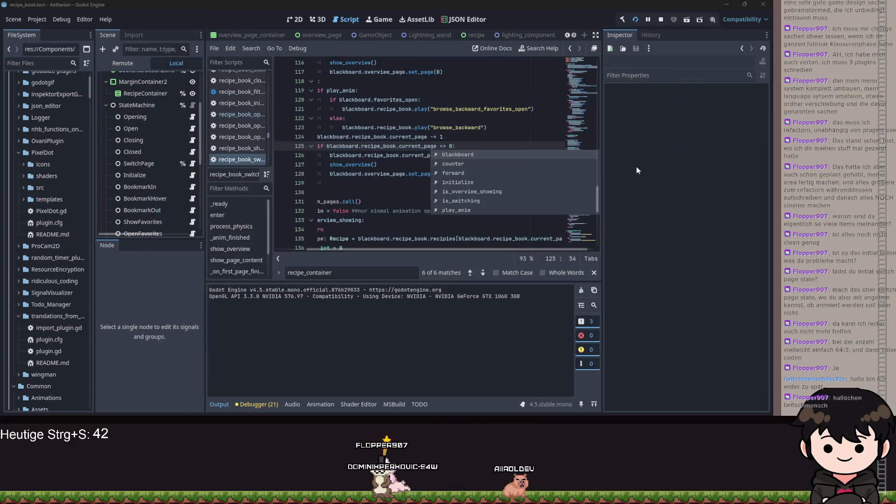
pyautogui.click(379, 202)
pyautogui.scroll(10, 380, 231)
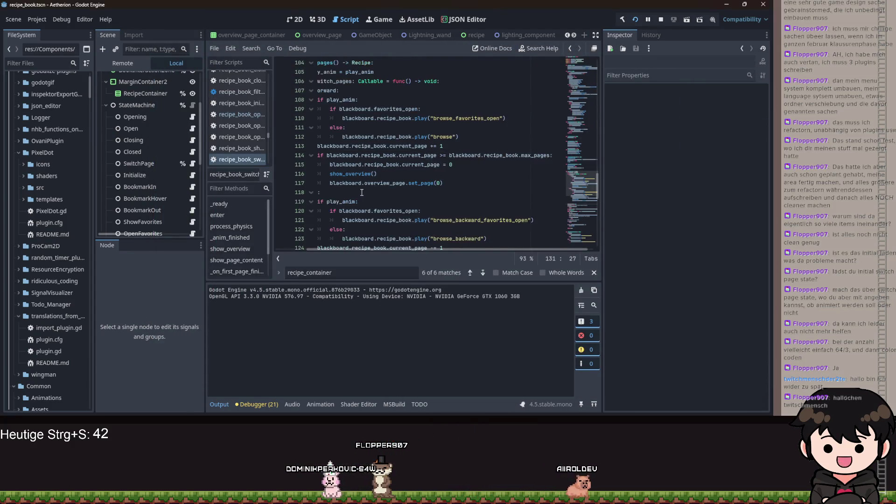
# Scroll back up the switch-page script and select the code starting at line 25.
pyautogui.scroll(20, 355, 181)
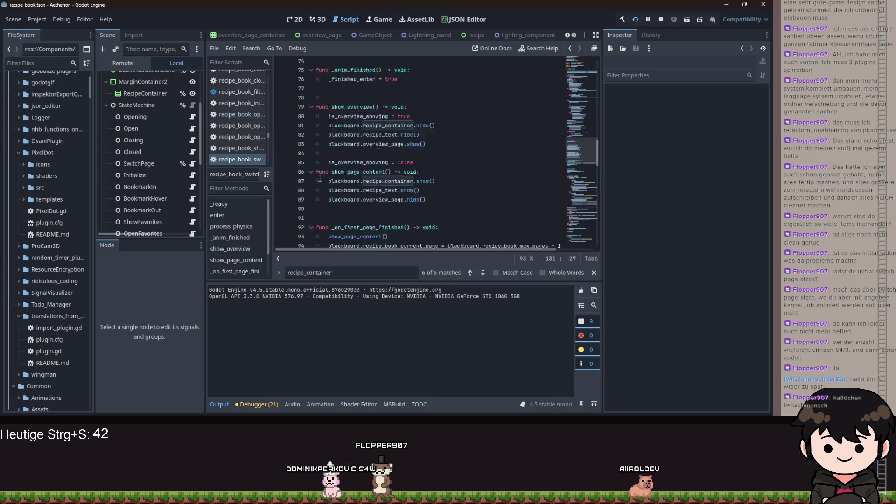
pyautogui.scroll(5, 355, 180)
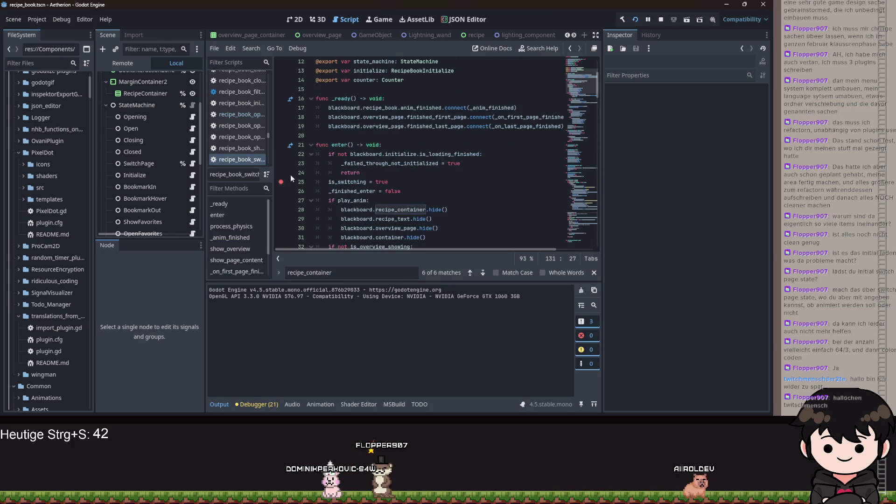
pyautogui.keyDown('shift'); pyautogui.click(280, 181); pyautogui.keyUp('shift')
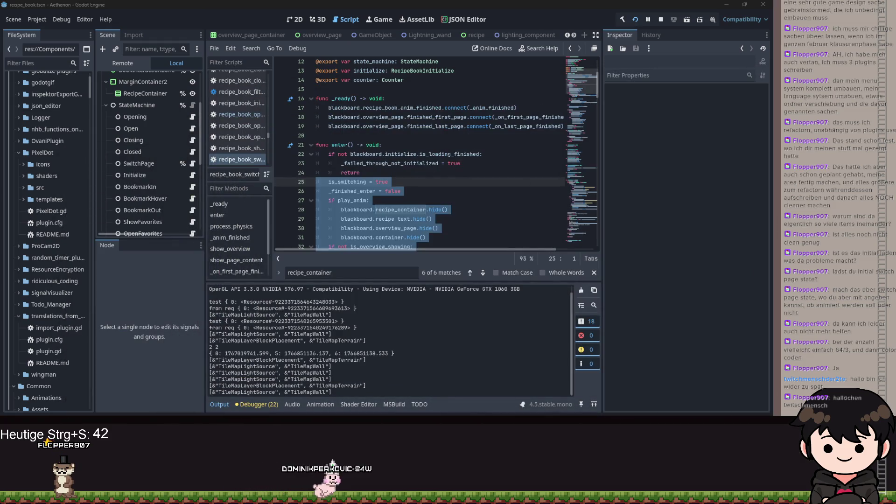
# Step from the first line of switch_pages into the lambda, past the favorites check to the current_page increment.
pyautogui.click(407, 154)
pyautogui.scroll(-20, 407, 154)
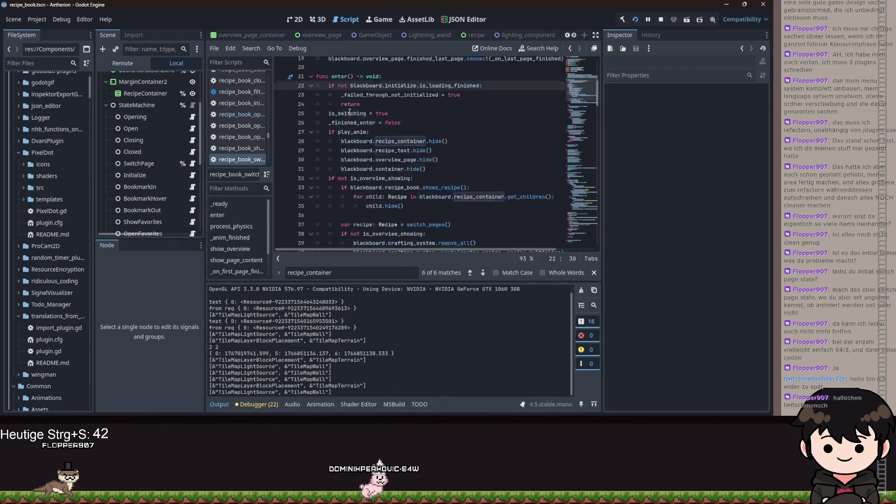
pyautogui.scroll(-8, 356, 132)
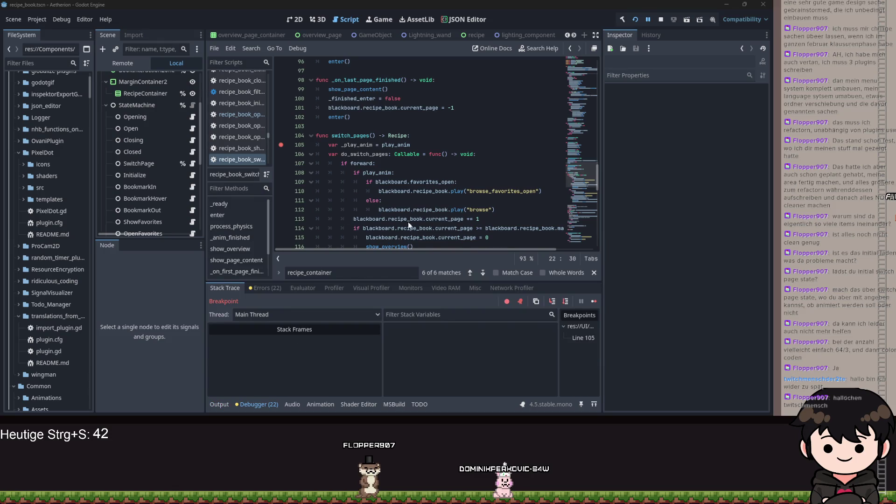
pyautogui.click(552, 301)
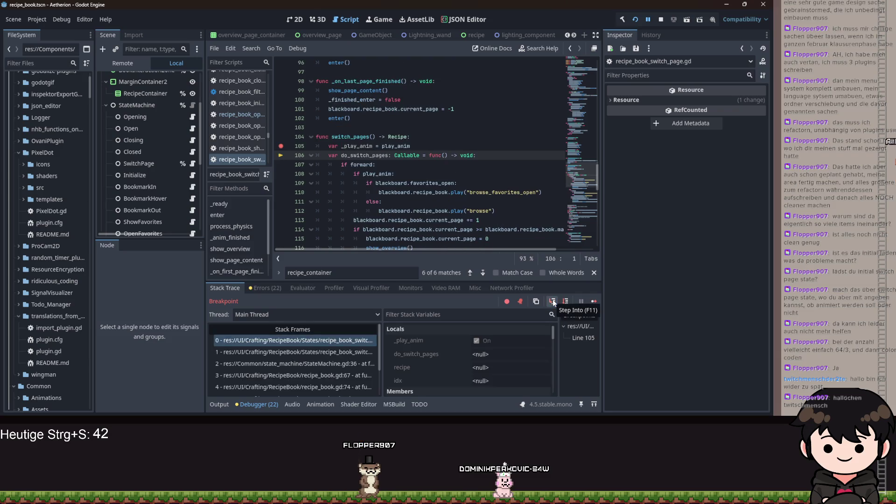
pyautogui.click(553, 301)
pyautogui.click(553, 301)
pyautogui.click(552, 301)
pyautogui.click(553, 301)
pyautogui.click(562, 302)
pyautogui.click(561, 301)
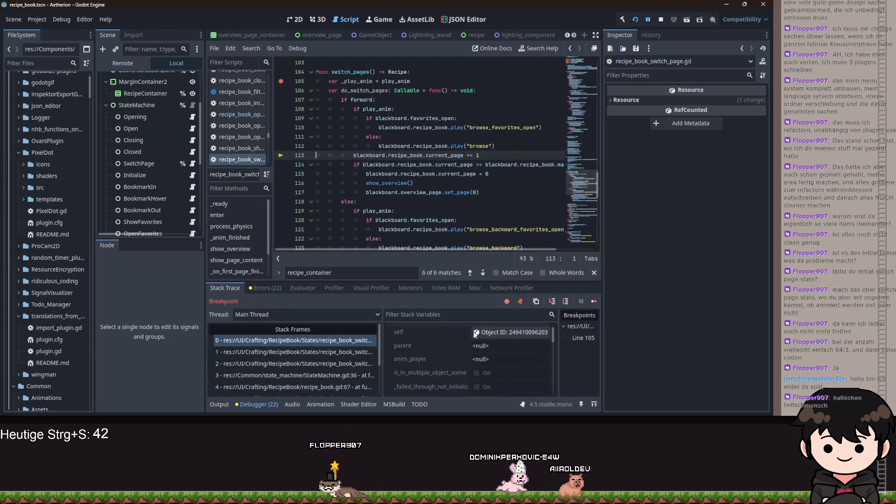
# Inspect the blackboard's member values, then step through the wrap-around to and past the show_overview call.
pyautogui.scroll(-3, 481, 342)
pyautogui.scroll(-5, 472, 341)
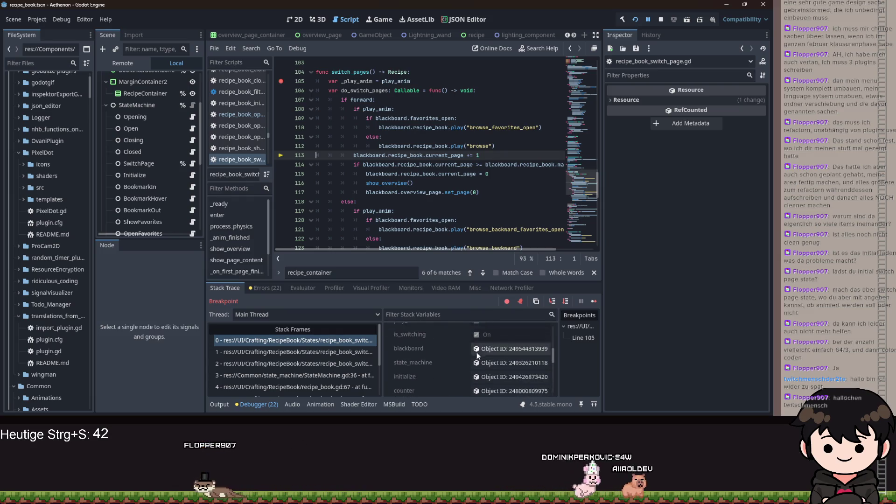
pyautogui.scroll(2, 485, 358)
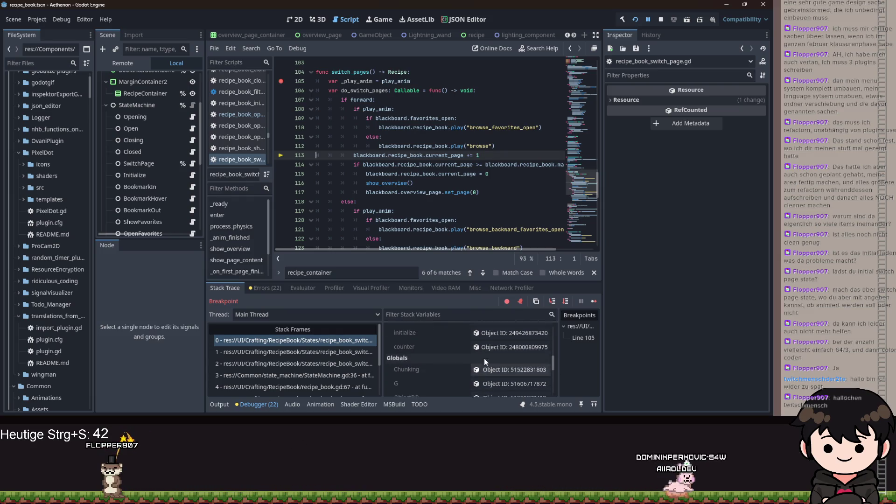
pyautogui.click(494, 348)
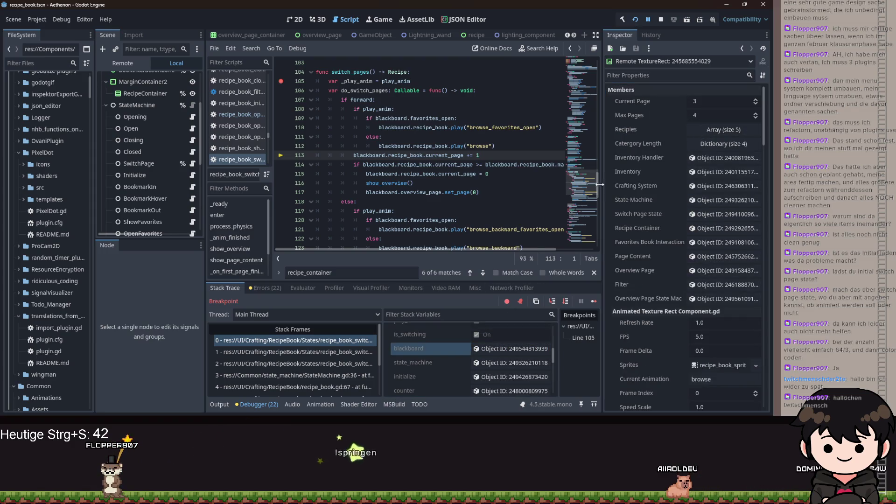
pyautogui.click(561, 301)
pyautogui.click(561, 302)
pyautogui.click(562, 301)
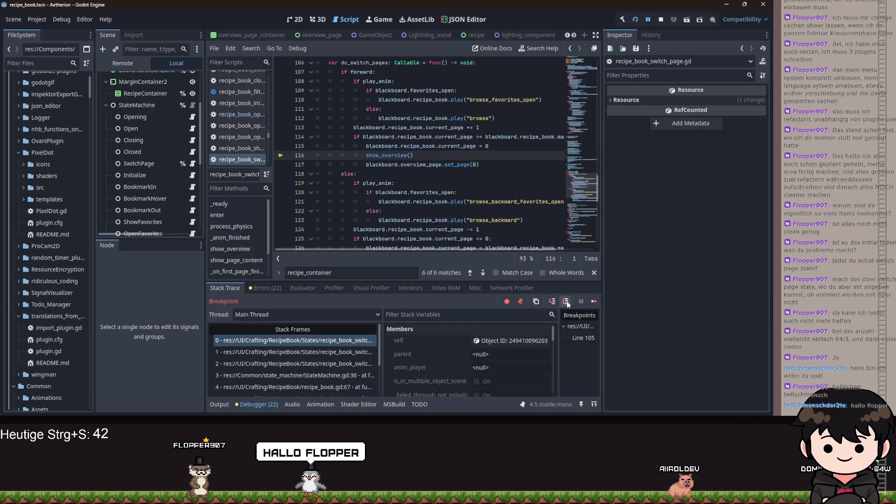
pyautogui.click(566, 301)
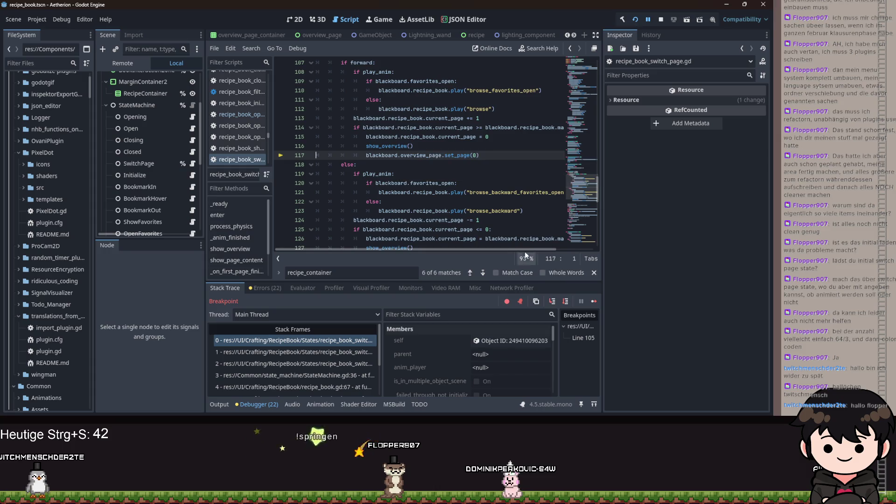
# Step out to the recipe lookup line, highlight is_overview_showing, and jump to show_overview's definition.
pyautogui.scroll(-3, 428, 172)
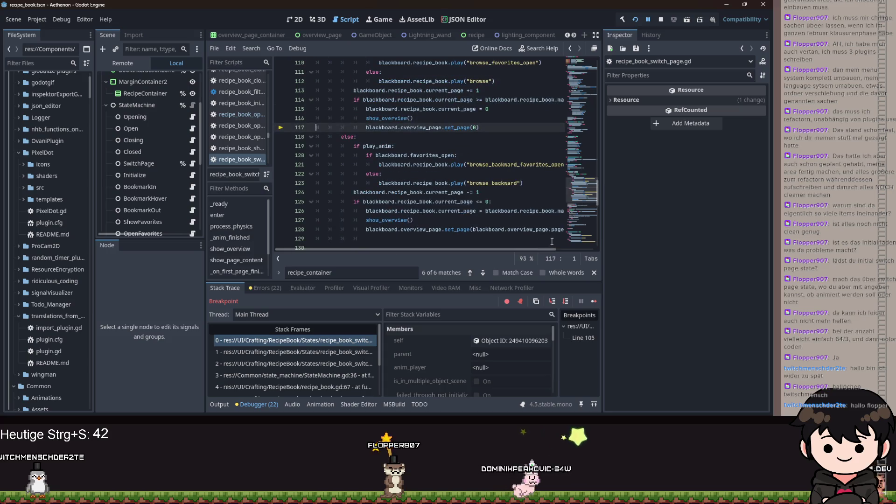
pyautogui.click(566, 301)
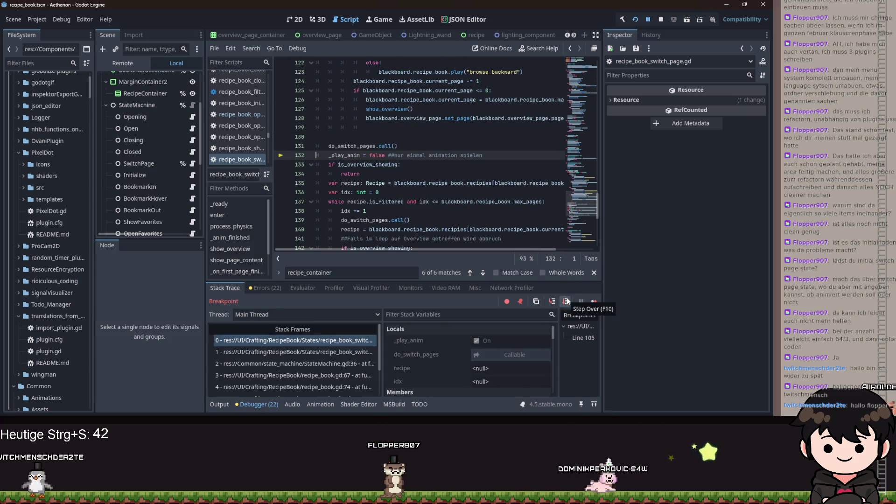
pyautogui.click(566, 301)
pyautogui.click(566, 301)
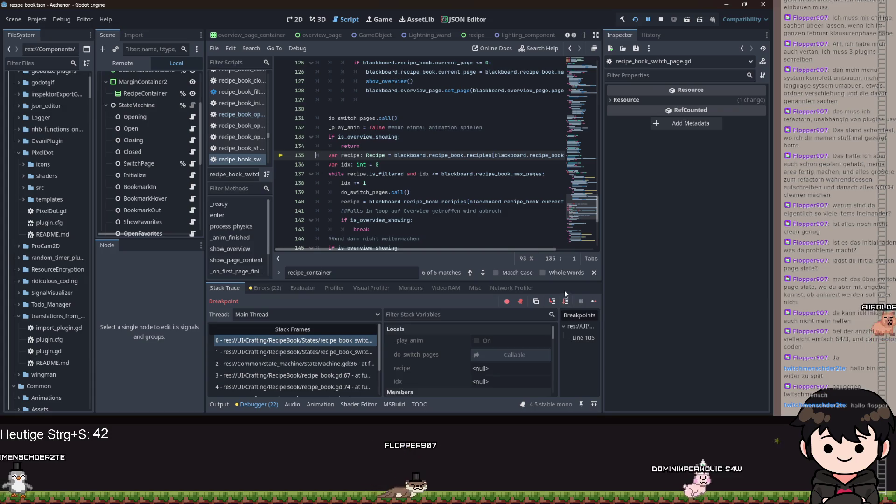
pyautogui.doubleClick(373, 137)
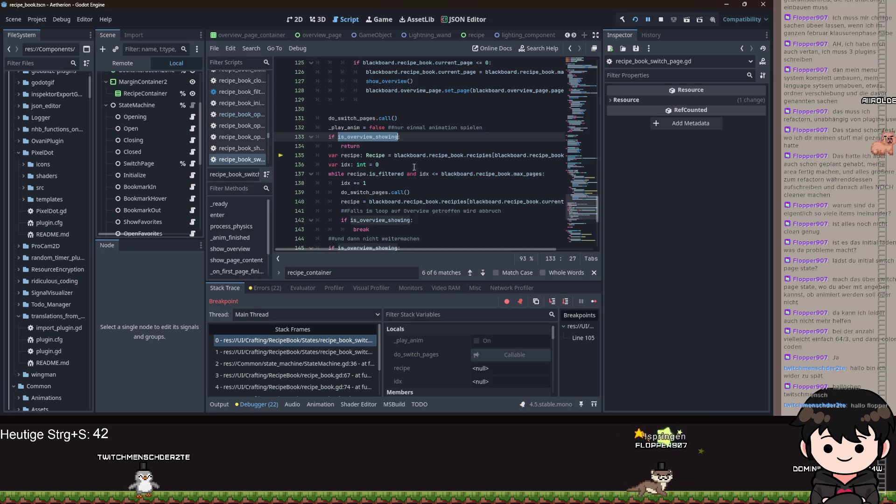
pyautogui.scroll(8, 384, 208)
pyautogui.keyDown('ctrl'); pyautogui.click(383, 203); pyautogui.keyUp('ctrl')
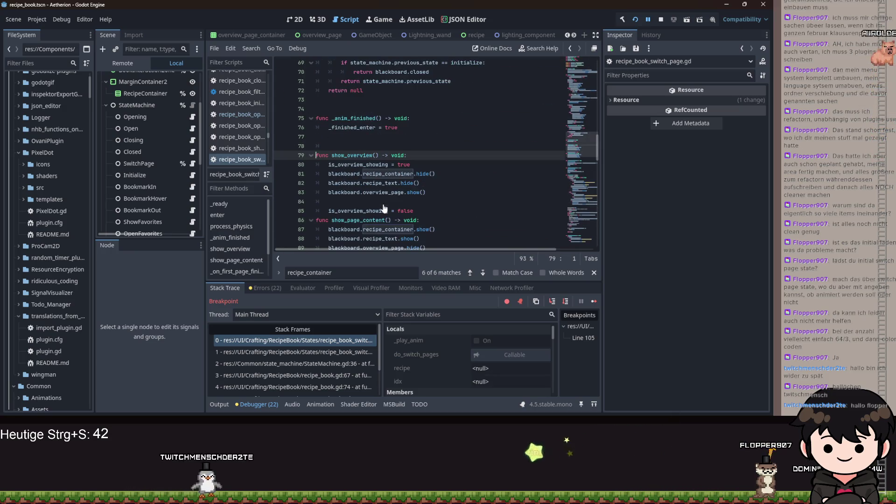
# Move is_overview_showing = false from show_overview into show_page_content, fix blank lines, and rerun the game.
pyautogui.click(353, 202)
pyautogui.press('BackSpace')
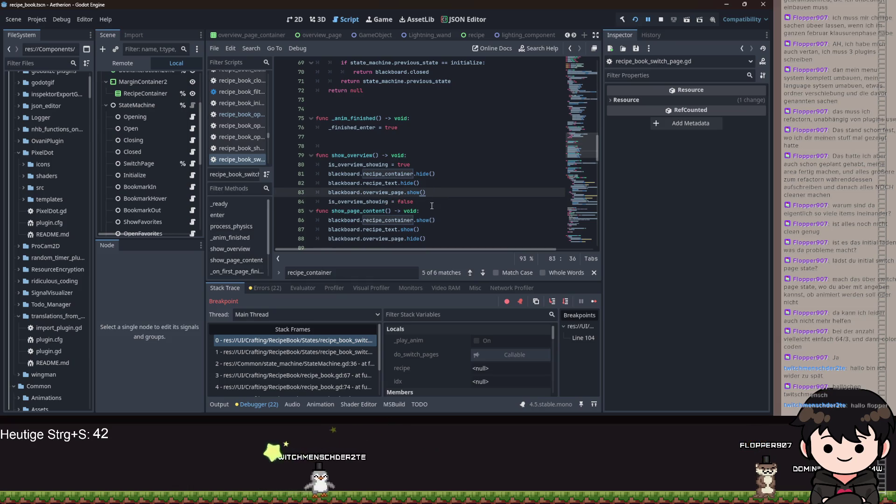
pyautogui.moveTo(432, 206); pyautogui.dragTo(332, 201)
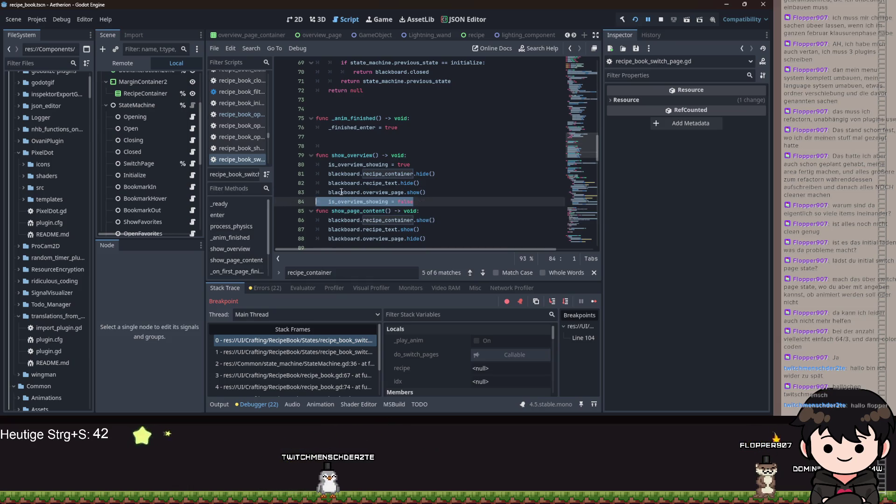
pyautogui.hotkey('alt', 'Down')
pyautogui.click(450, 193)
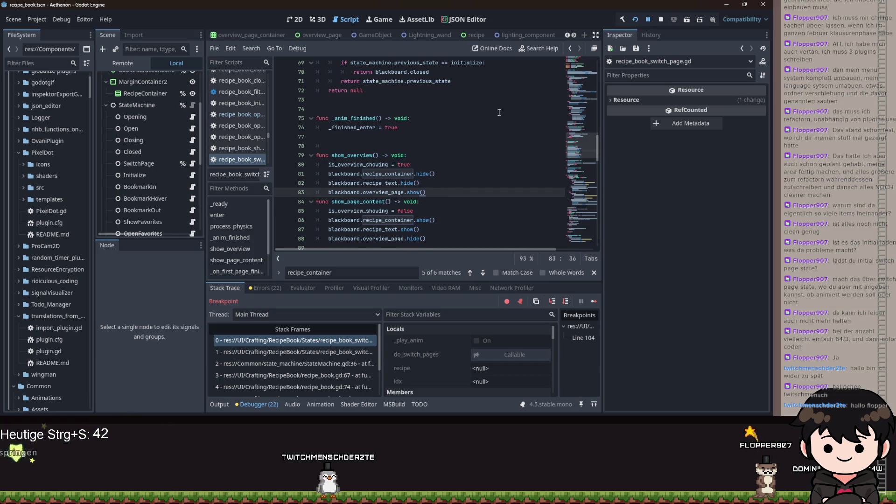
pyautogui.press('Return')
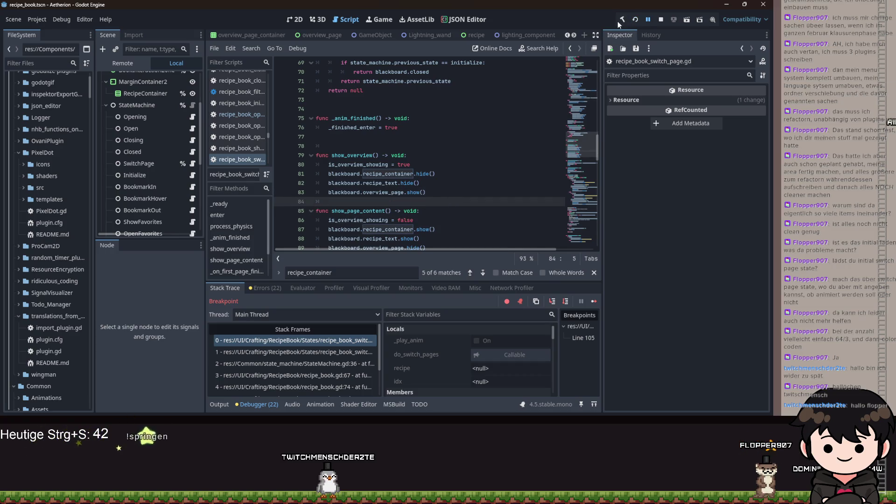
pyautogui.click(617, 21)
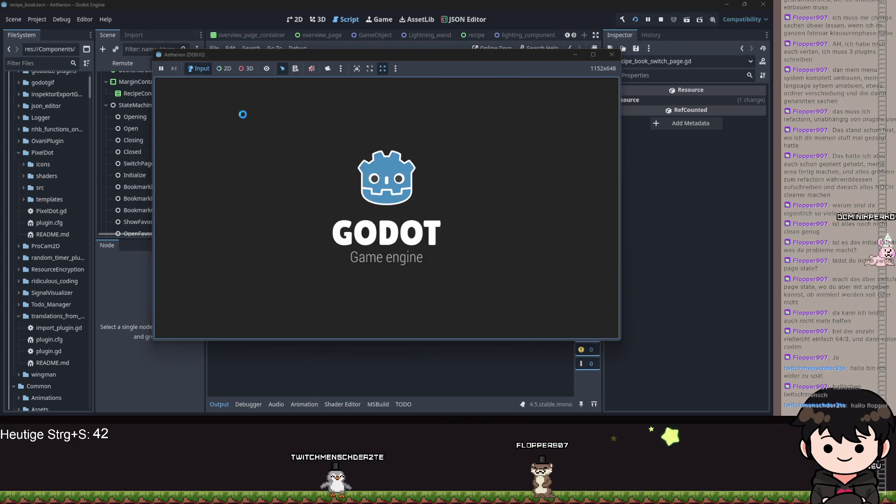
# Continue the saved Aetherion game and page forward through the recipe book's first recipes.
pyautogui.press('space')
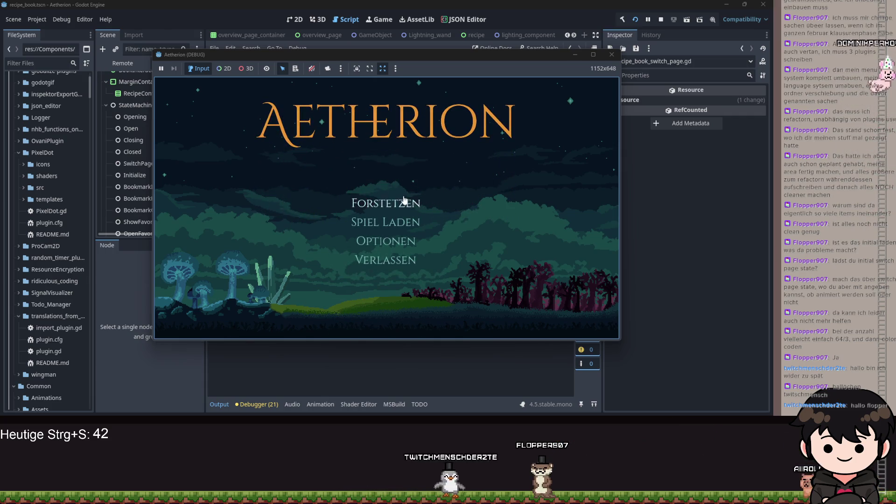
pyautogui.click(403, 208)
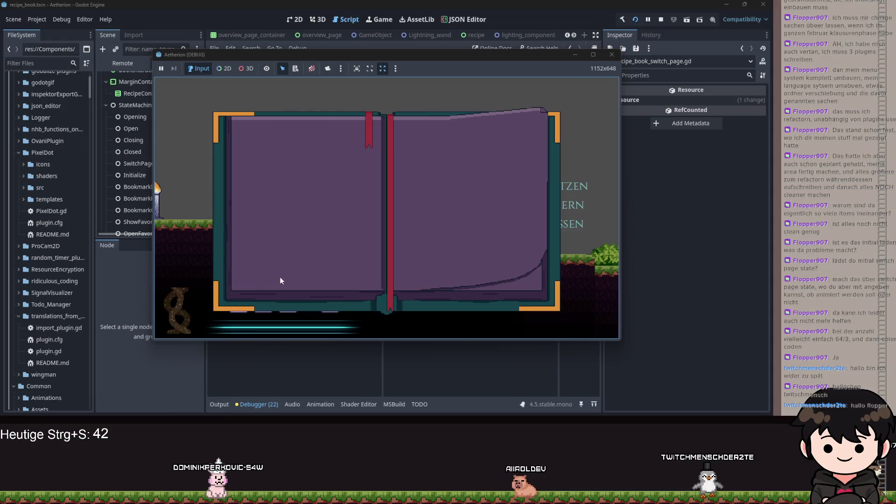
pyautogui.click(254, 282)
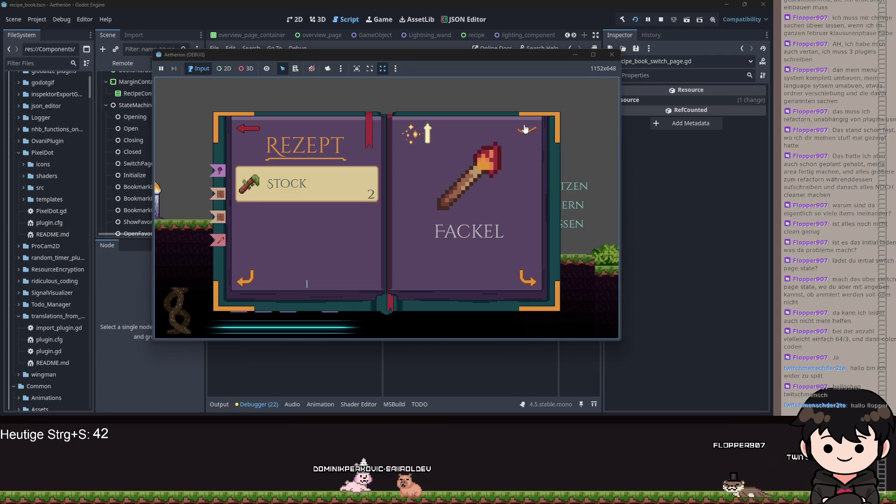
pyautogui.click(250, 280)
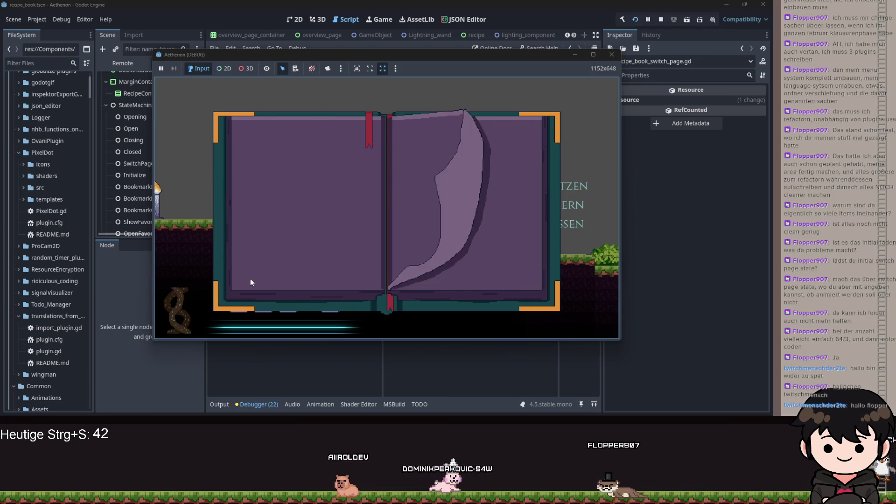
pyautogui.click(250, 282)
# Page past the Whisper Wand recipe to the item overview page, then close the game.
pyautogui.click(250, 281)
pyautogui.click(250, 280)
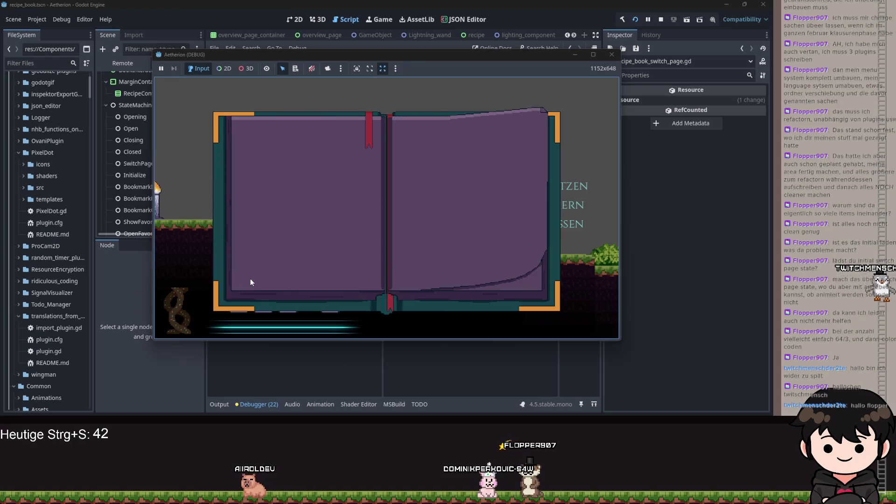
pyautogui.click(250, 280)
pyautogui.click(250, 280)
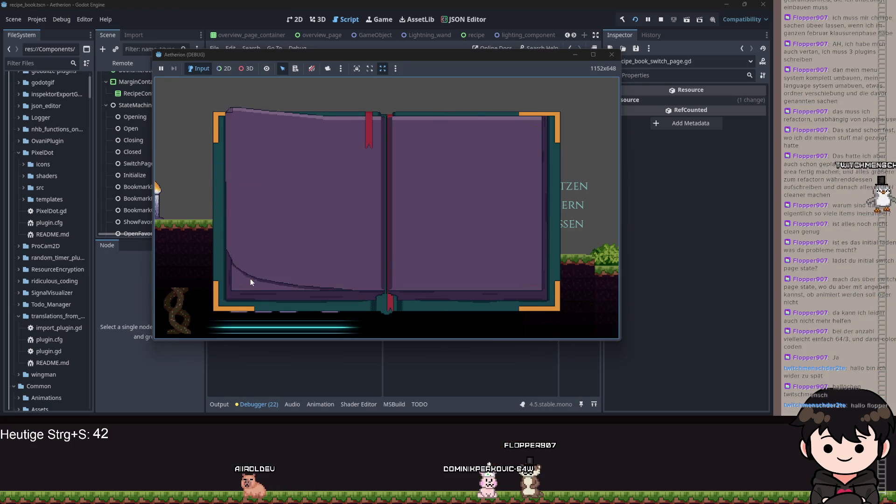
pyautogui.click(251, 280)
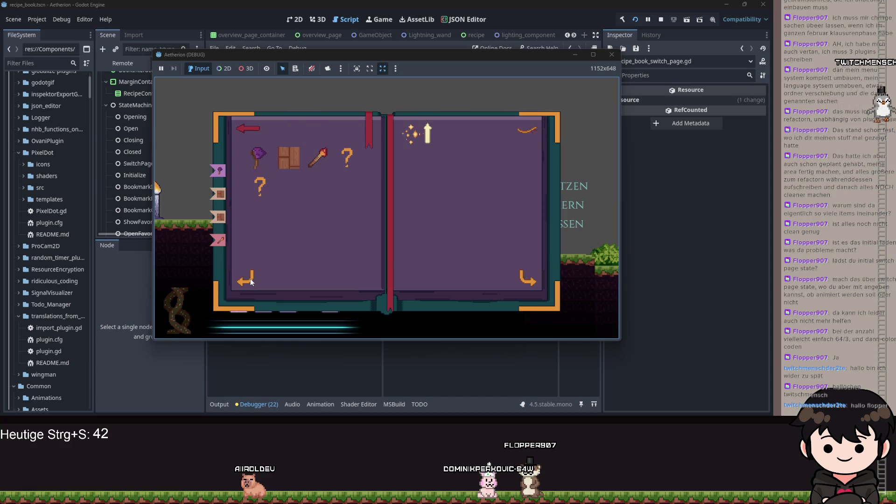
pyautogui.click(575, 55)
pyautogui.scroll(3, 451, 172)
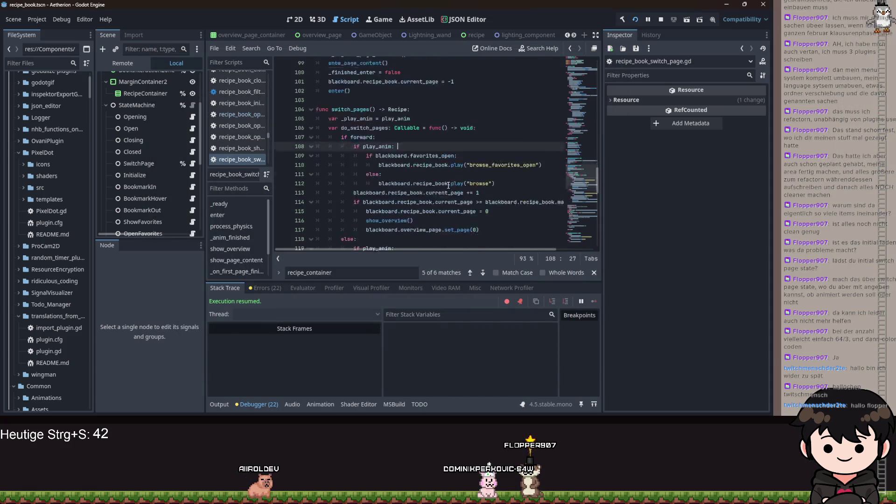
# Change the page-wrap check on line 114 from '>=' to '> max_pages' and save the script.
pyautogui.scroll(-3, 451, 172)
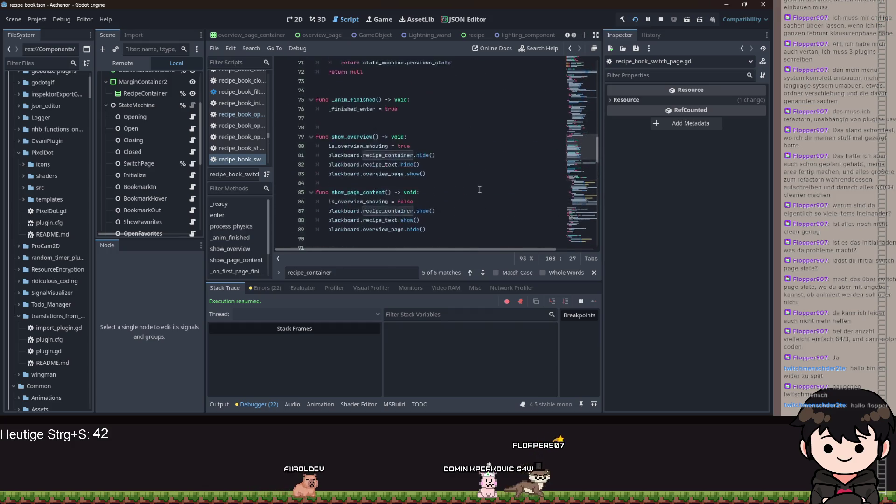
pyautogui.scroll(-4, 485, 196)
pyautogui.click(478, 173)
pyautogui.press('Up')
pyautogui.press('Up')
pyautogui.press('Up')
pyautogui.press('Delete')
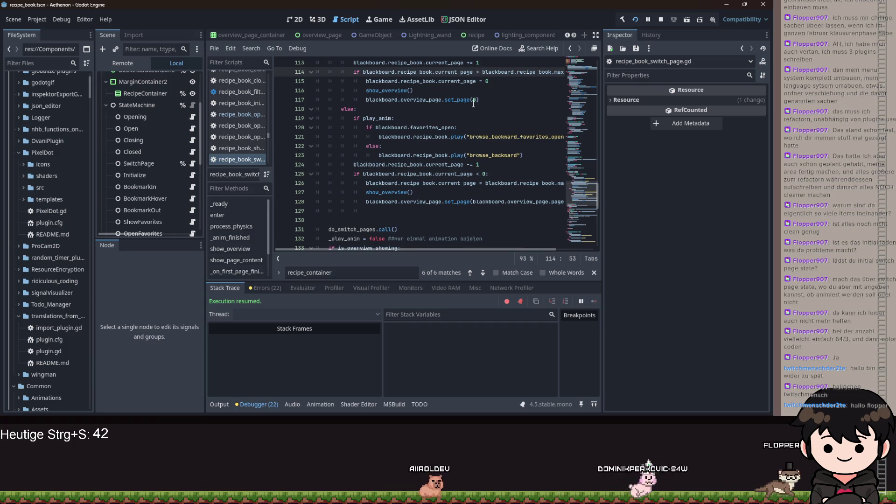
pyautogui.hotkey('ctrl', 's')
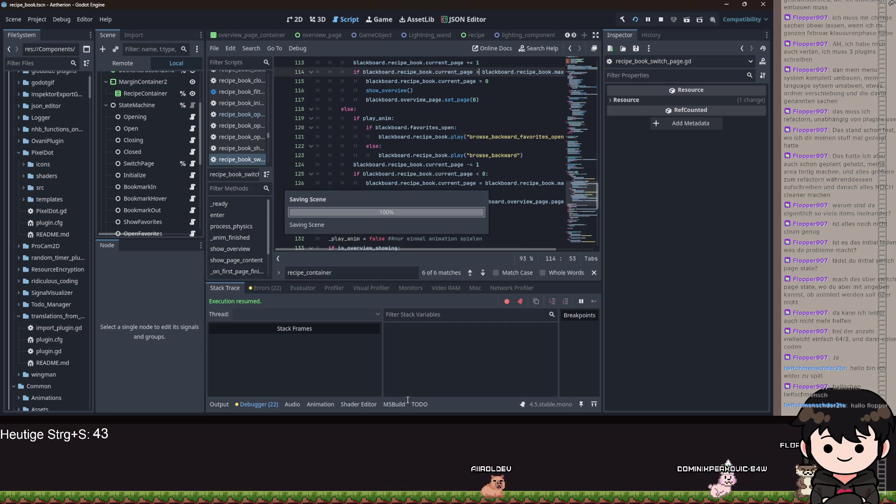
# Relaunch the game and turn the recipe book's pages to check they show Fackel.
pyautogui.press('F5')
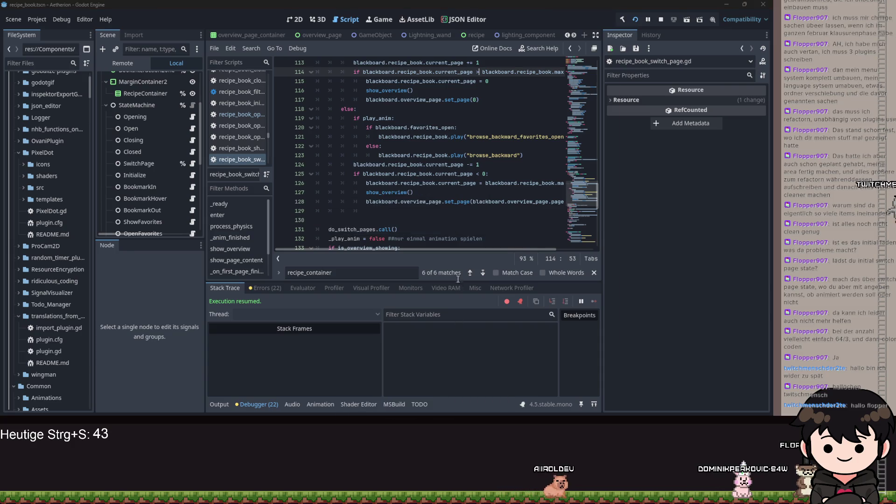
pyautogui.click(251, 279)
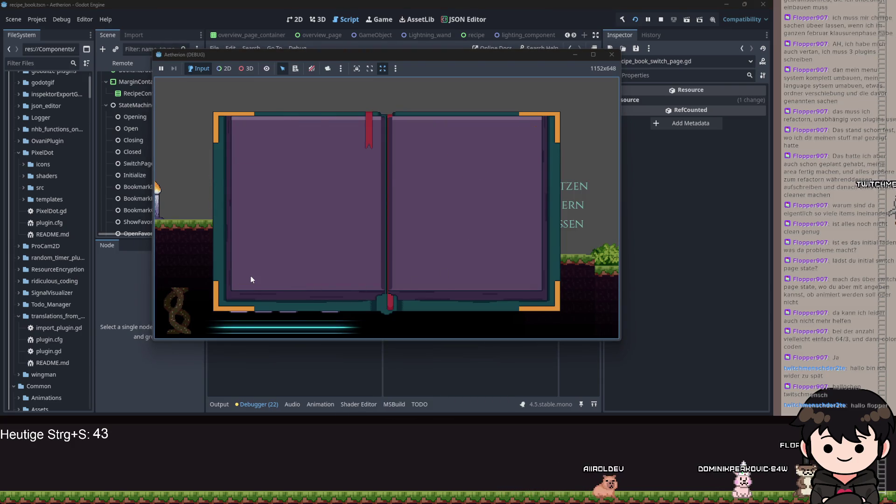
pyautogui.click(251, 279)
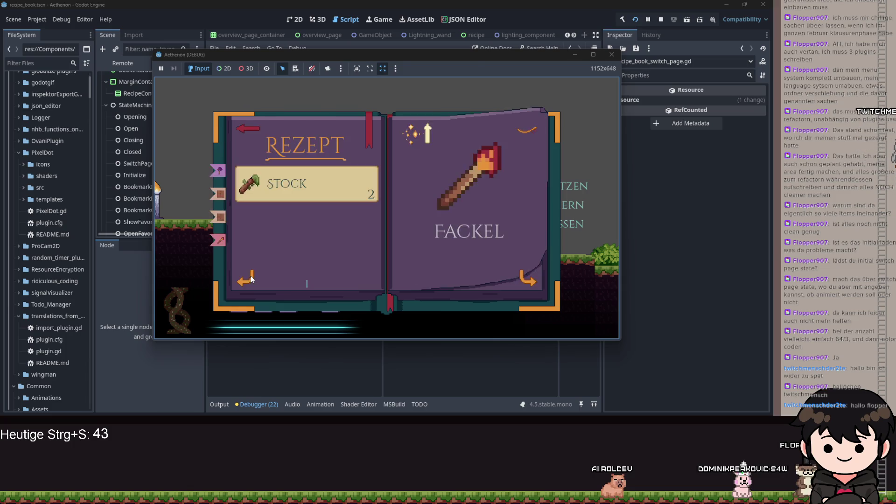
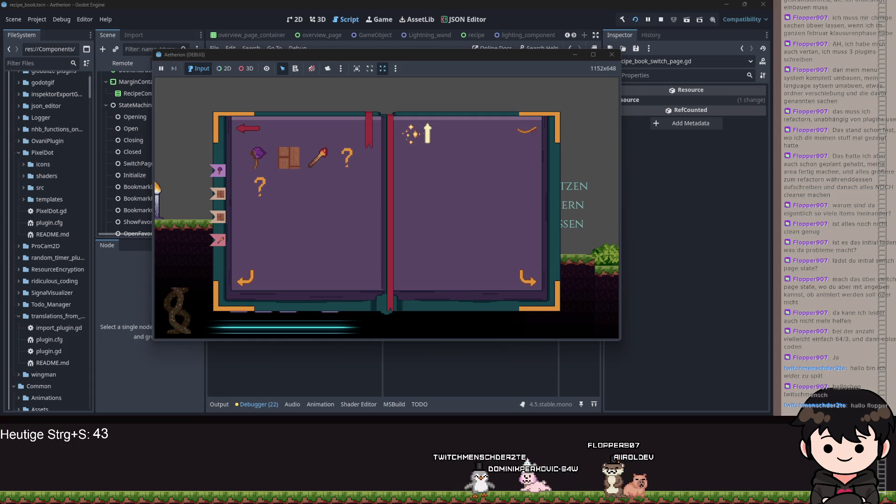
# Show the favorites bar over the game's recipe book, then move the game window aside.
pyautogui.click(366, 119)
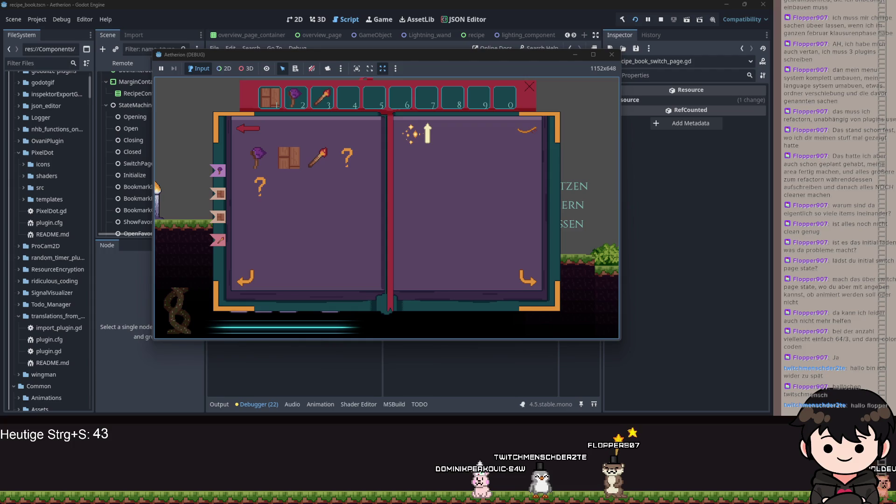
pyautogui.moveTo(443, 54); pyautogui.dragTo(895, 88)
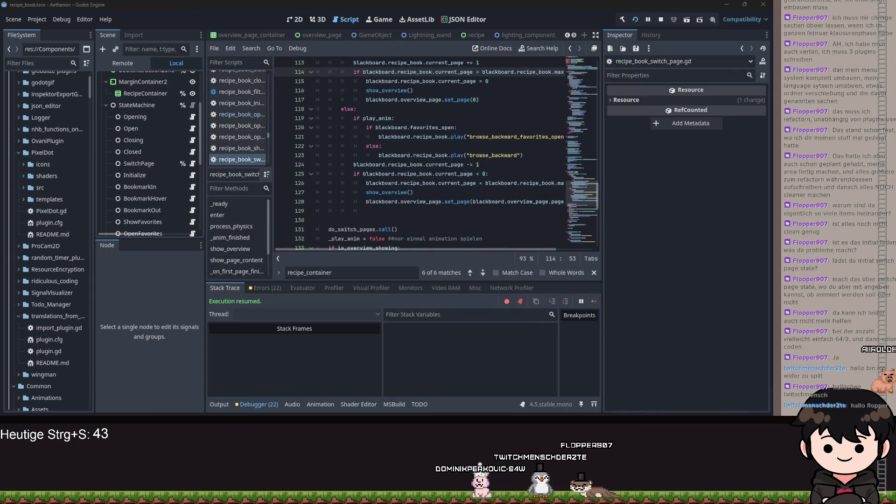
# Filter FileSystem for 'favorites' and open favorites_slot.tscn.
pyautogui.click(65, 66)
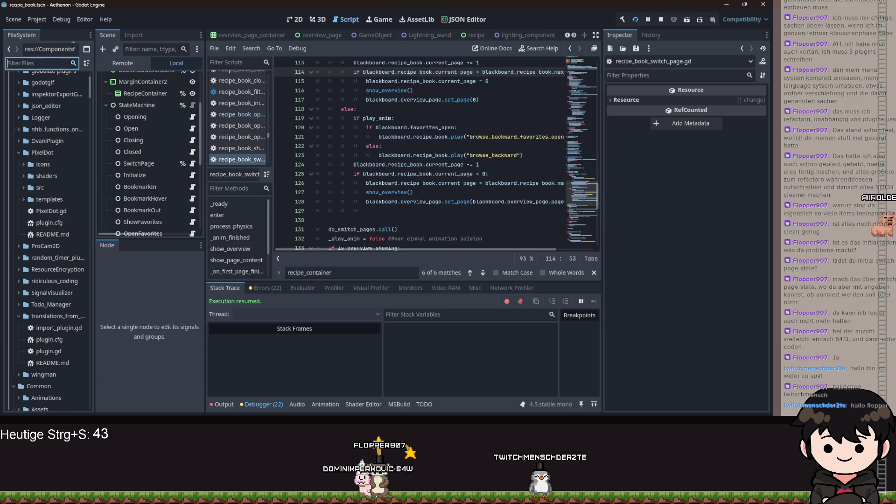
pyautogui.write('rfavorites')
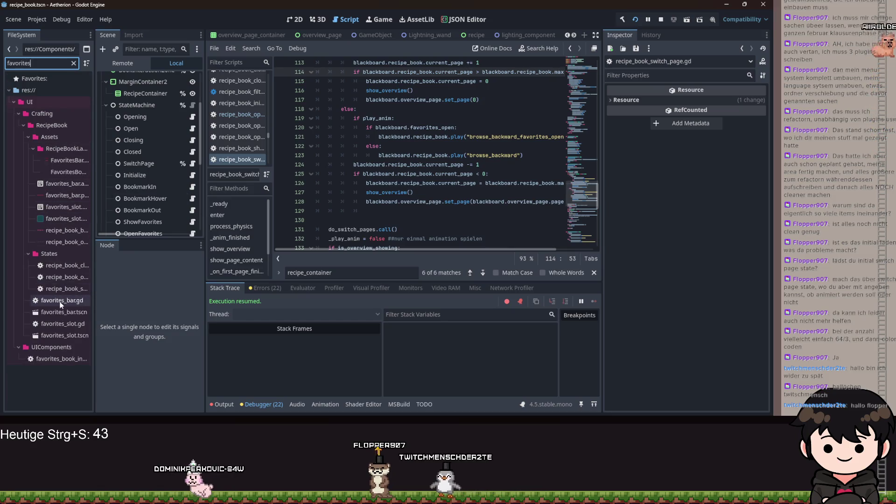
pyautogui.doubleClick(70, 335)
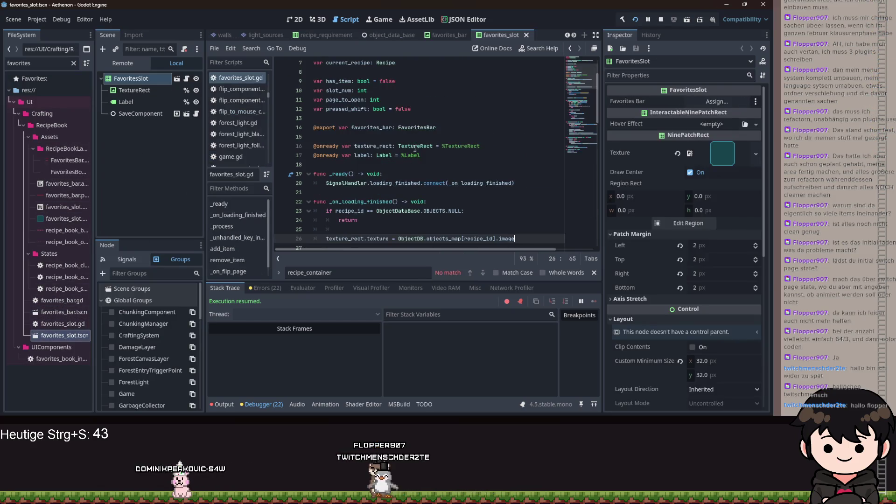
# Add new lines under remove_item(false) in _process and check remove_item's mouse_hover test.
pyautogui.scroll(-4, 424, 157)
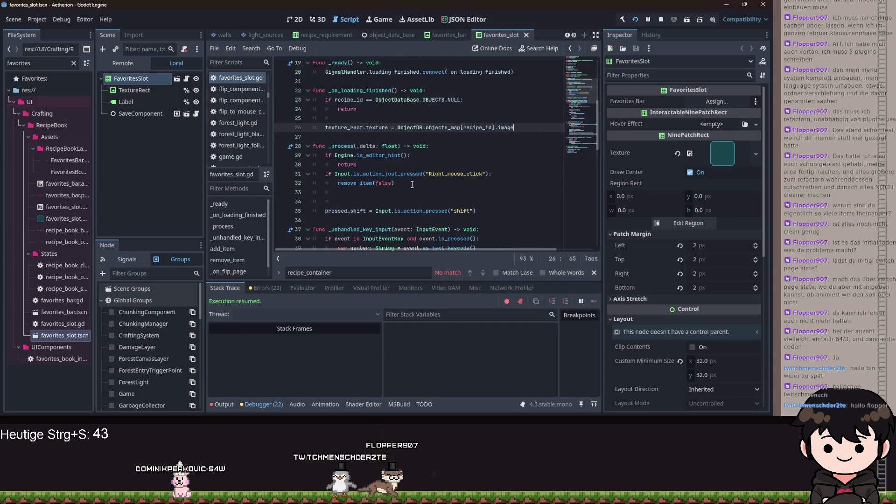
pyautogui.click(394, 201)
pyautogui.press('Return')
pyautogui.press('Up')
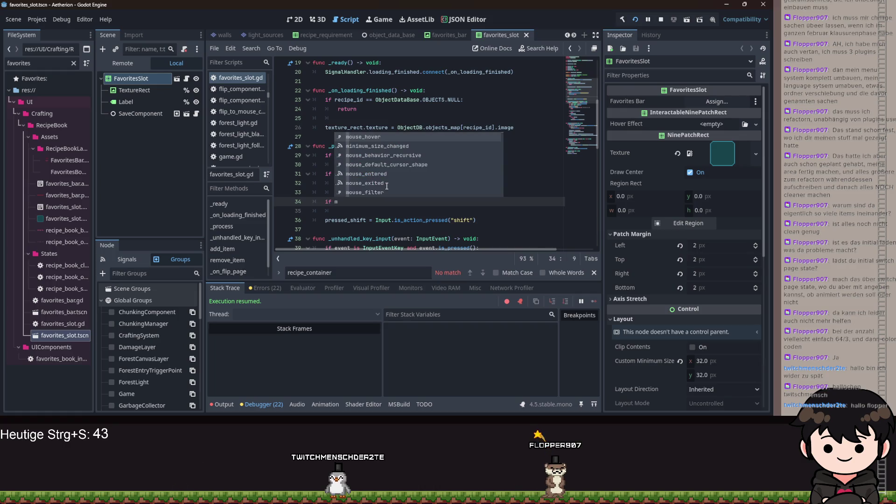
pyautogui.press('Return')
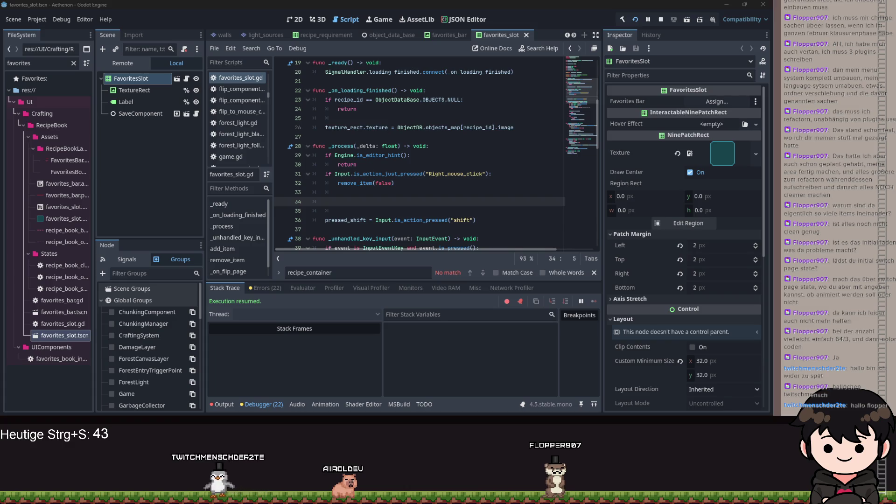
pyautogui.press('Up')
pyautogui.press('Up')
pyautogui.press('End')
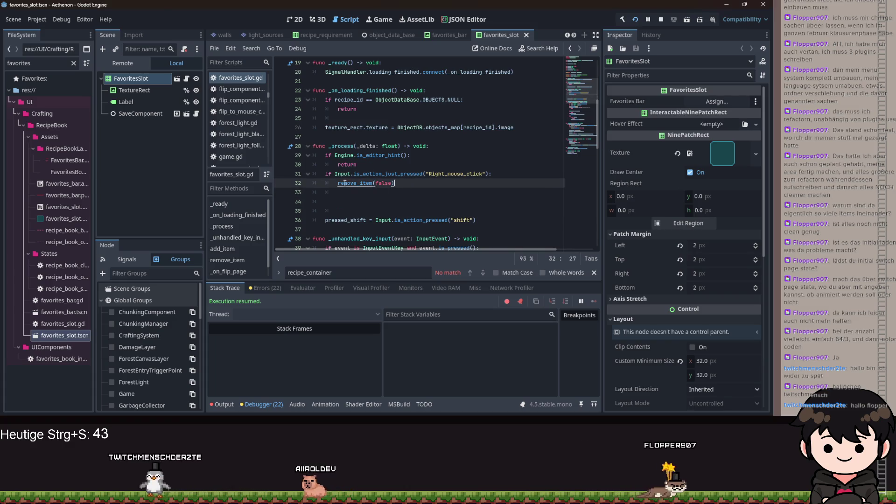
pyautogui.keyDown('ctrl'); pyautogui.click(345, 183); pyautogui.keyUp('ctrl')
pyautogui.click(383, 164)
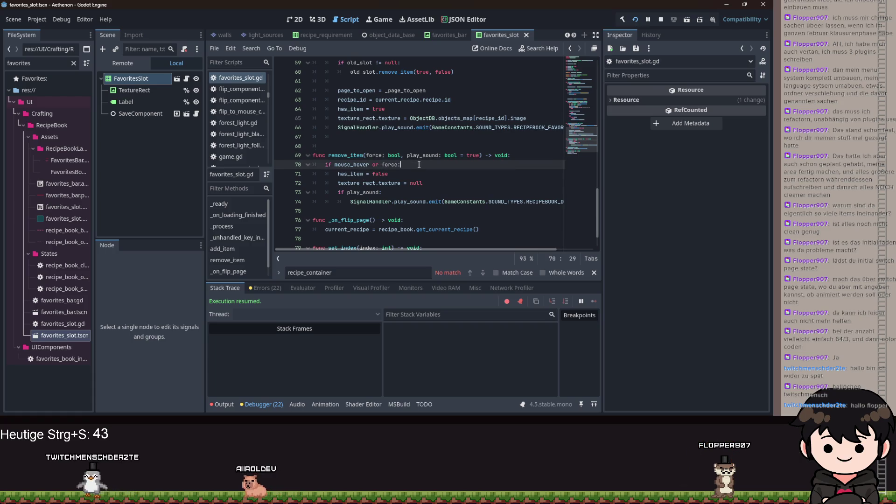
pyautogui.hotkey('alt', 'Left')
pyautogui.click(357, 174)
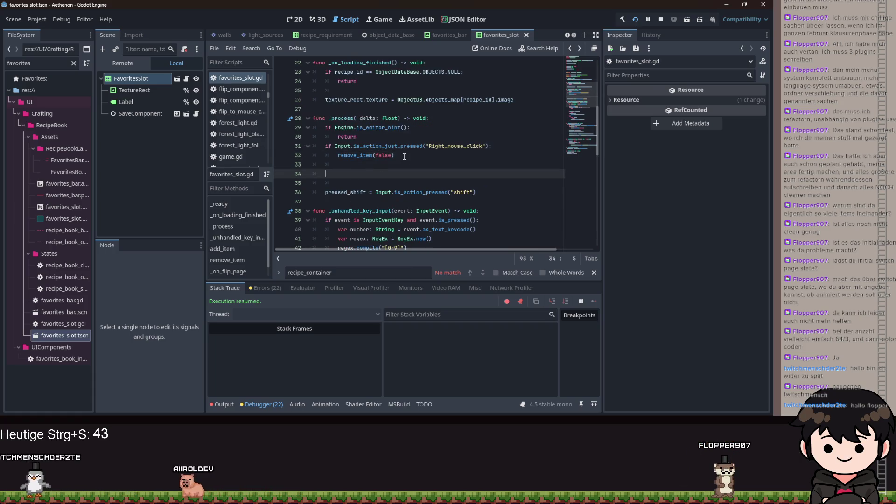
# Write 'if mouse_hover and Input.is_action_just_pressed("Left_mouse_click"):' in _process.
pyautogui.write('ous')
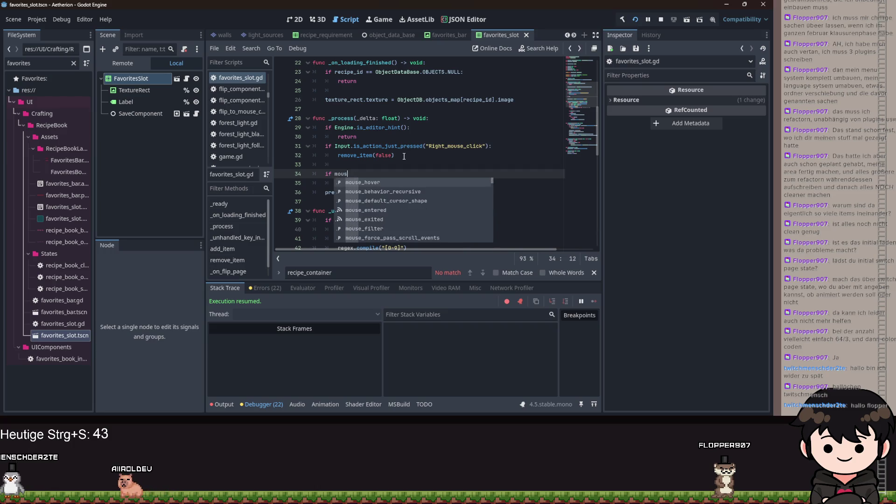
pyautogui.press('Return')
pyautogui.write('and Inp')
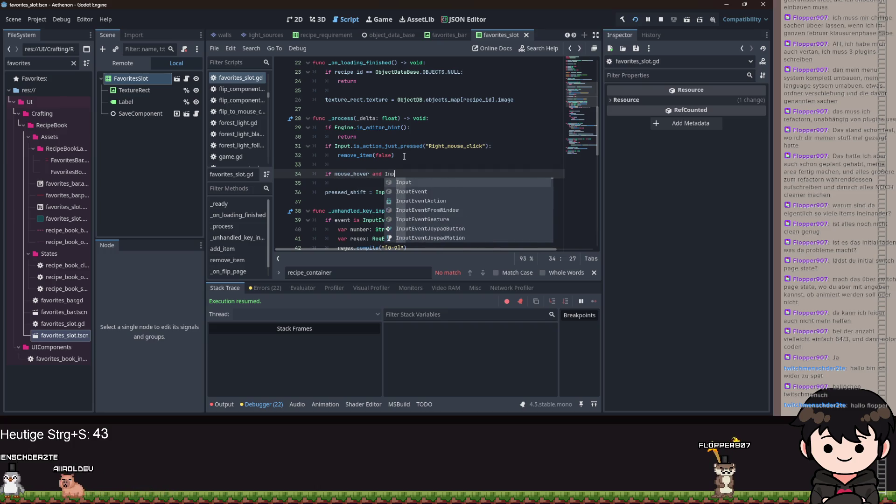
pyautogui.write('ut.is_action_just')
pyautogui.press('Return')
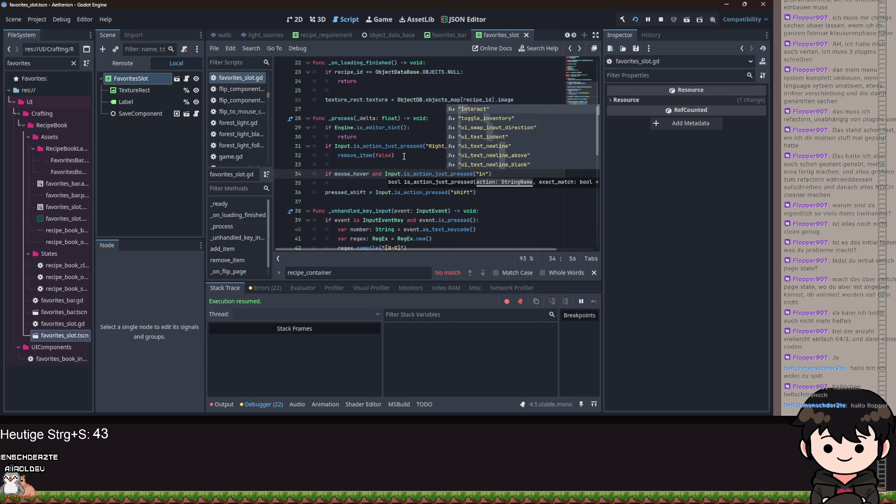
pyautogui.press('Return')
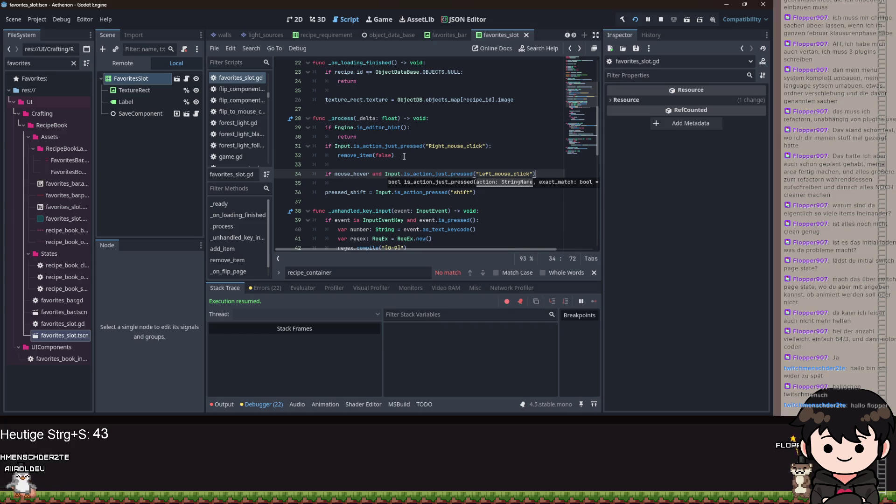
pyautogui.press('Return')
# Review the script's existing set_page(page_to_open) call for reference.
pyautogui.hotkey('ctrl', 'space')
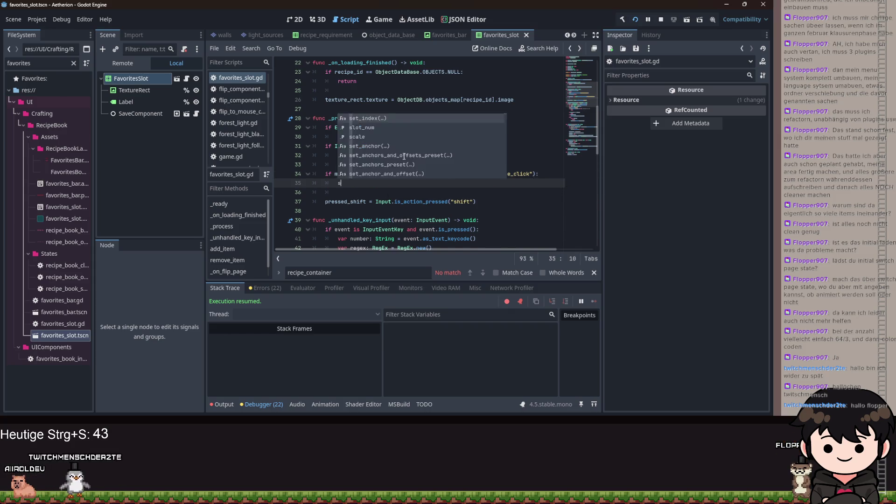
pyautogui.press('Escape')
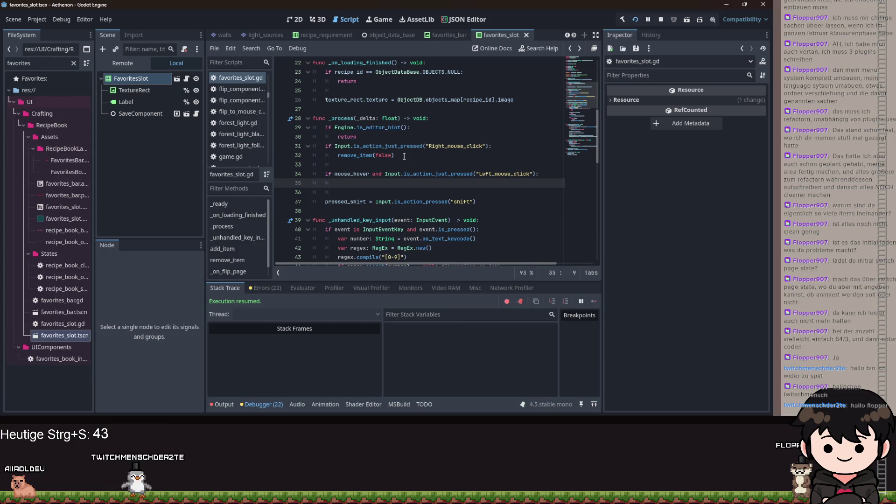
pyautogui.scroll(-5, 405, 152)
pyautogui.scroll(-8, 407, 146)
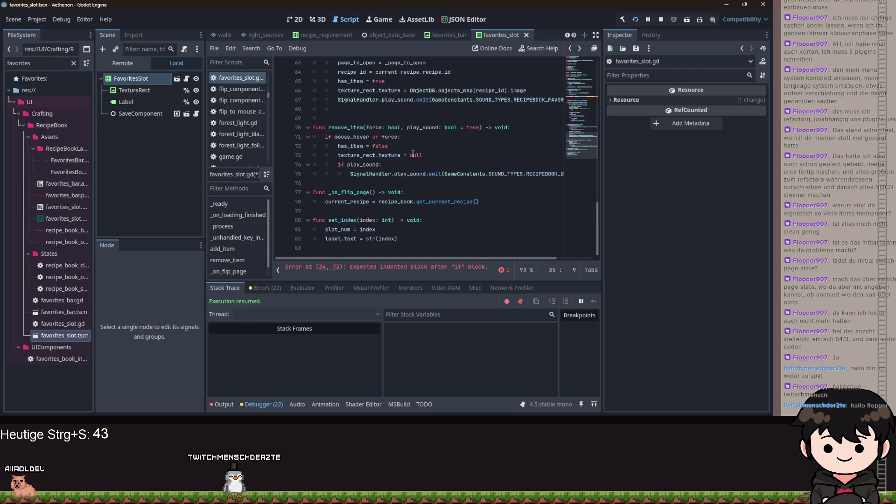
pyautogui.scroll(11, 413, 154)
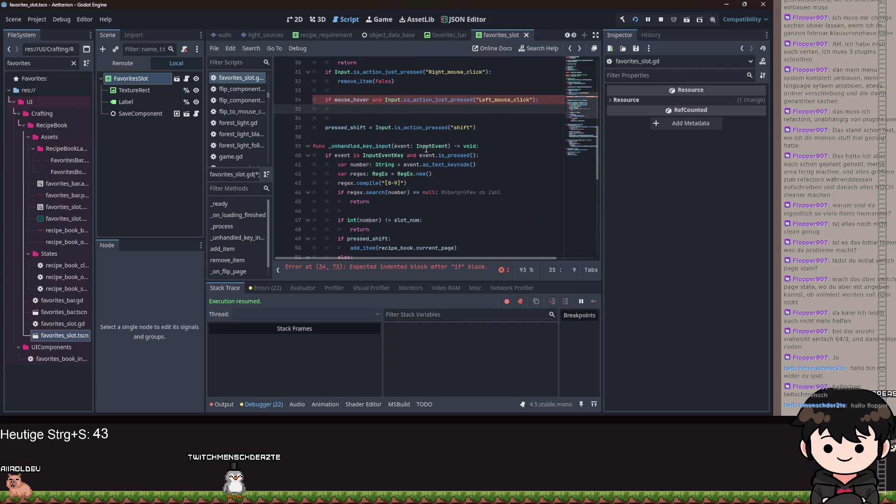
pyautogui.scroll(-3, 426, 149)
pyautogui.scroll(-1, 428, 157)
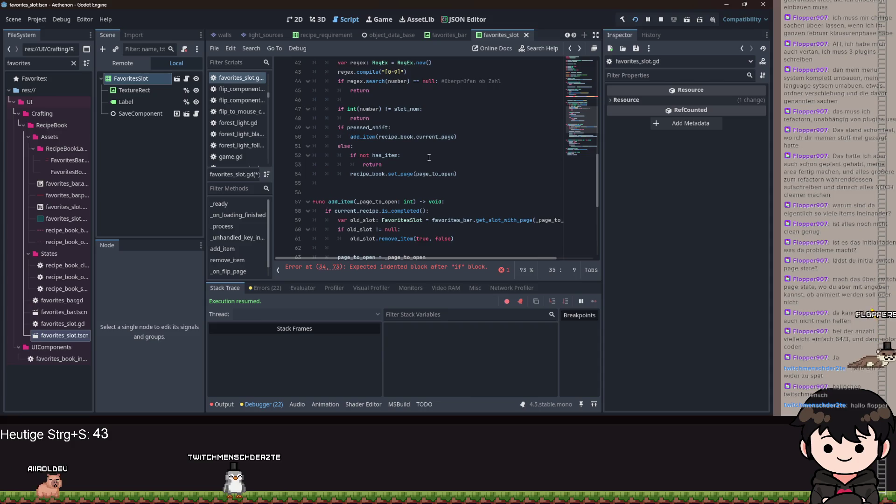
pyautogui.scroll(1, 471, 182)
pyautogui.click(462, 201)
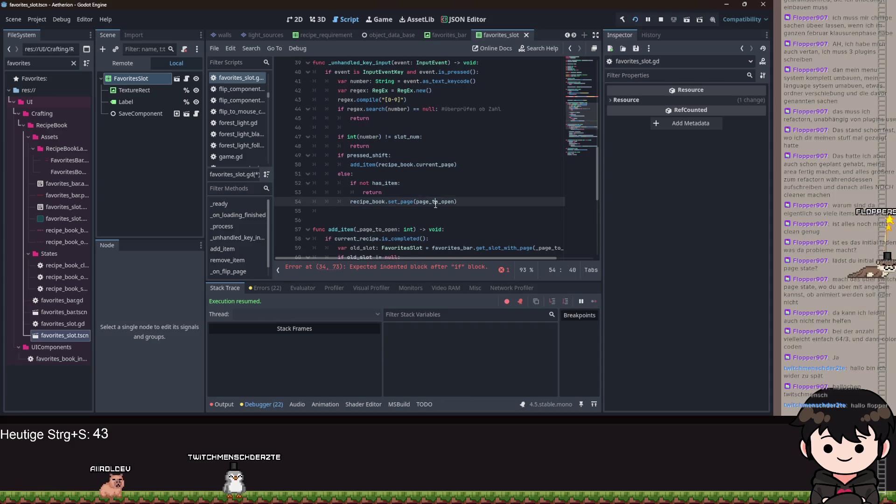
pyautogui.scroll(3, 444, 181)
pyautogui.scroll(3, 440, 182)
pyautogui.scroll(-7, 365, 181)
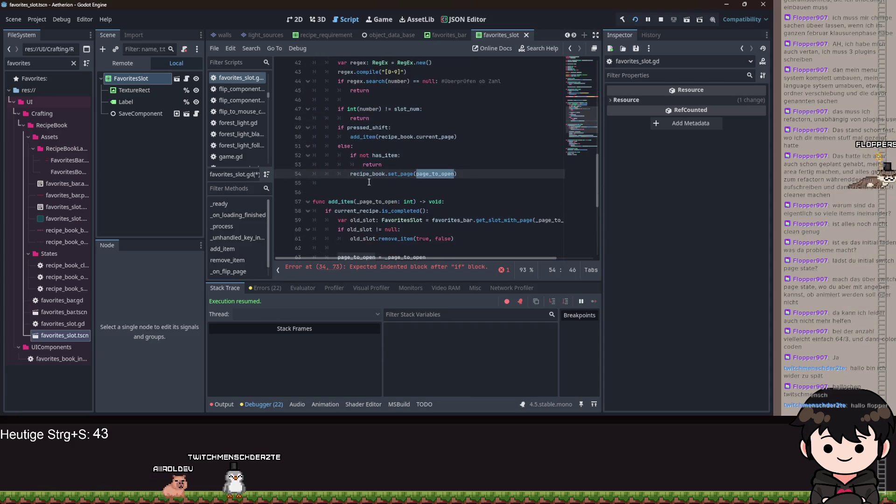
pyautogui.scroll(6, 392, 159)
# Add recipe_book.set_page(page_to_open) as the if body and save the scene.
pyautogui.click(390, 164)
pyautogui.write('r')
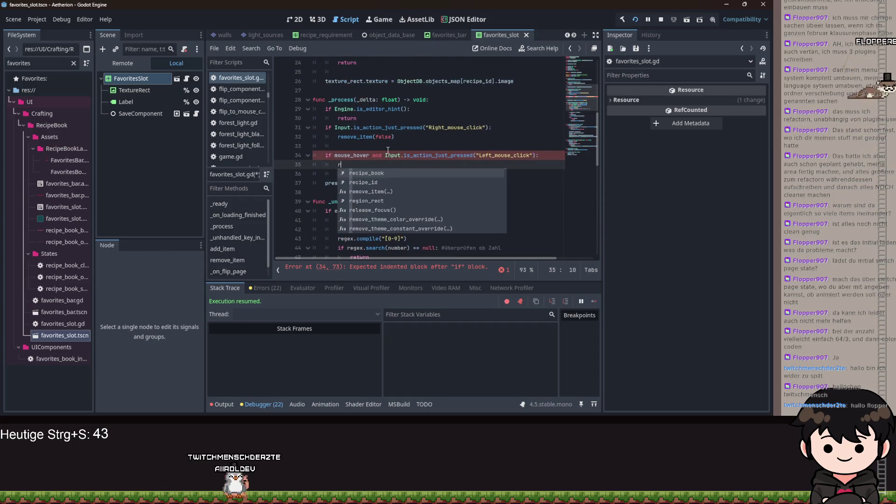
pyautogui.write('ecipe_book.set_page(pag')
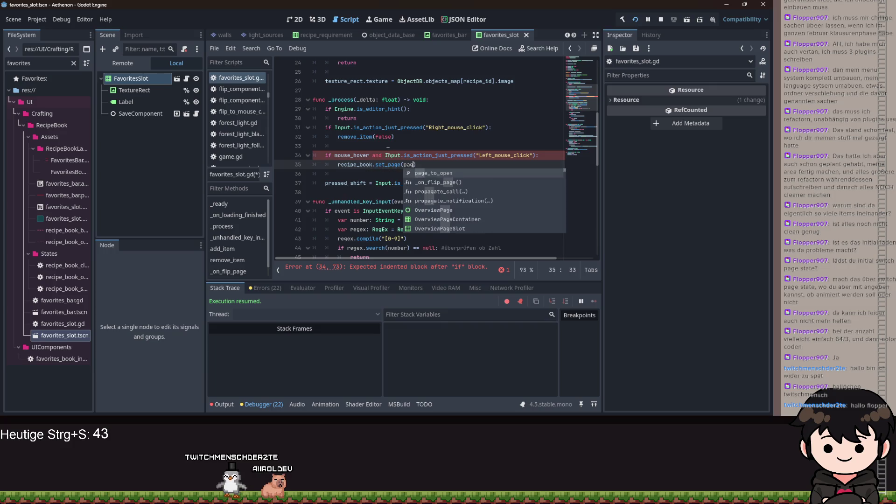
pyautogui.press('Return')
pyautogui.hotkey('ctrl', 's')
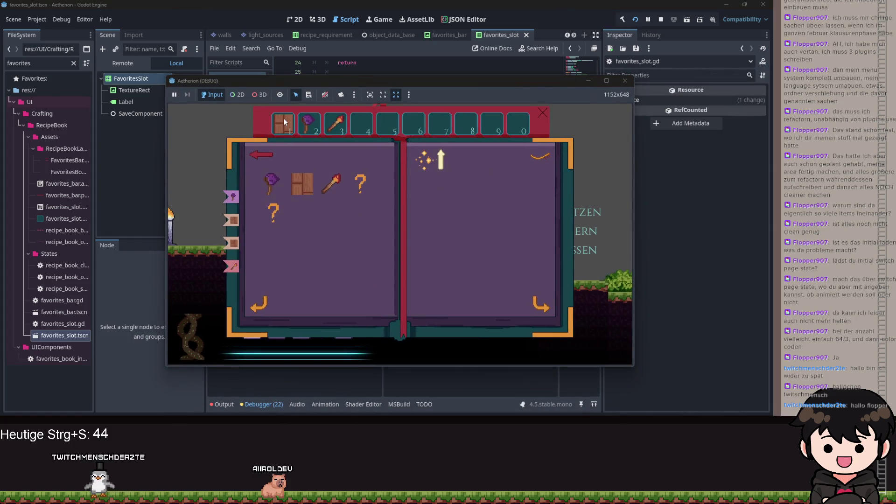
# Open the Holzwand recipe from favorites slot 1, then move the game window aside.
pyautogui.click(303, 184)
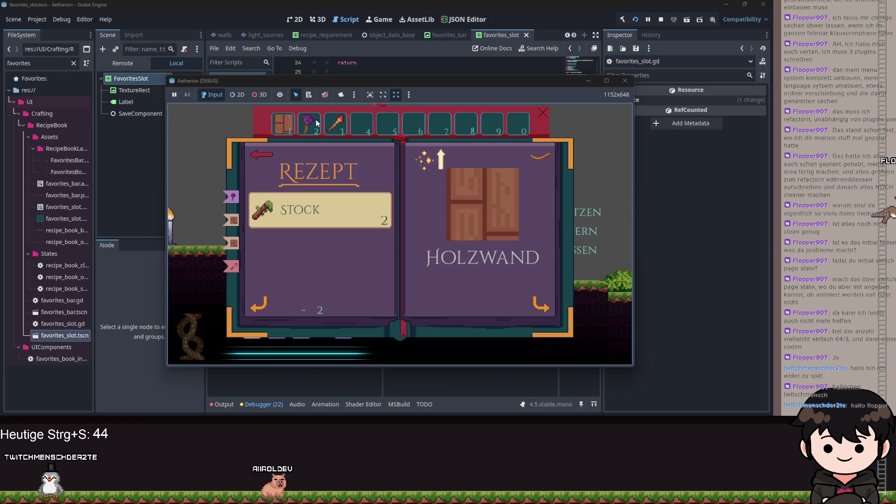
pyautogui.moveTo(436, 83)
pyautogui.mouseDown()
pyautogui.moveTo(512, 85)
pyautogui.moveTo(503, 87)
pyautogui.mouseUp()
pyautogui.moveTo(678, 84); pyautogui.dragTo(895, 87)
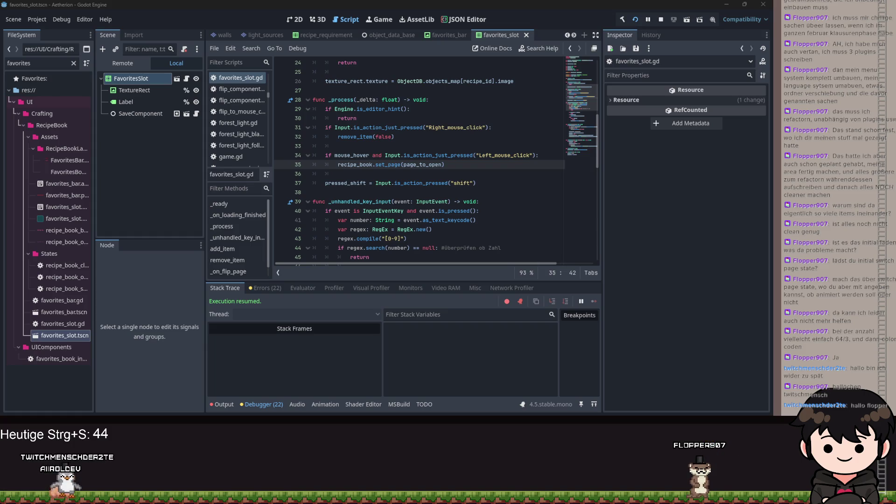
# Set mouse_default_cursor_shape to Control.CURSOR_POINTING_HAND at the top of add_item.
pyautogui.click(401, 136)
pyautogui.scroll(8, 403, 140)
pyautogui.scroll(-12, 405, 147)
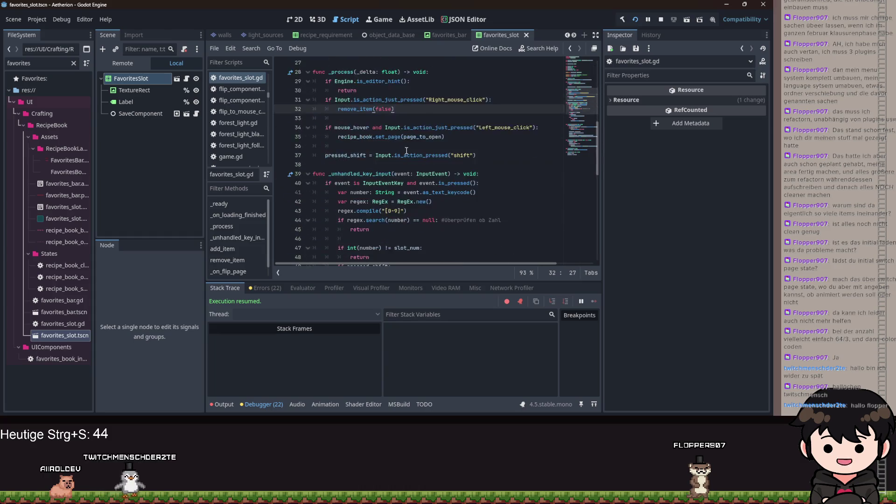
pyautogui.scroll(-2, 407, 150)
pyautogui.scroll(-3, 411, 148)
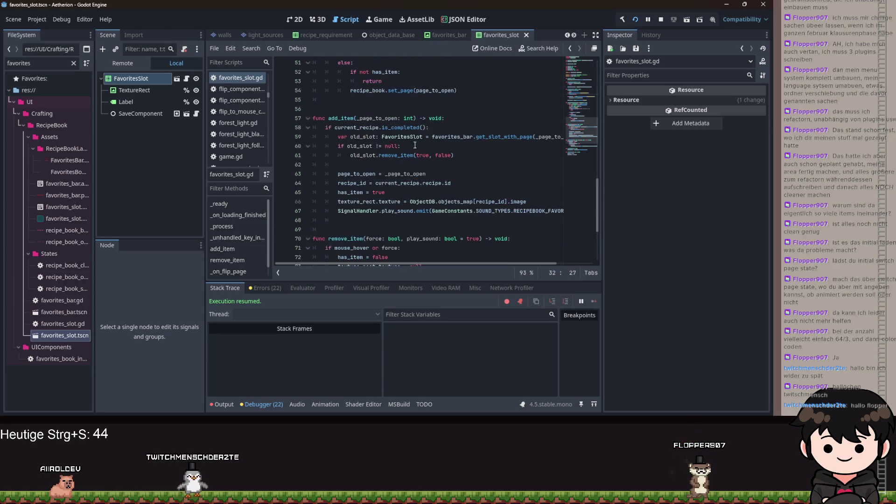
pyautogui.click(451, 120)
pyautogui.press('Return')
pyautogui.write('mo')
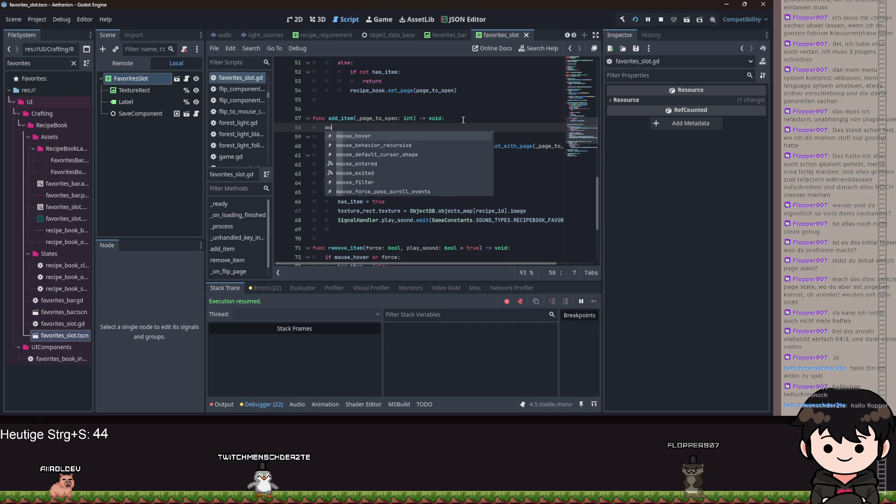
pyautogui.press('BackSpace')
pyautogui.write('defau')
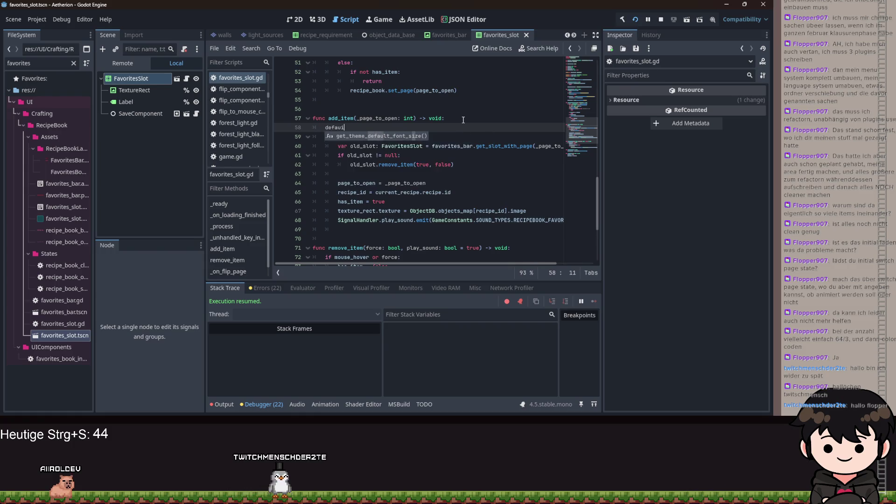
pyautogui.press('Return')
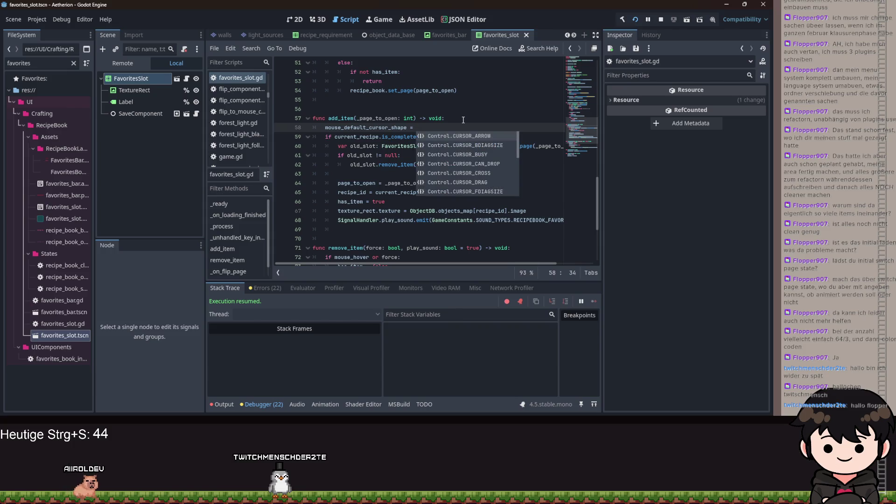
pyautogui.press('Down')
pyautogui.press('Down')
pyautogui.press('Down')
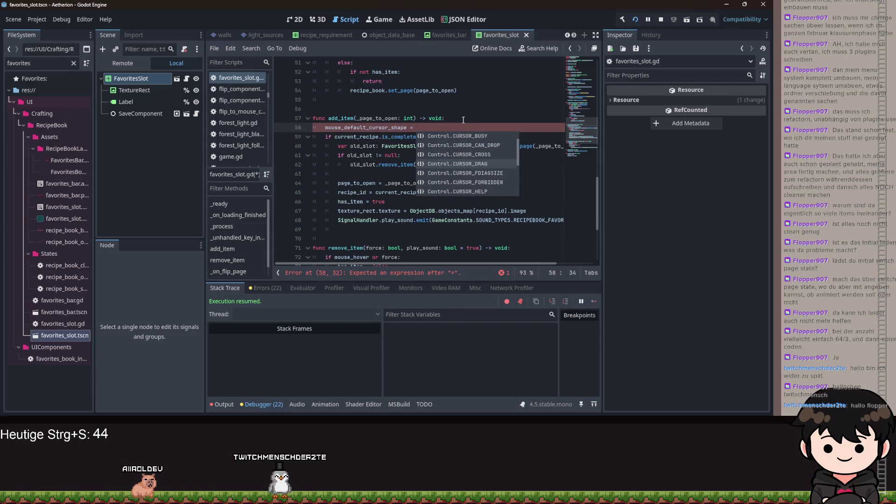
pyautogui.write('poin')
pyautogui.press('Return')
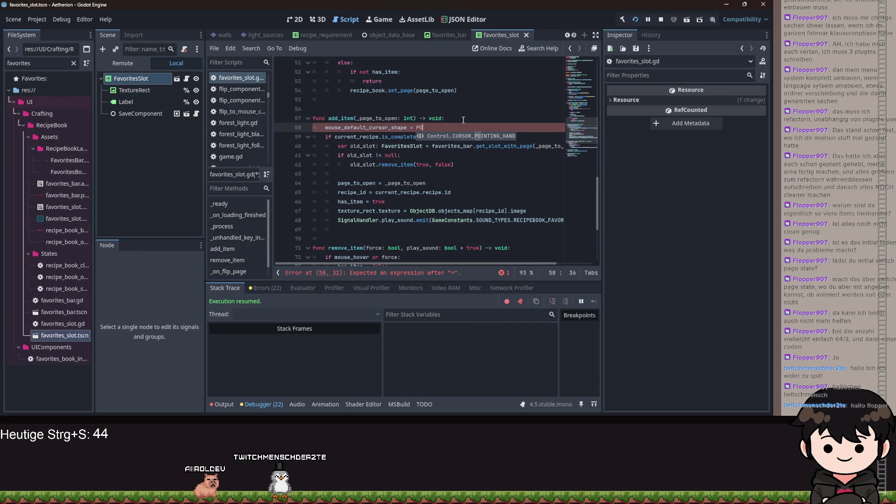
# Set mouse_default_cursor_shape to CURSOR_ARROW in remove_item and save the script.
pyautogui.scroll(-3, 467, 140)
pyautogui.click(523, 165)
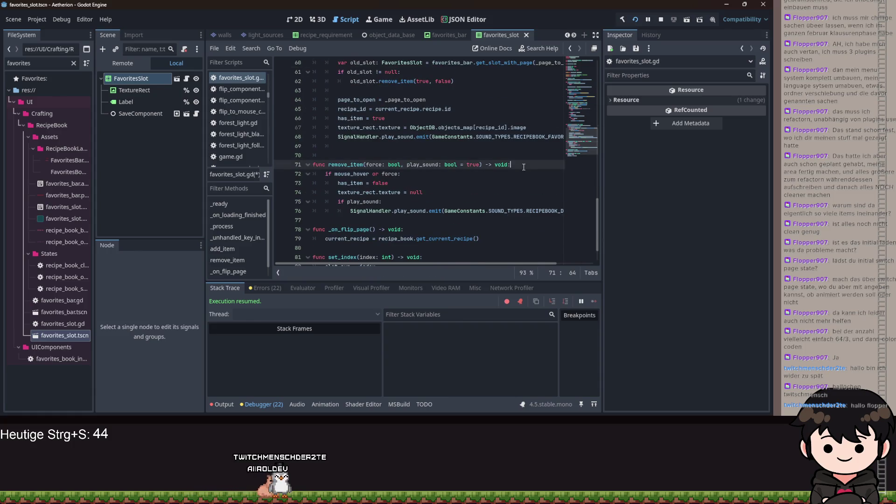
pyautogui.press('Return')
pyautogui.write('mouse_')
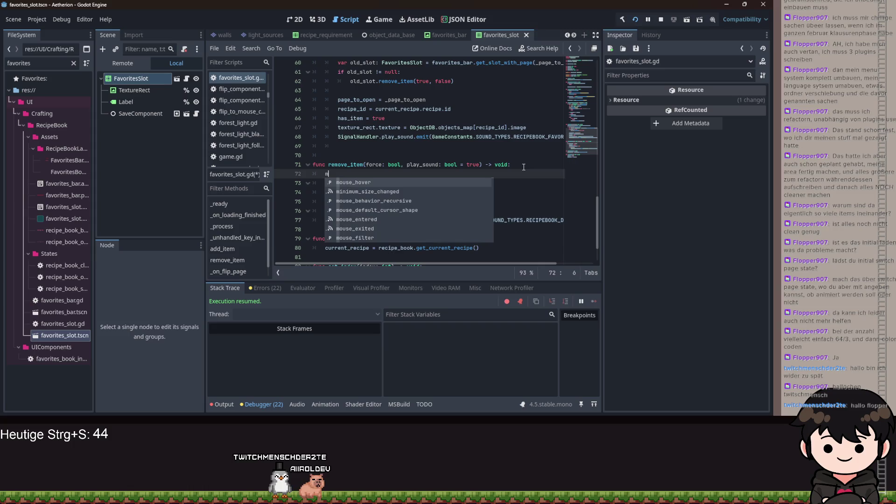
pyautogui.press('Down')
pyautogui.press('Return')
pyautogui.write('CUR')
pyautogui.press('Return')
pyautogui.scroll(5, 485, 159)
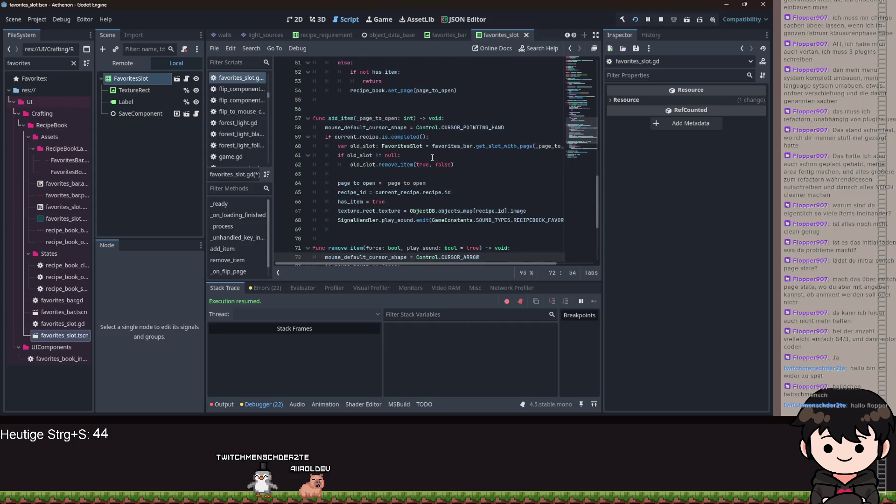
pyautogui.click(464, 154)
pyautogui.hotkey('ctrl', 's')
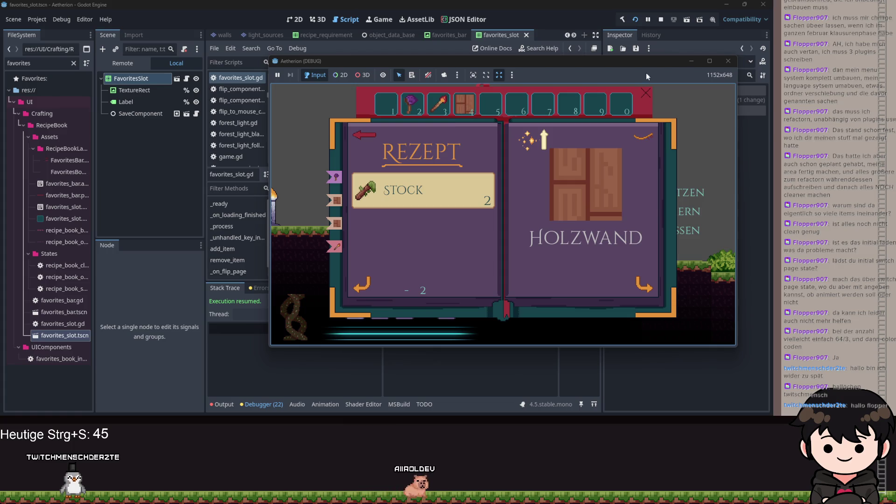
# Insert a blank line after the early return in _process, save, and rerun the game.
pyautogui.click(690, 62)
pyautogui.scroll(10, 391, 146)
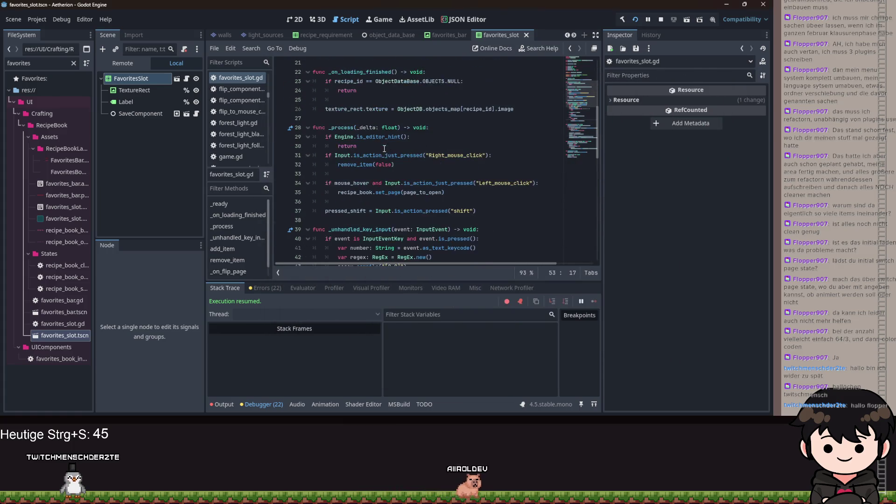
pyautogui.scroll(-3, 394, 149)
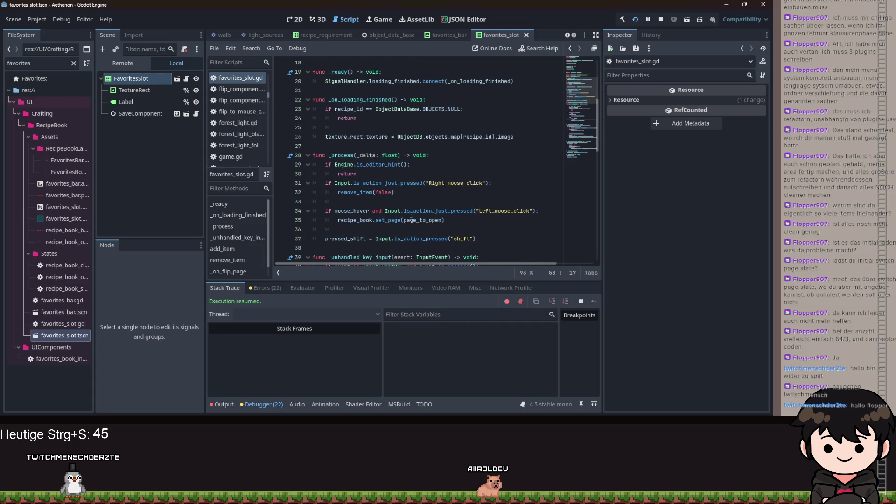
pyautogui.click(345, 203)
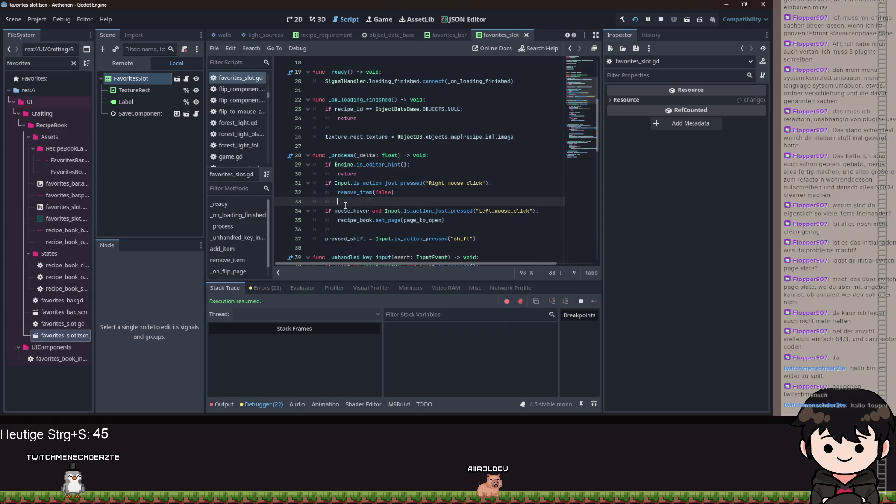
pyautogui.click(373, 178)
pyautogui.press('Return')
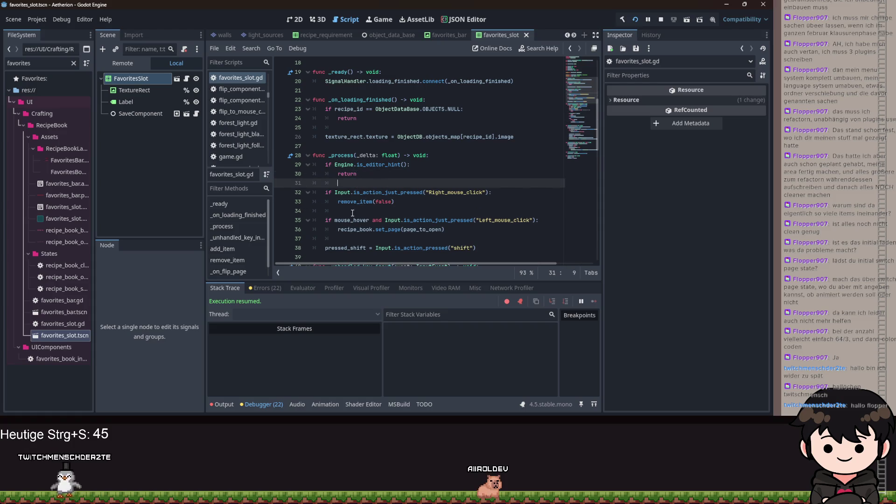
pyautogui.scroll(-2, 352, 213)
pyautogui.click(357, 183)
pyautogui.hotkey('ctrl', 's')
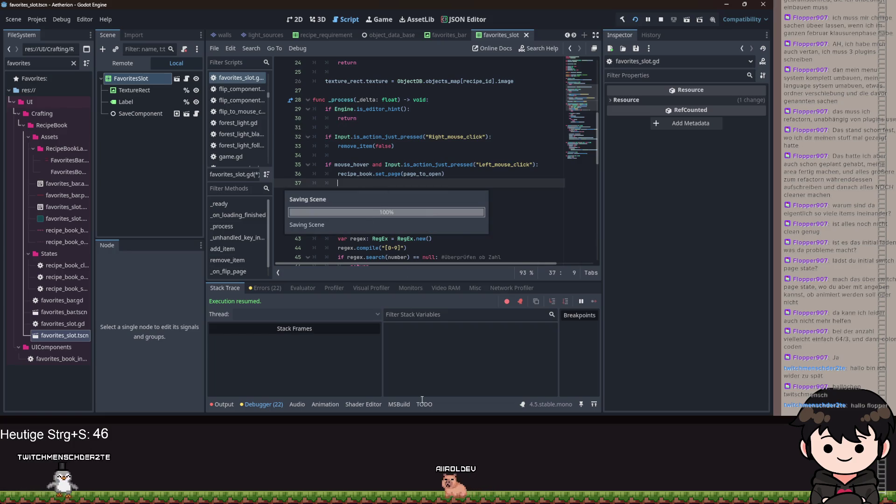
pyautogui.hotkey('alt', 'Tab')
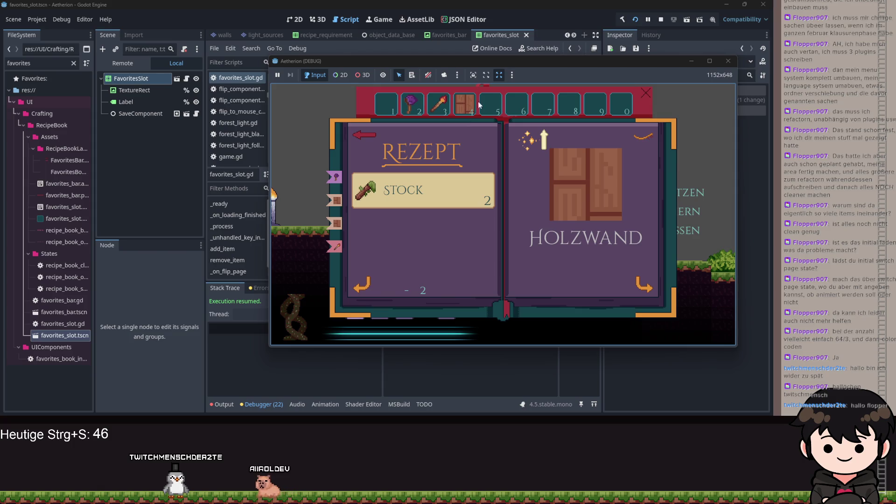
# Search favorites_slot.gd for pressed_shift uses, then return to the running game.
pyautogui.click(691, 61)
pyautogui.doubleClick(331, 193)
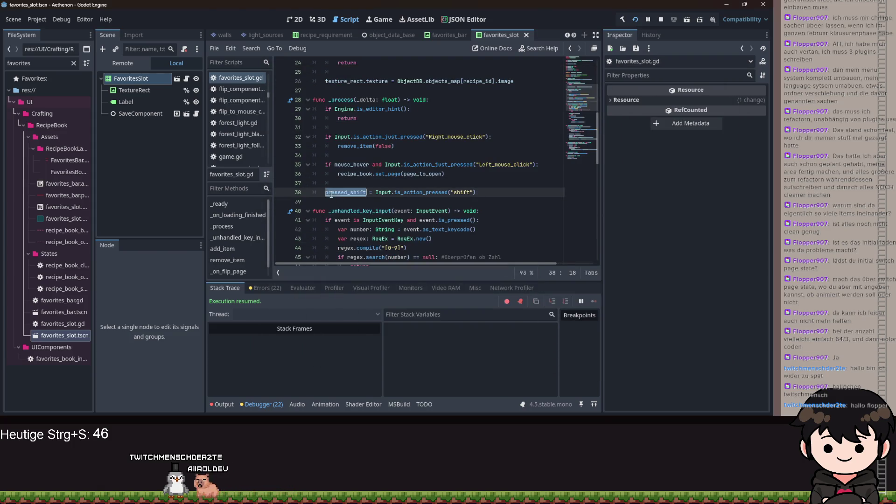
pyautogui.hotkey('ctrl', 'f')
pyautogui.press('Return')
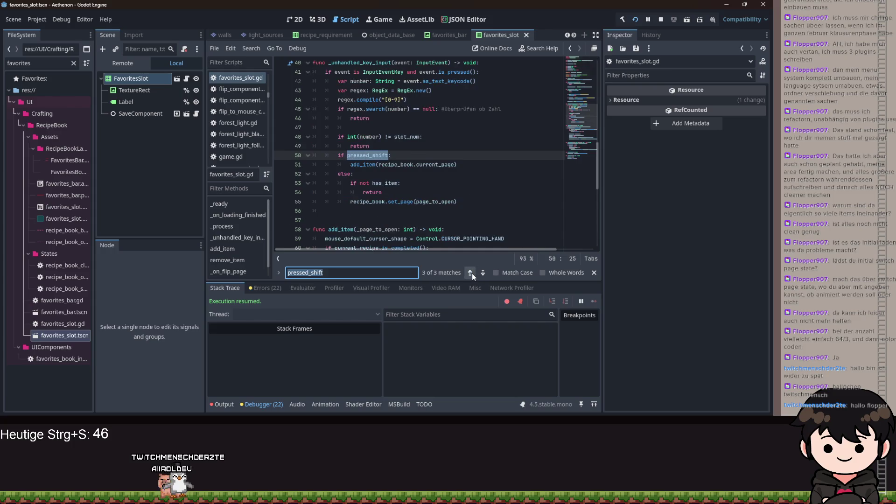
pyautogui.moveTo(458, 164); pyautogui.dragTo(338, 155)
pyautogui.scroll(1, 415, 180)
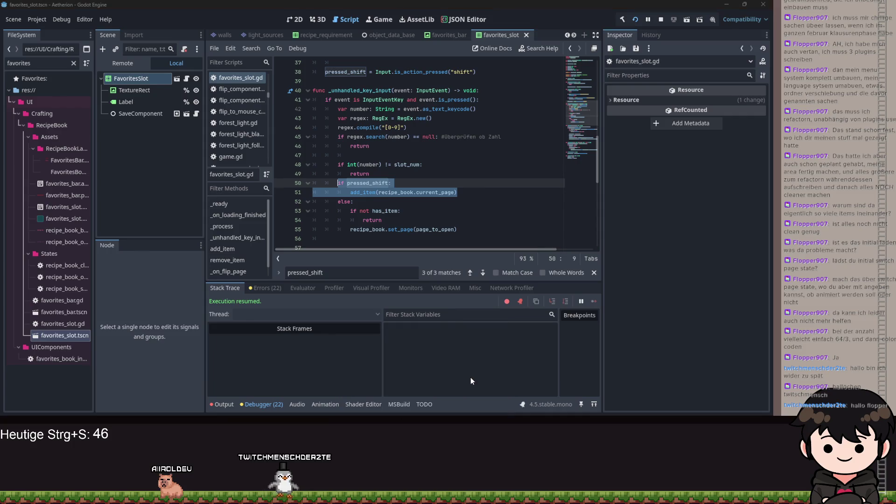
pyautogui.hotkey('alt', 'Tab')
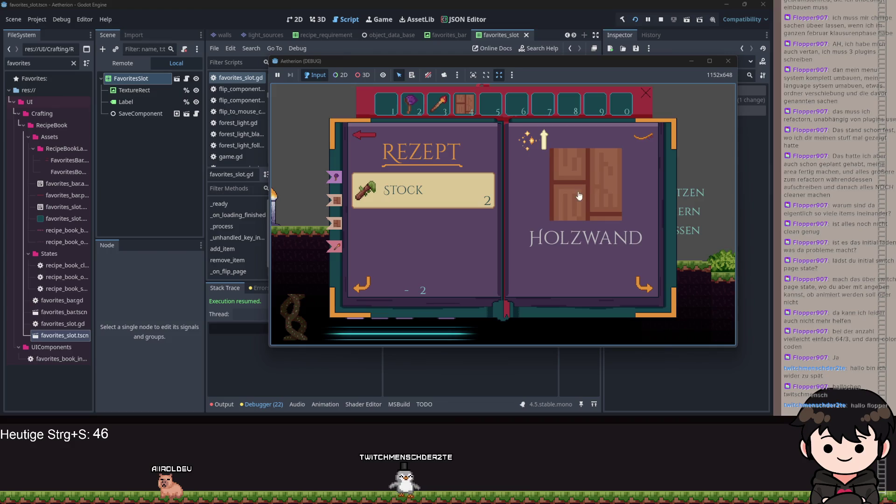
# Craft the Holzwand wooden wall and flip to the recipe book's item overview.
pyautogui.moveTo(567, 64); pyautogui.dragTo(488, 87)
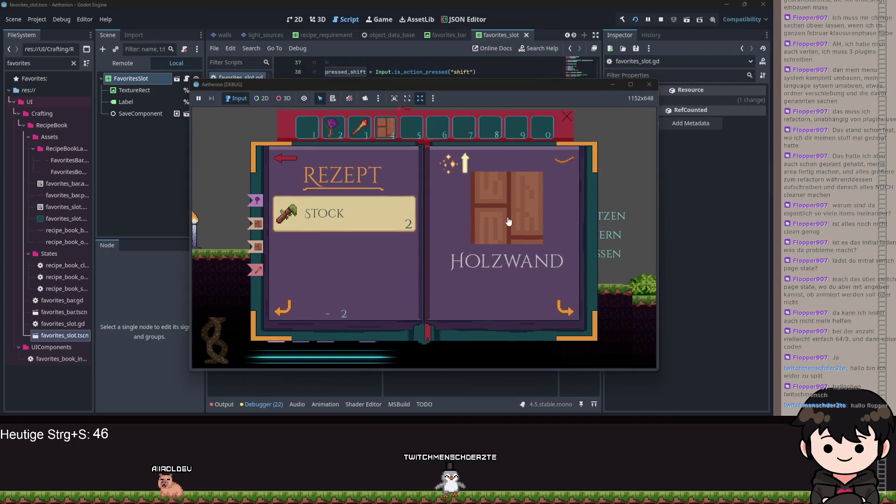
pyautogui.click(498, 200)
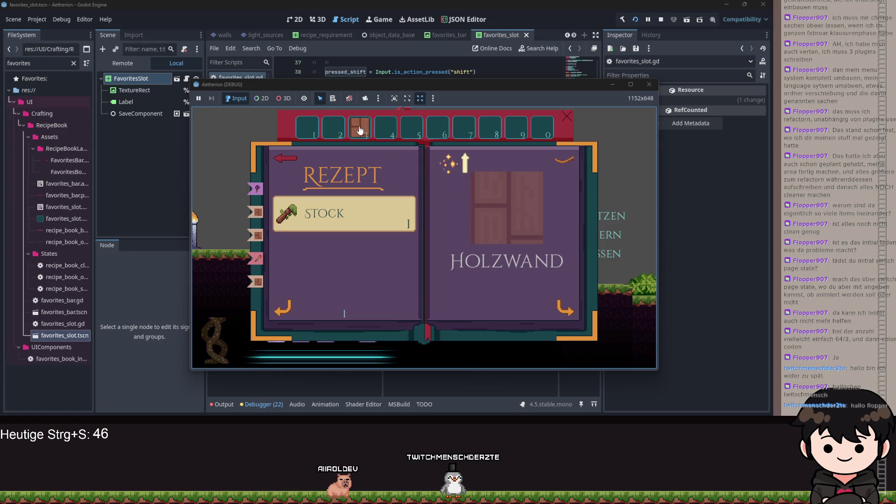
pyautogui.click(569, 316)
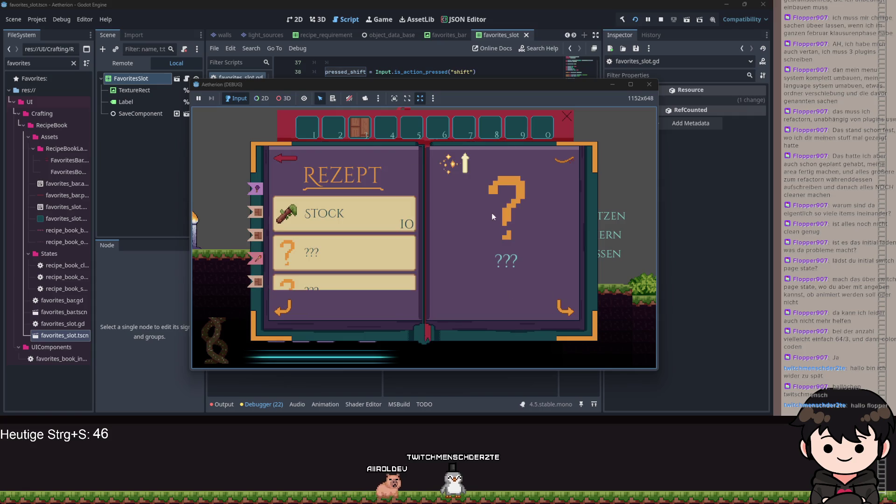
pyautogui.click(549, 297)
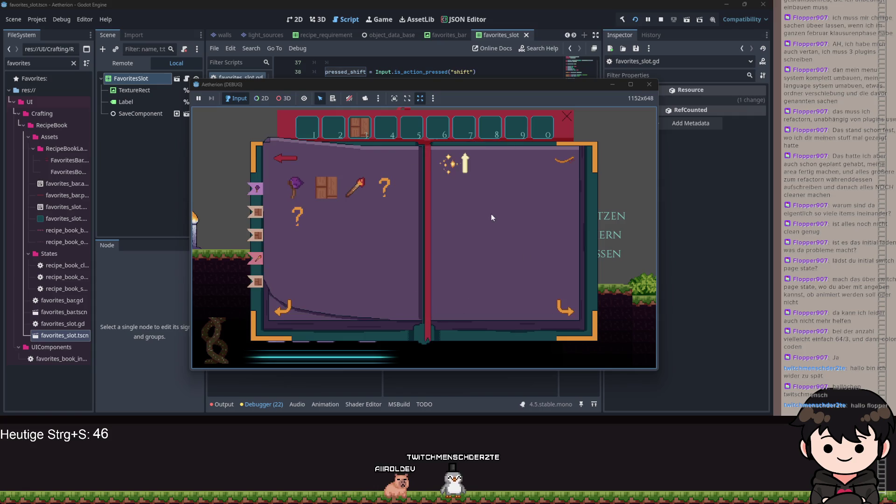
# Open the Fackel recipe, favourite it into slot 1, and close the game.
pyautogui.click(352, 181)
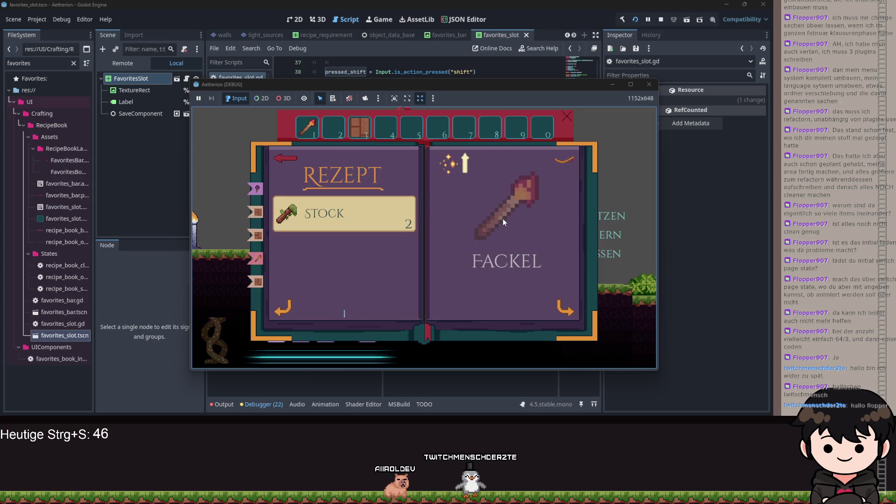
pyautogui.click(563, 307)
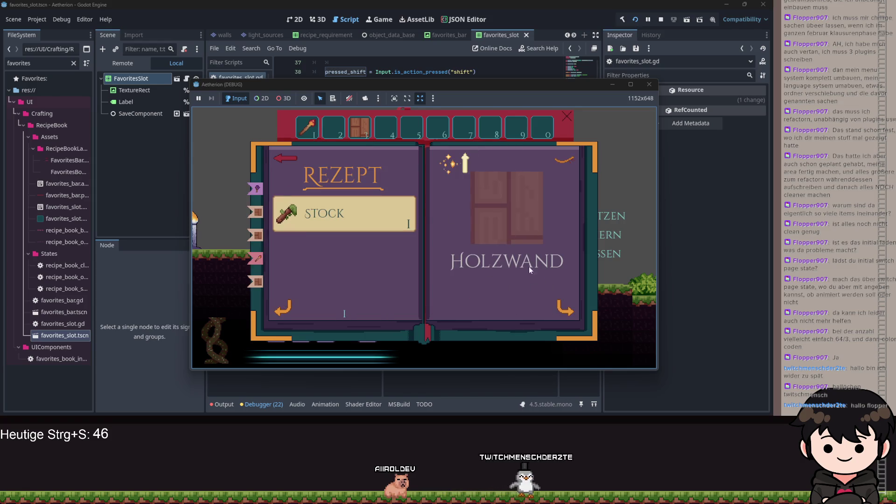
pyautogui.press('2')
pyautogui.click(288, 306)
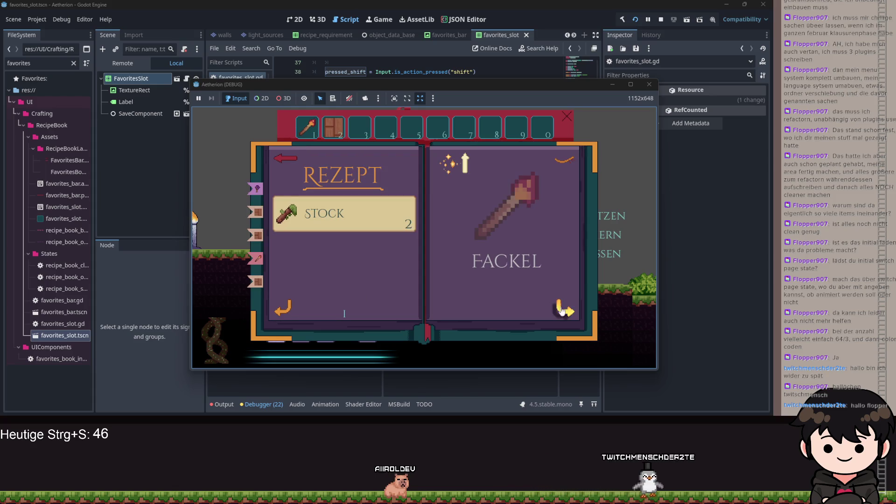
pyautogui.press('1')
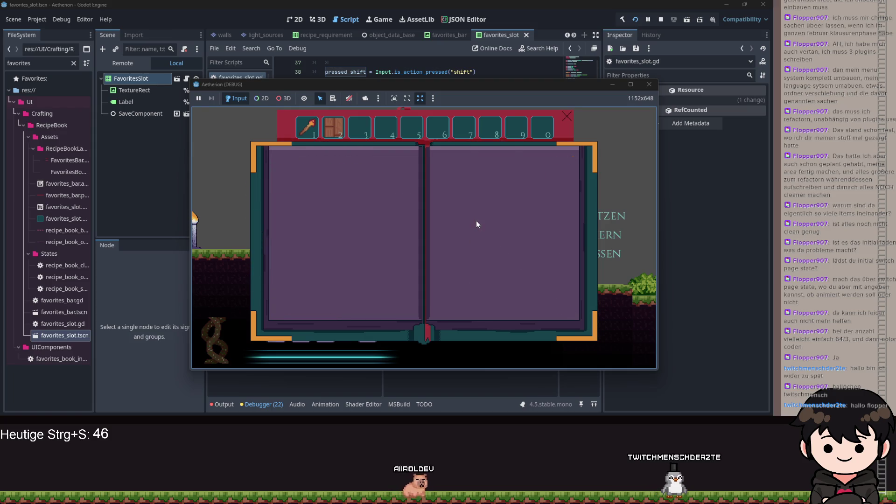
pyautogui.click(649, 84)
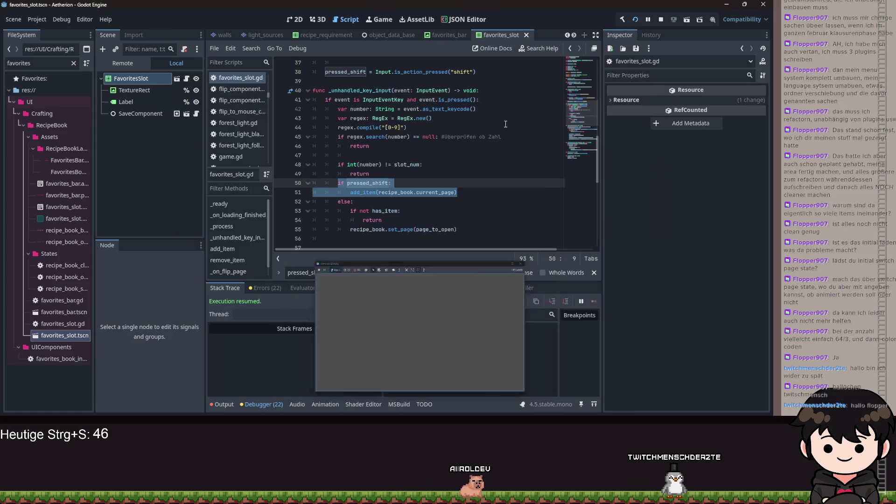
# Inspect the mouse_hover check and Left_mouse_click action on line 35 of _process.
pyautogui.scroll(-1, 403, 140)
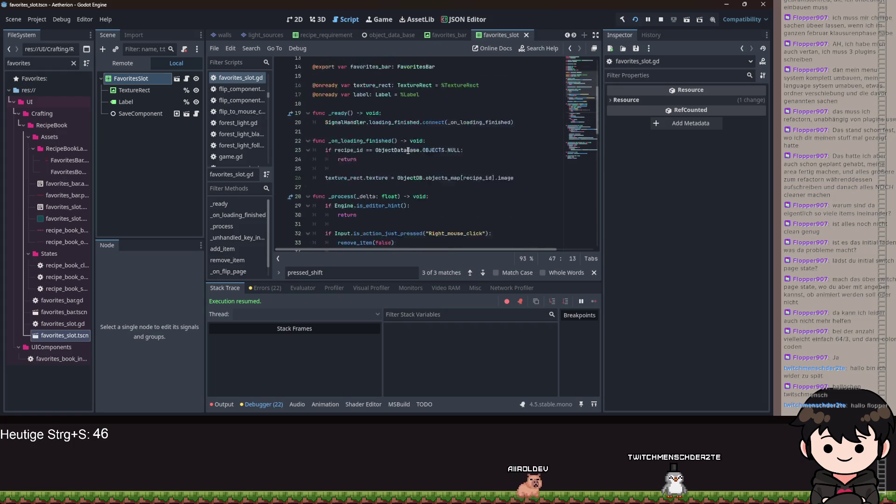
pyautogui.click(387, 146)
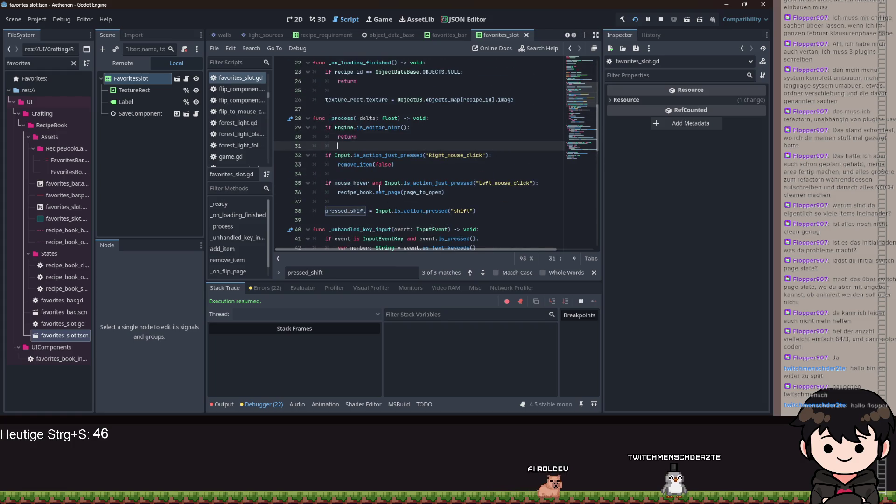
pyautogui.click(342, 183)
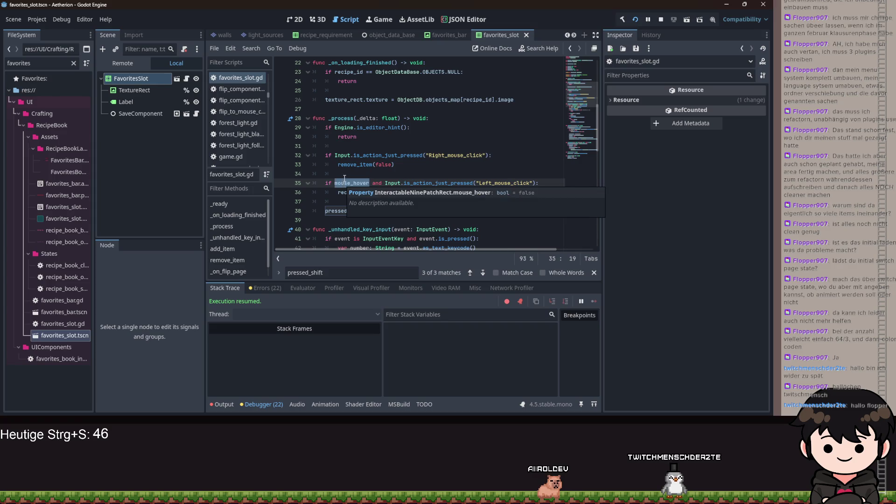
pyautogui.click(345, 175)
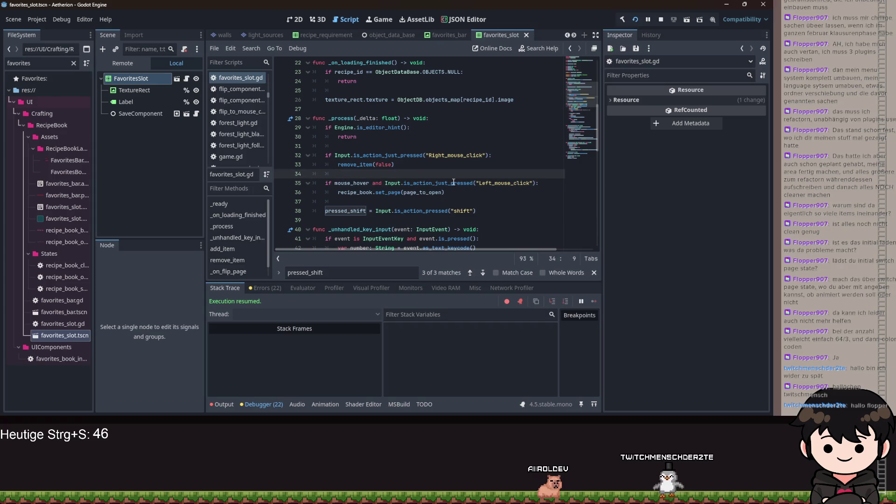
pyautogui.moveTo(453, 182)
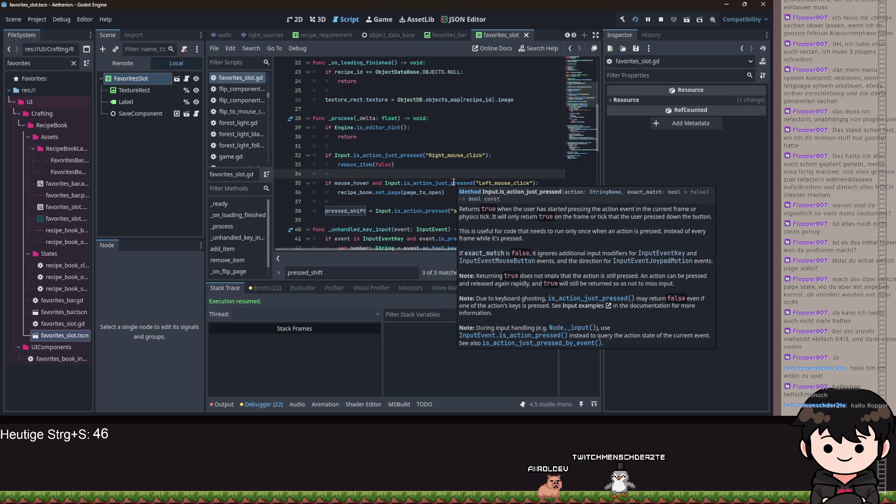
pyautogui.doubleClick(430, 183)
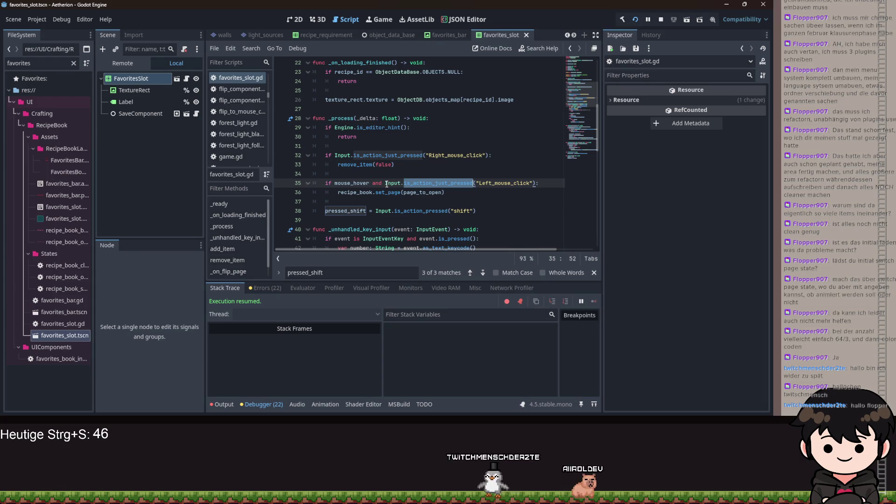
pyautogui.doubleClick(504, 183)
# Insert print(mouse_hover) above the left-click check and save the script.
pyautogui.click(352, 176)
pyautogui.press('Return')
pyautogui.write('print(')
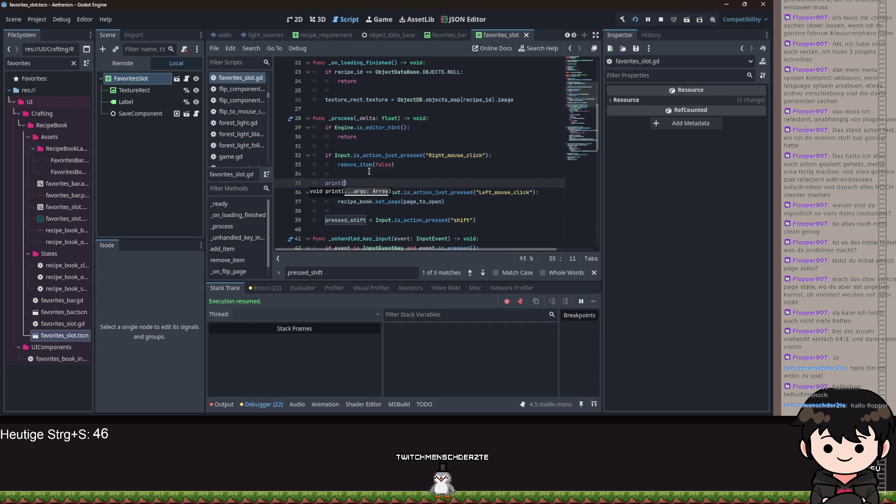
pyautogui.write('mouse_hover')
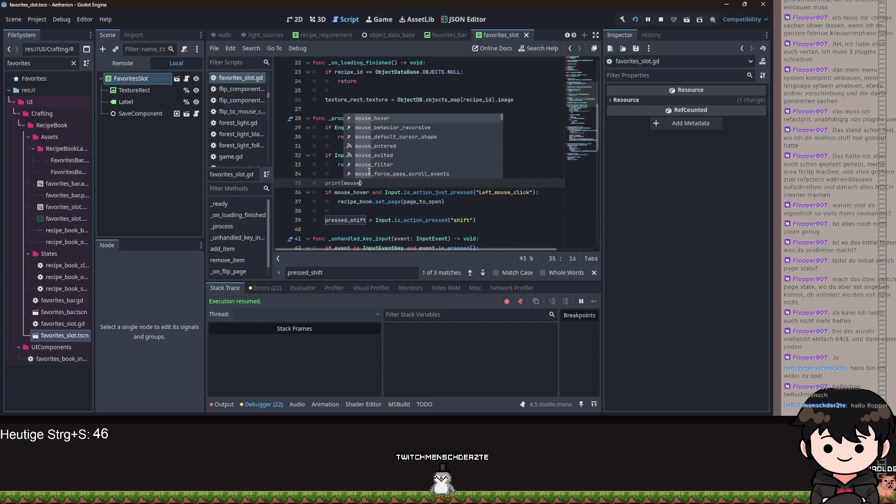
pyautogui.click(224, 404)
pyautogui.hotkey('ctrl', 's')
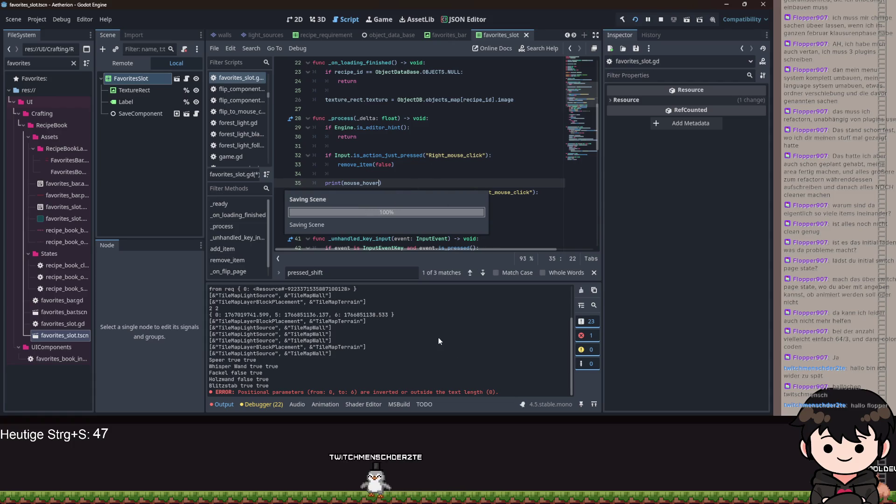
# Focus and move the game window, then filter the editor's Output to errors only.
pyautogui.click(457, 382)
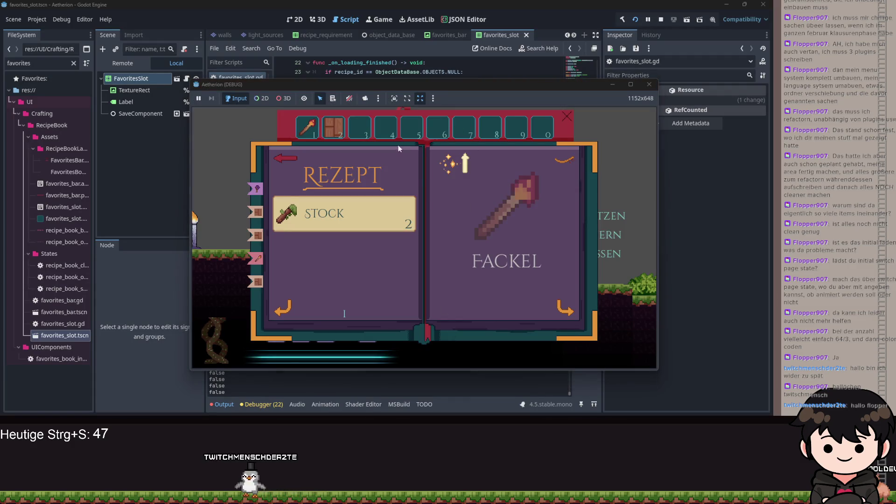
pyautogui.click(334, 130)
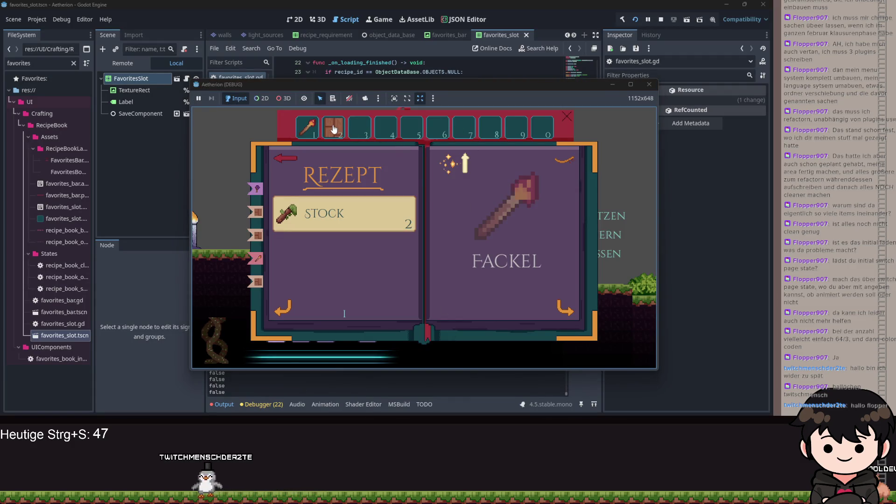
pyautogui.moveTo(389, 84)
pyautogui.mouseDown()
pyautogui.moveTo(408, 59)
pyautogui.moveTo(446, 39)
pyautogui.mouseUp()
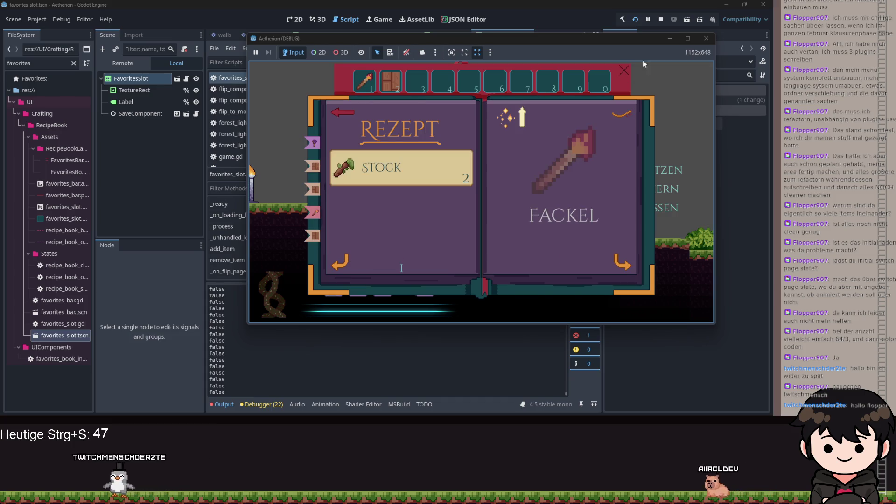
pyautogui.moveTo(667, 38); pyautogui.dragTo(671, 39)
pyautogui.click(671, 39)
pyautogui.click(585, 322)
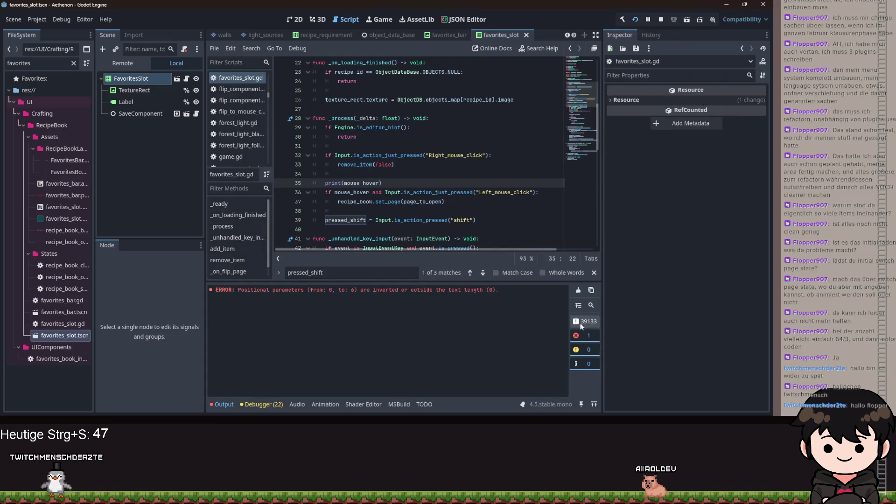
# Delete the print(mouse_hover) debug line and save the script.
pyautogui.hotkey('shift', 'Up')
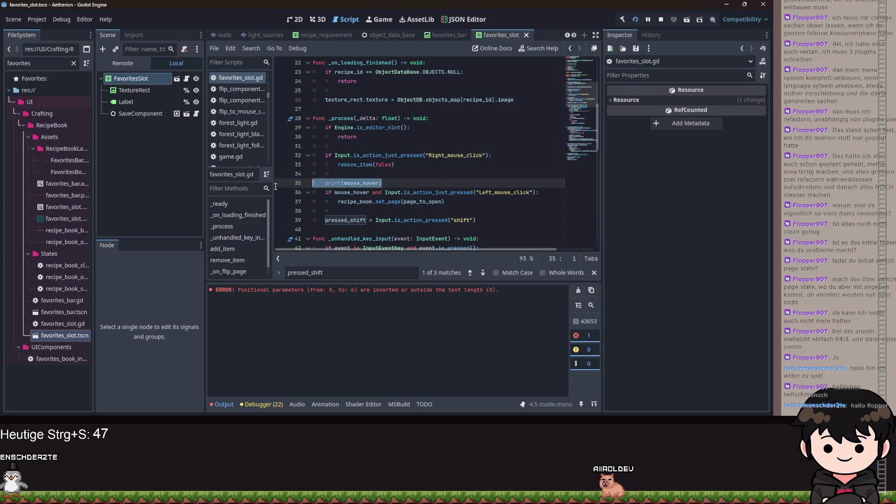
pyautogui.press('BackSpace')
pyautogui.hotkey('ctrl', 's')
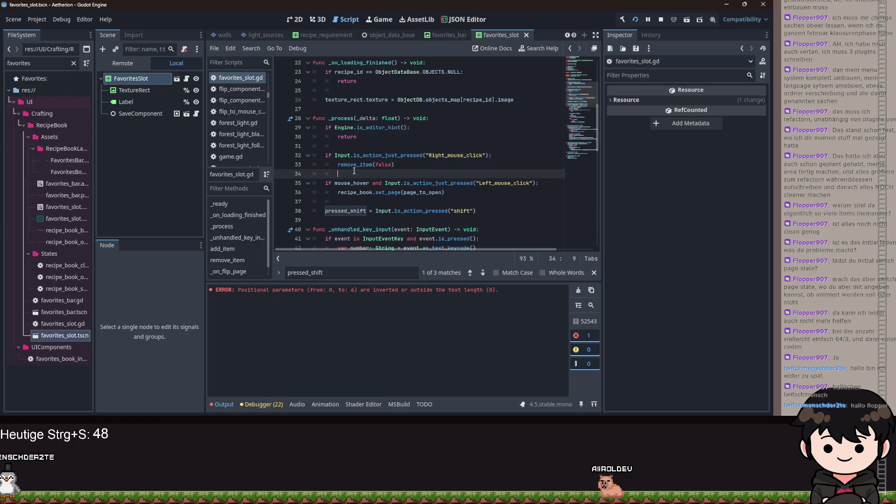
# Inspect the _ready function in the InteractableNinePatchRect parent script, then return.
pyautogui.scroll(-14, 353, 170)
pyautogui.scroll(7, 363, 184)
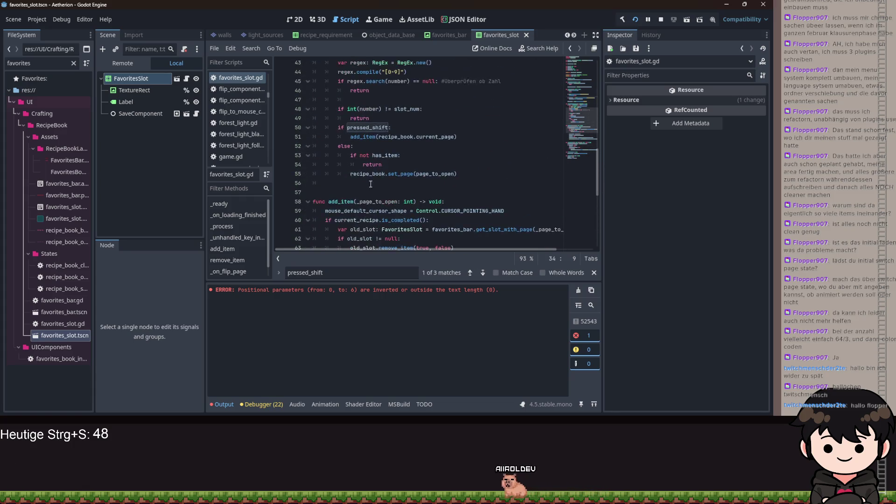
pyautogui.scroll(14, 370, 184)
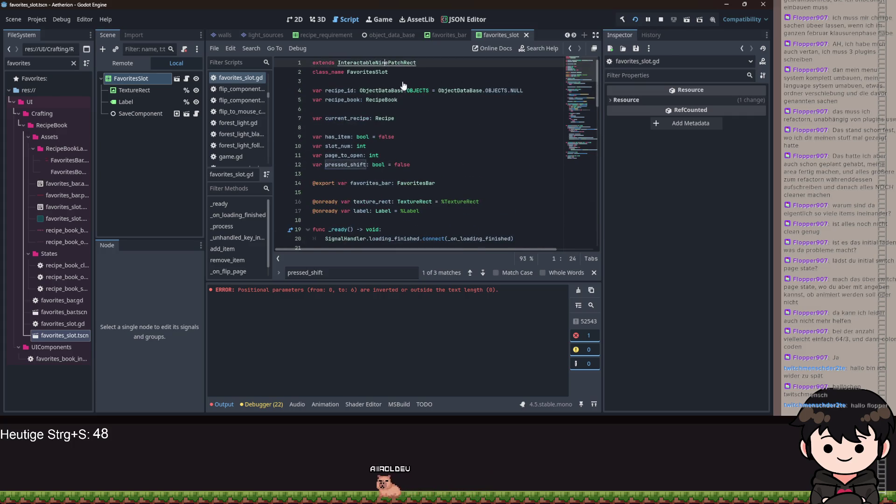
pyautogui.keyDown('ctrl'); pyautogui.click(387, 64); pyautogui.keyUp('ctrl')
pyautogui.moveTo(413, 193); pyautogui.dragTo(319, 174)
pyautogui.click(467, 175)
pyautogui.scroll(3, 467, 174)
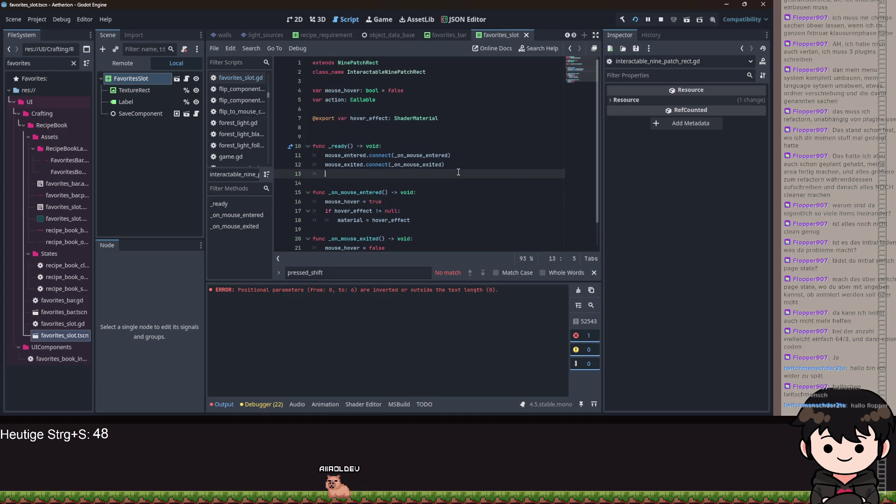
pyautogui.hotkey('alt', 'Left')
pyautogui.scroll(-4, 451, 171)
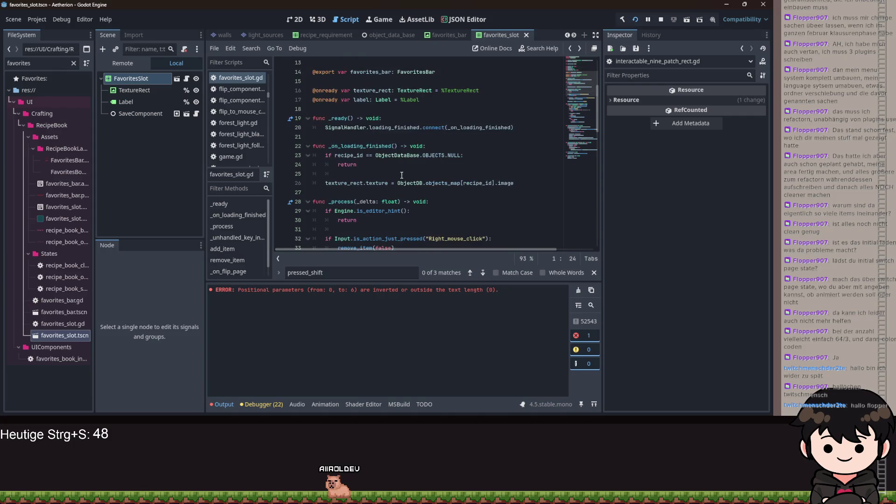
# Add super() at the top of _ready, save, and run the game again.
pyautogui.click(393, 120)
pyautogui.press('Return')
pyautogui.write('super')
pyautogui.press('Escape')
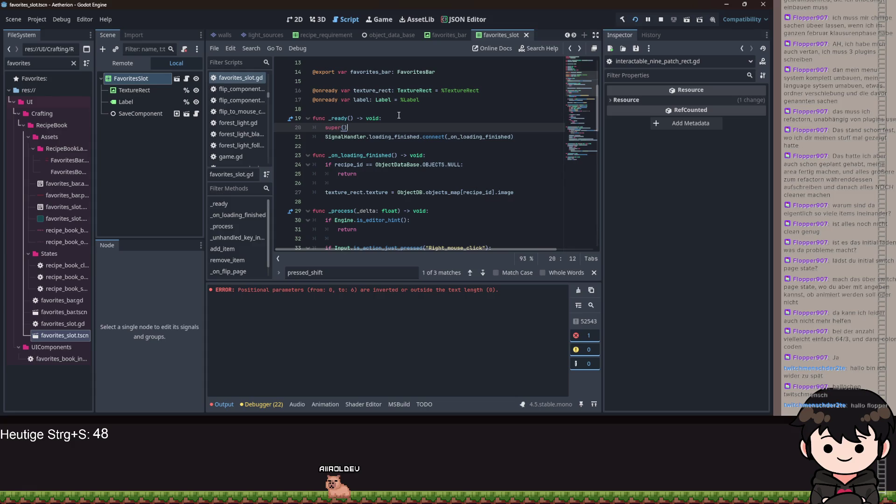
pyautogui.scroll(-2, 399, 115)
pyautogui.scroll(-1, 486, 127)
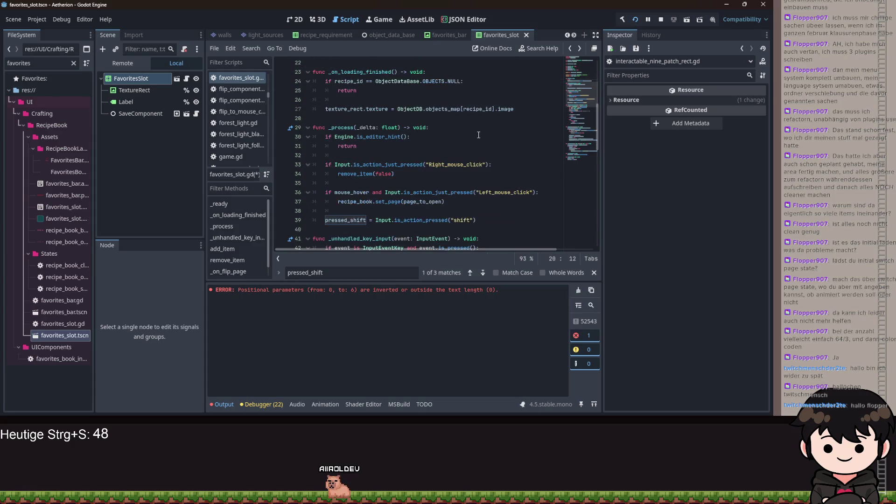
pyautogui.hotkey('ctrl', 's')
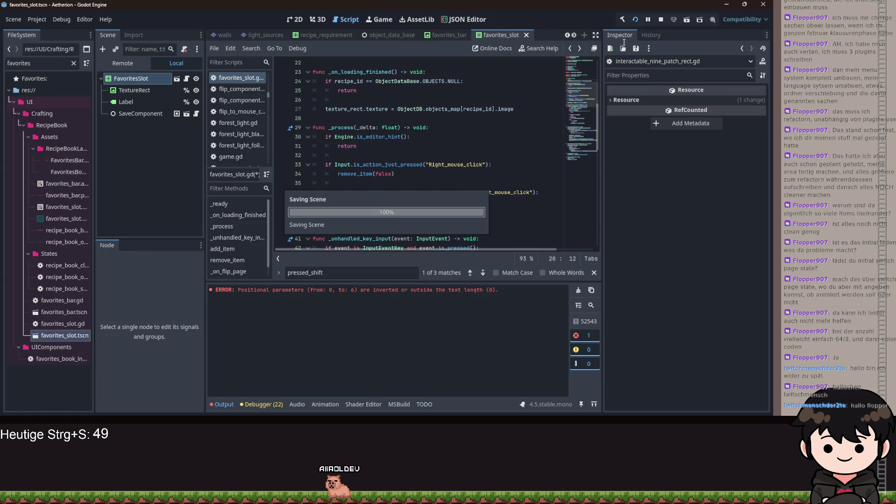
pyautogui.click(634, 20)
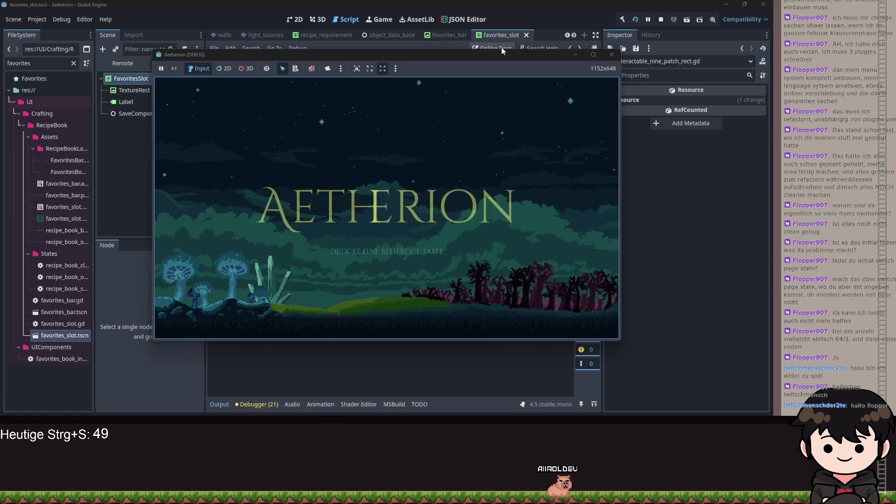
# Pass the title screen, start the game, and open the recipe book.
pyautogui.click(552, 157)
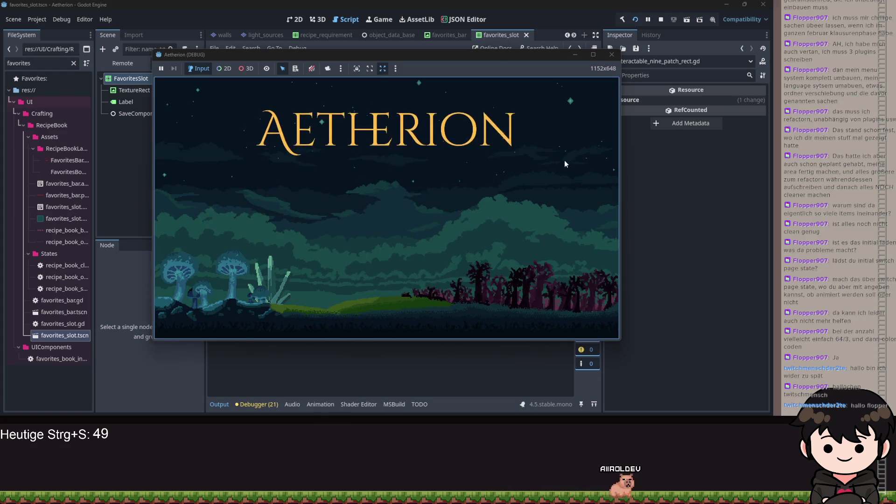
pyautogui.click(431, 198)
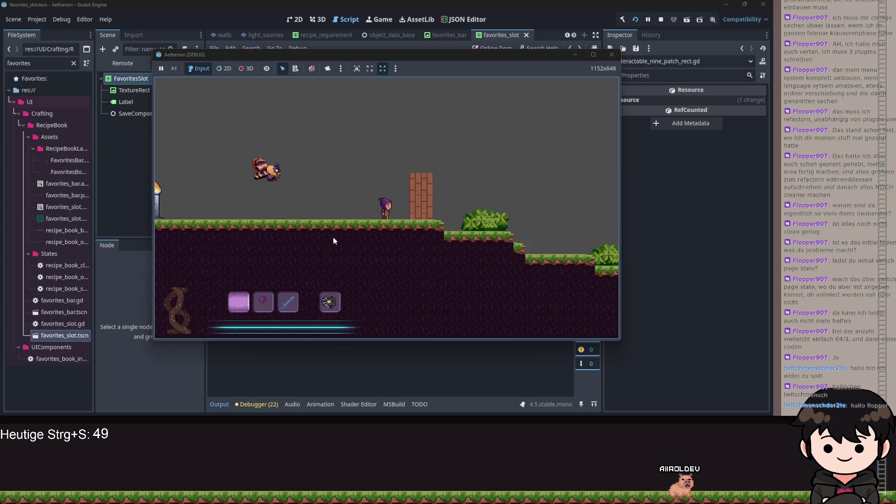
pyautogui.press('3')
pyautogui.press('Escape')
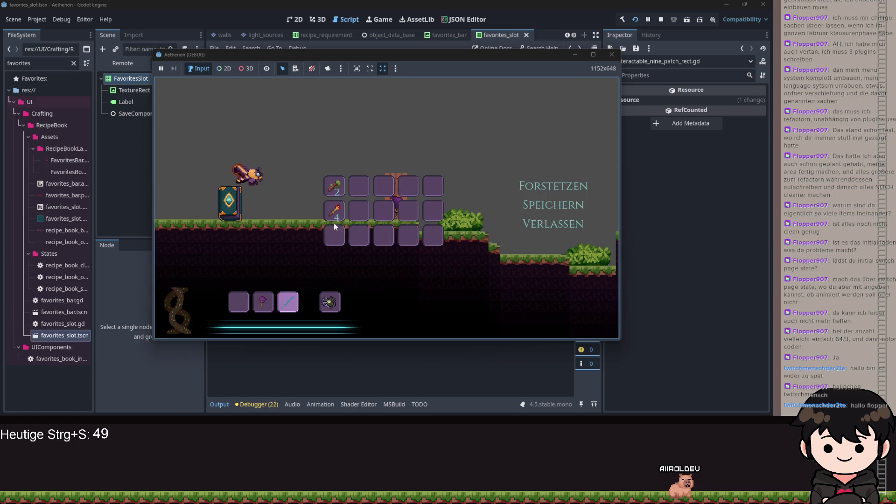
pyautogui.click(233, 189)
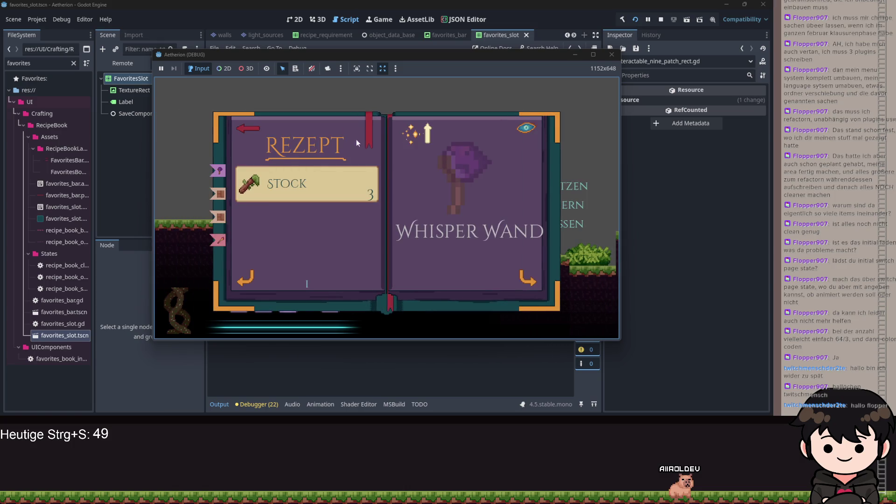
# Jump to recipes such as Holzwand from the favorites bar, then return to the editor.
pyautogui.click(294, 96)
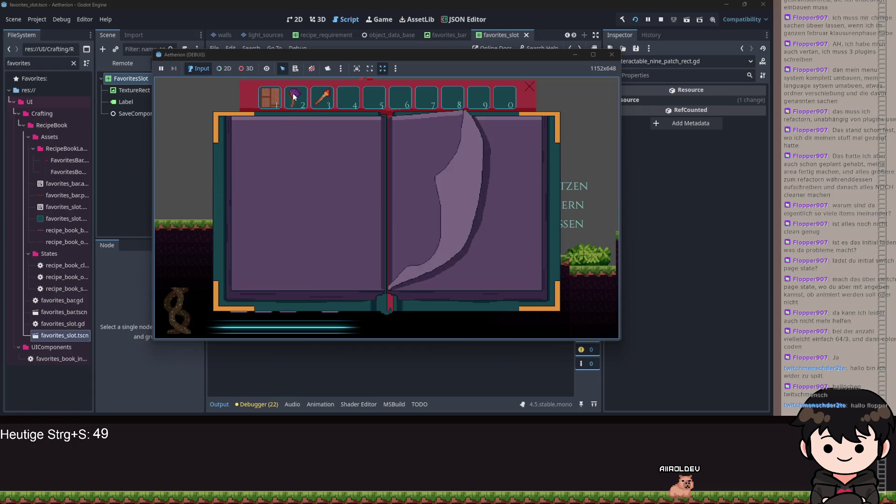
pyautogui.click(268, 97)
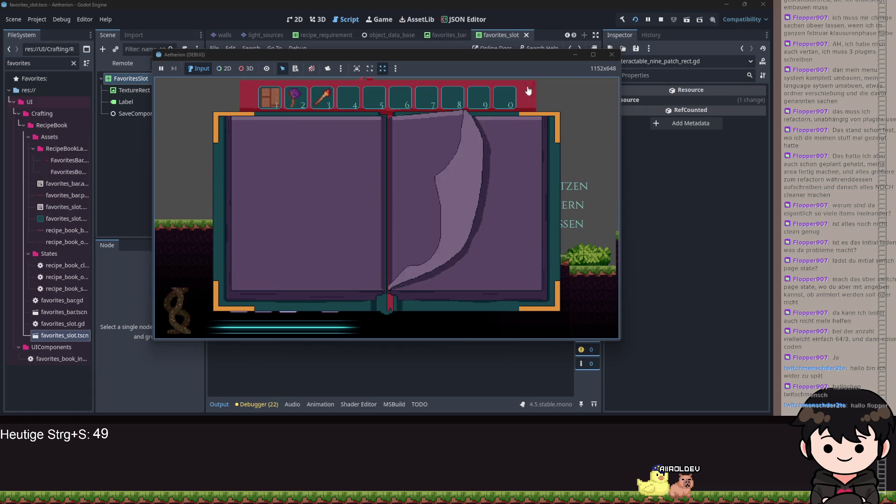
pyautogui.click(571, 55)
pyautogui.scroll(6, 462, 177)
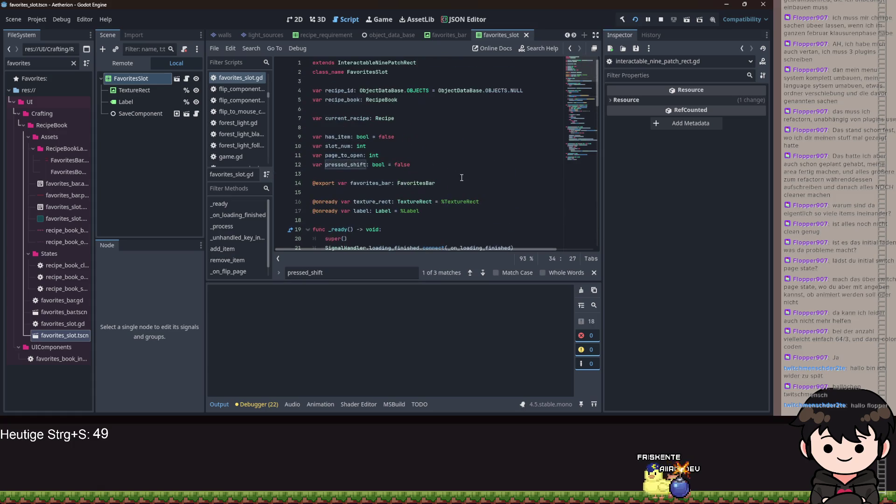
# Give has_item a set(value): setter whose first line stores the value in has_item.
pyautogui.click(421, 137)
pyautogui.write(':')
pyautogui.press('Return')
pyautogui.write('s')
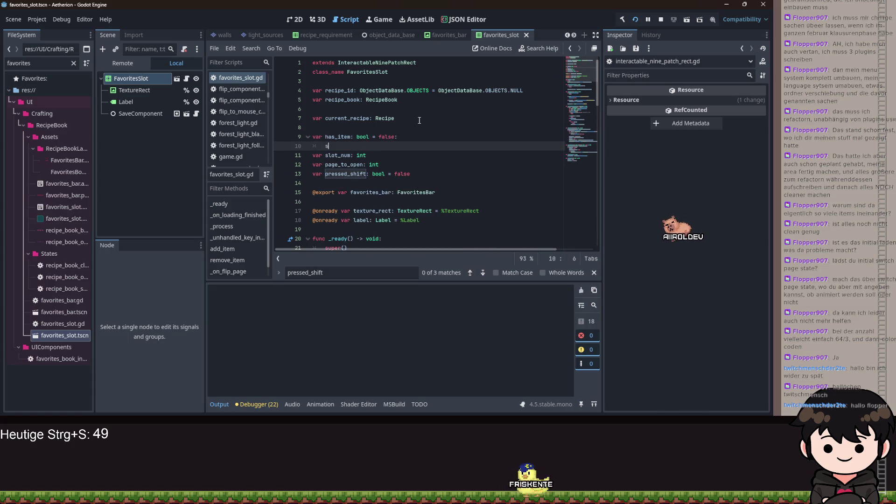
pyautogui.write('et(val7ue')
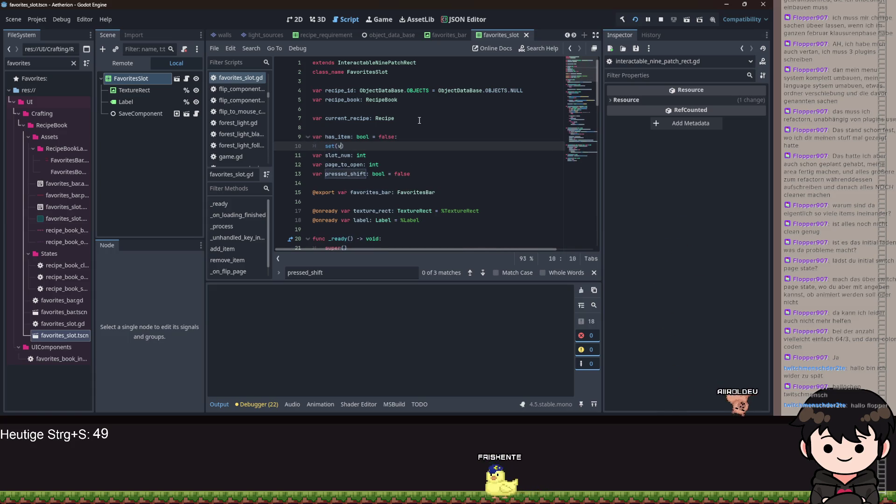
pyautogui.press('BackSpace')
pyautogui.press('BackSpace')
pyautogui.press('BackSpace')
pyautogui.write('ue)')
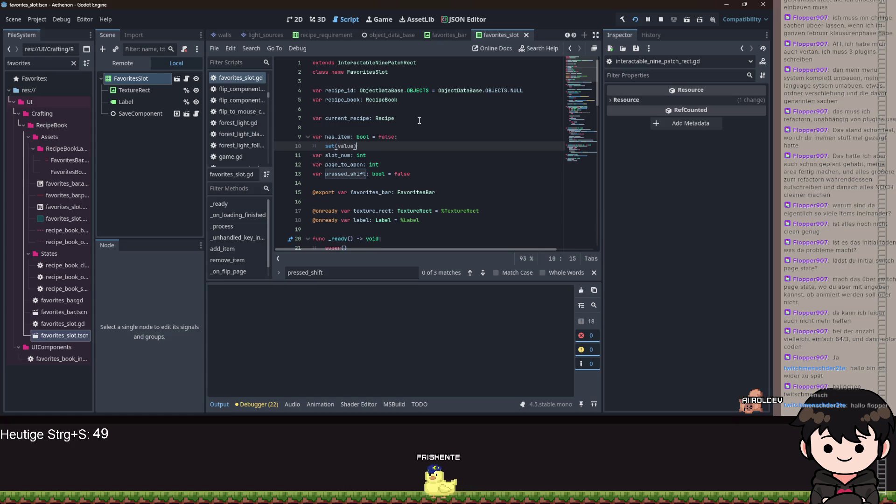
pyautogui.write(':')
pyautogui.press('Return')
pyautogui.write('has_item = value')
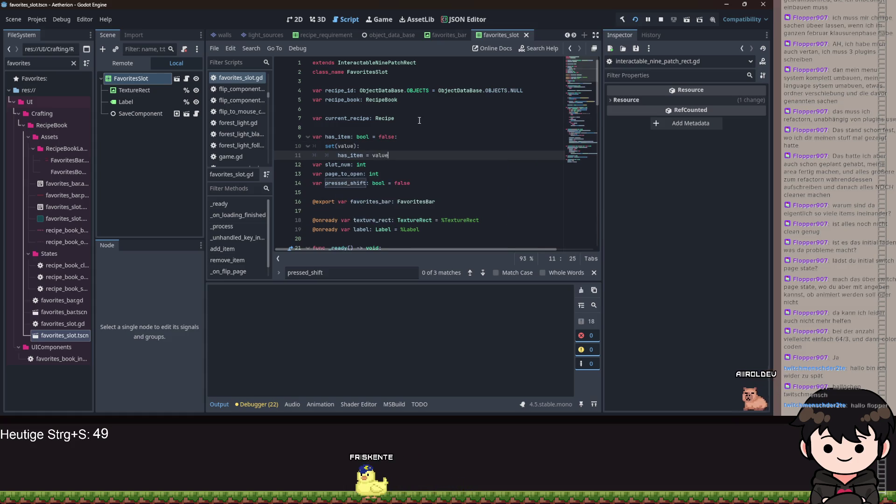
pyautogui.press('Return')
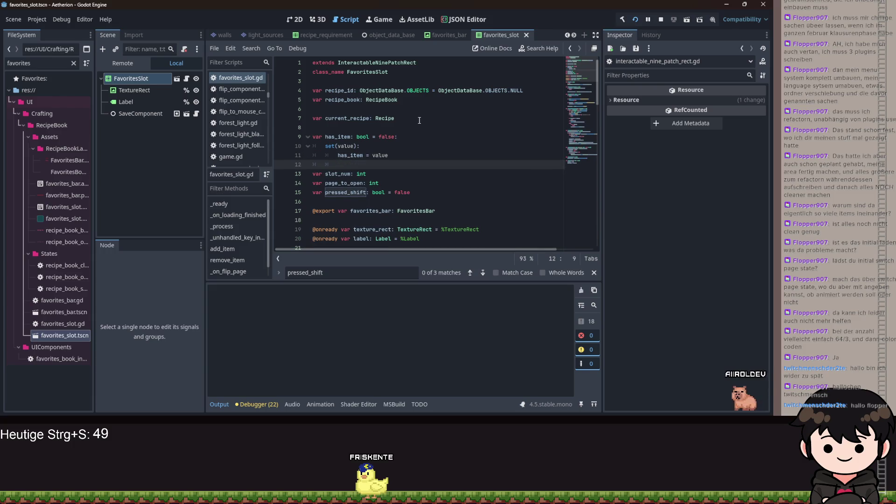
# Set mouse_default_cursor_shape to Control.CURSOR_ARROW if not value, else Control.CURSOR_POINTING_HAND.
pyautogui.write('def')
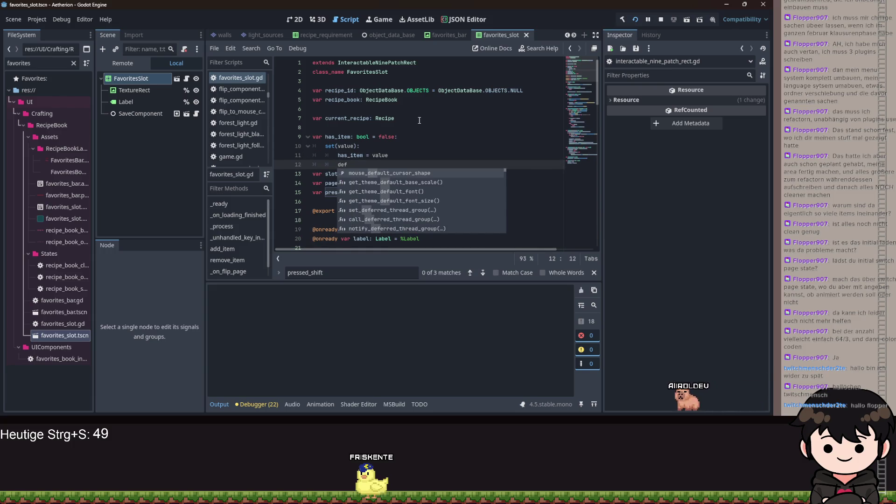
pyautogui.press('Return')
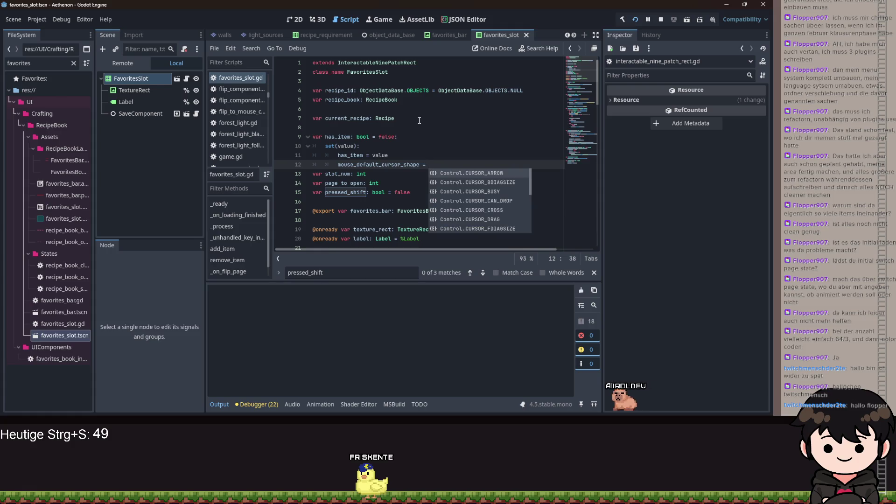
pyautogui.press('Return')
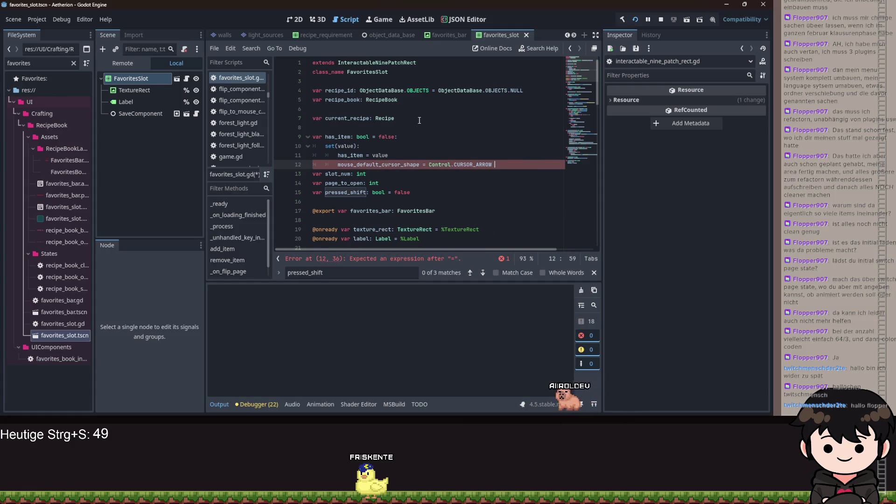
pyautogui.write('if not')
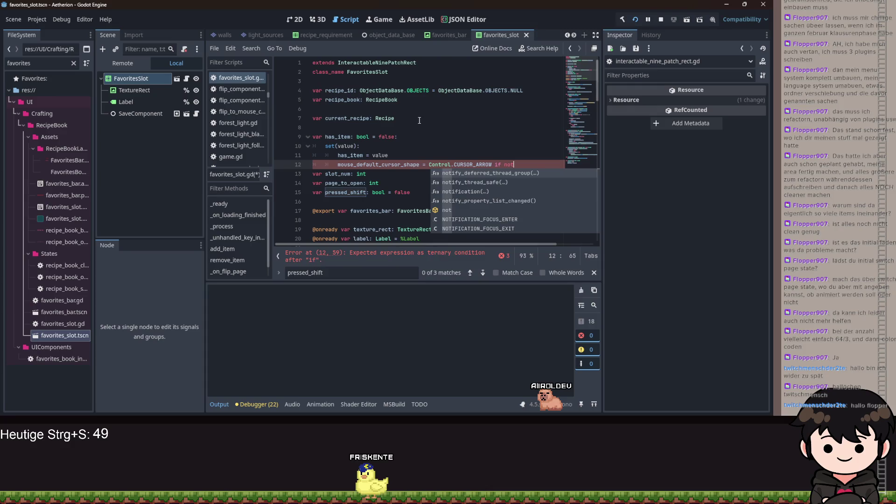
pyautogui.write(' value else ')
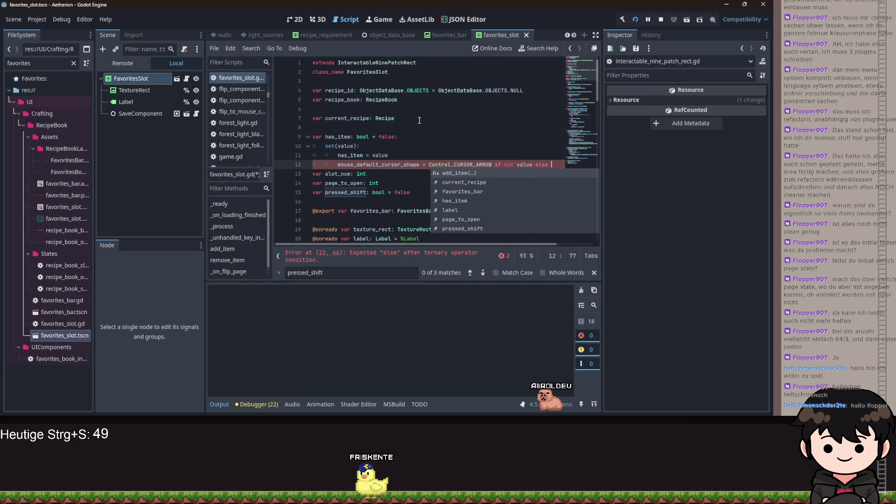
pyautogui.write('Control.CURSOR')
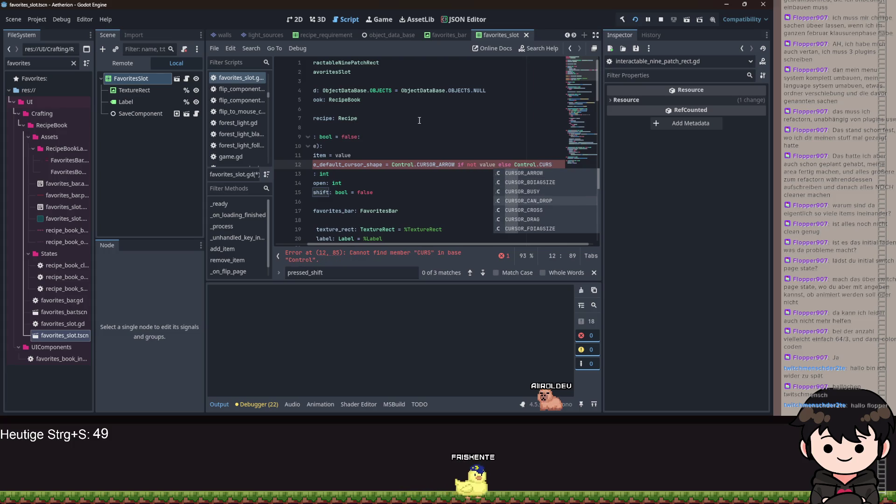
pyautogui.write('_POI')
pyautogui.press('Return')
pyautogui.moveTo(449, 247); pyautogui.dragTo(390, 247)
pyautogui.scroll(-9, 388, 159)
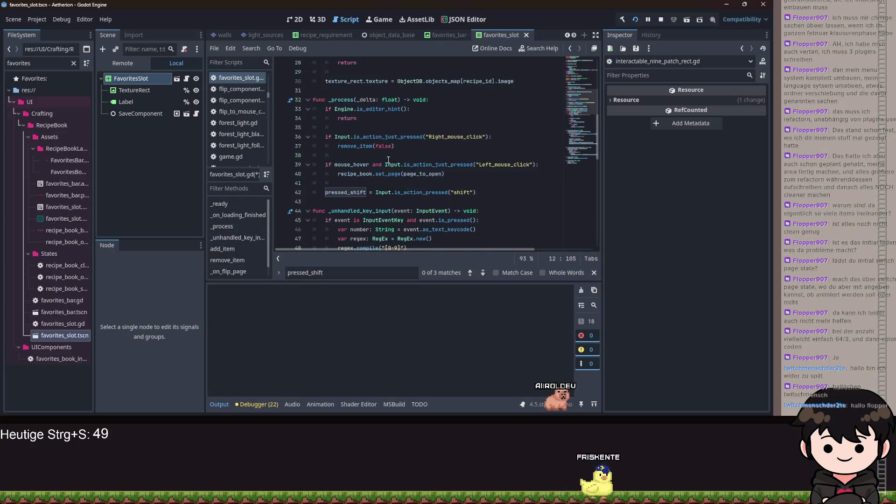
# Review add_item in favorites_slot.gd, save the script and scene, and run the game.
pyautogui.scroll(-6, 501, 220)
pyautogui.click(500, 220)
pyautogui.click(502, 210)
pyautogui.scroll(-5, 504, 202)
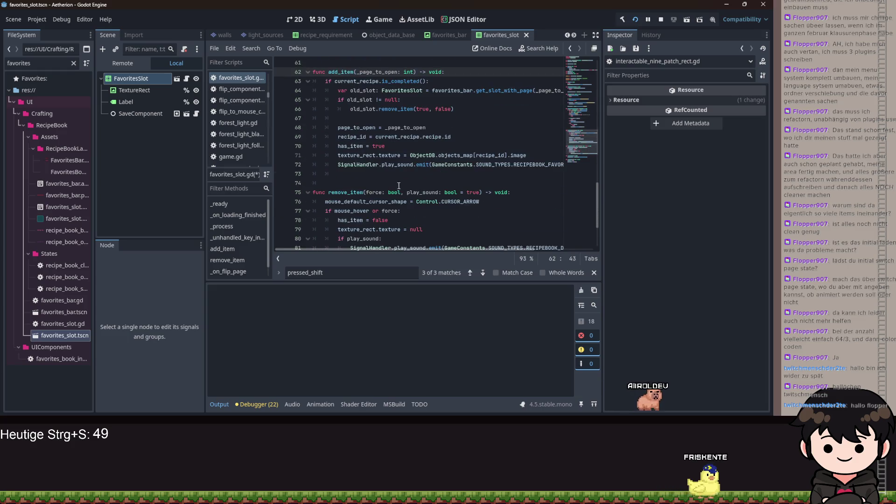
pyautogui.click(504, 202)
pyautogui.click(486, 192)
pyautogui.click(454, 164)
pyautogui.hotkey('ctrl', 's')
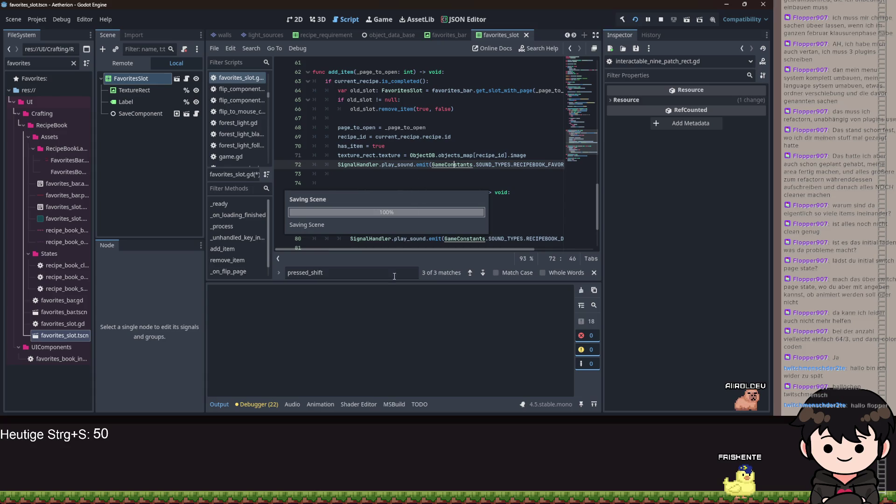
pyautogui.press('F5')
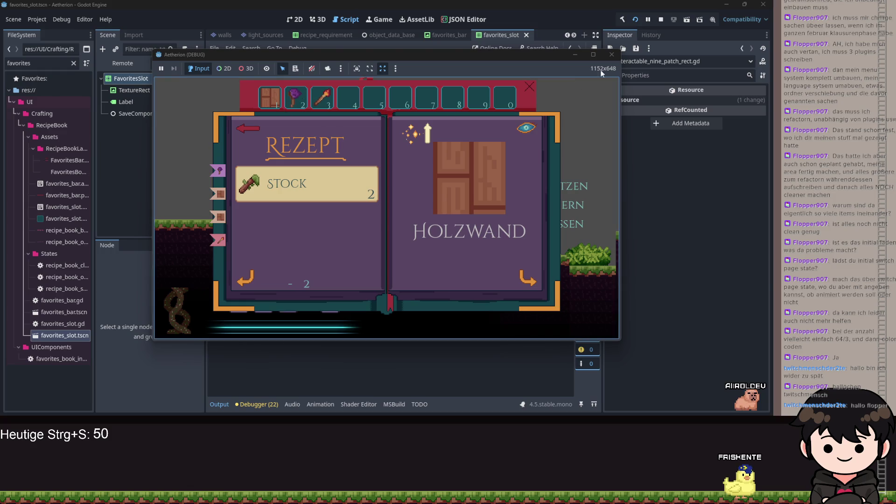
# Restart the game, continue the saved game, and open the recipe book with its favourites bar.
pyautogui.click(634, 19)
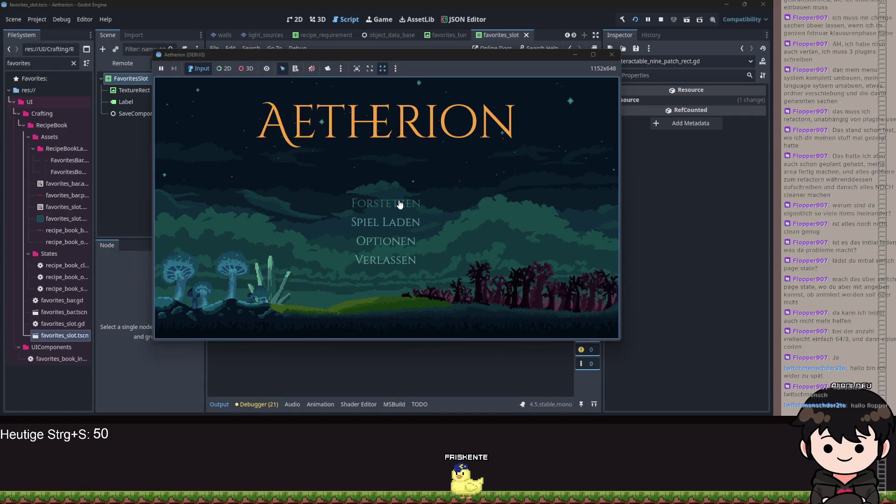
pyautogui.click(400, 204)
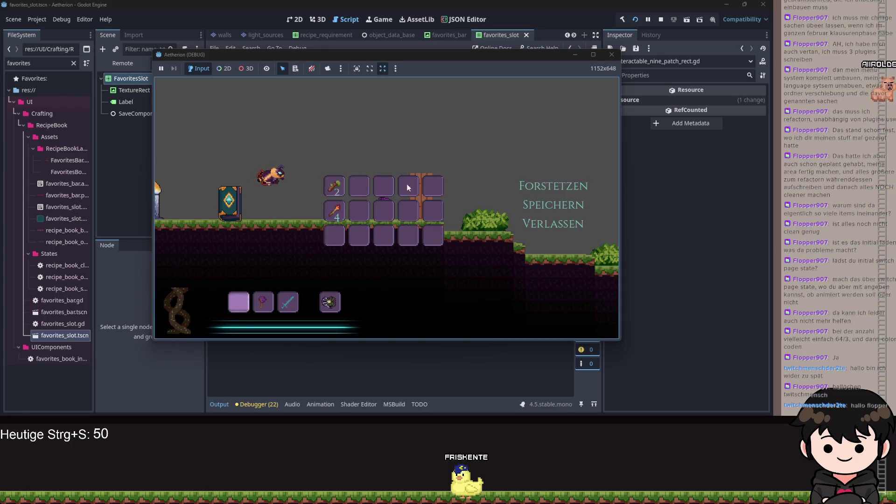
pyautogui.click(238, 201)
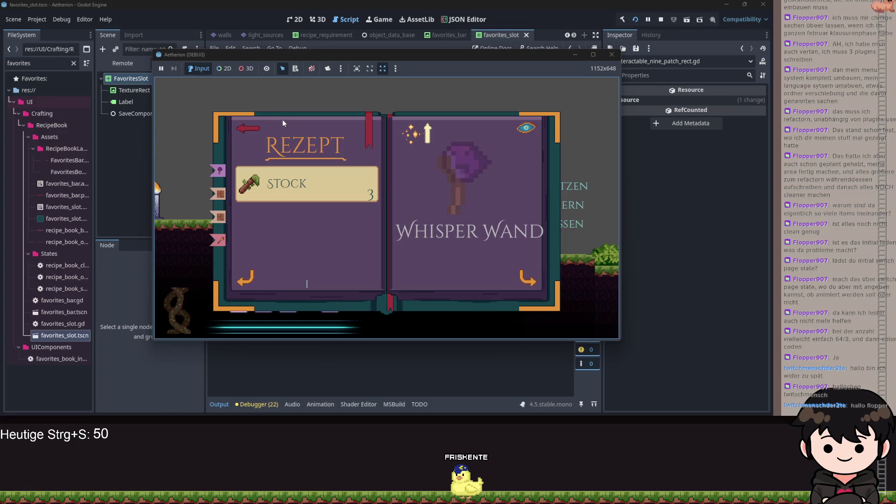
pyautogui.click(370, 123)
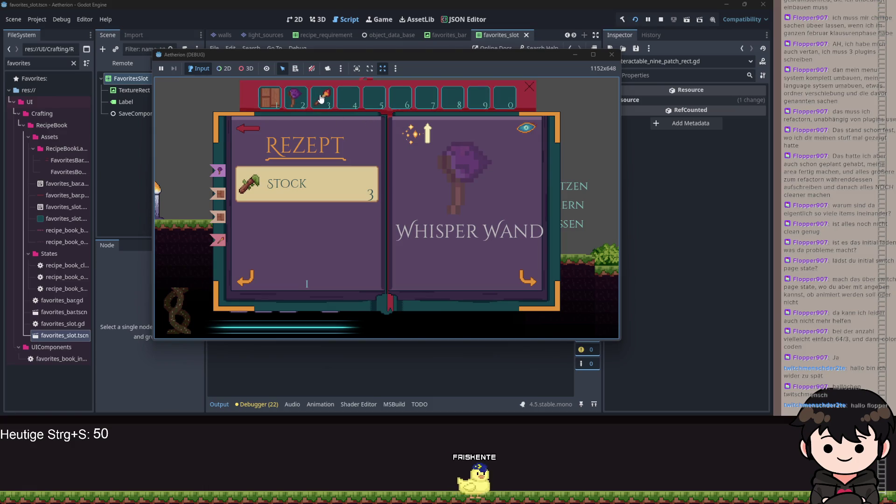
# Jump to Holzwand and Whisper Wand via favourite slots, then turn two recipe pages.
pyautogui.click(323, 99)
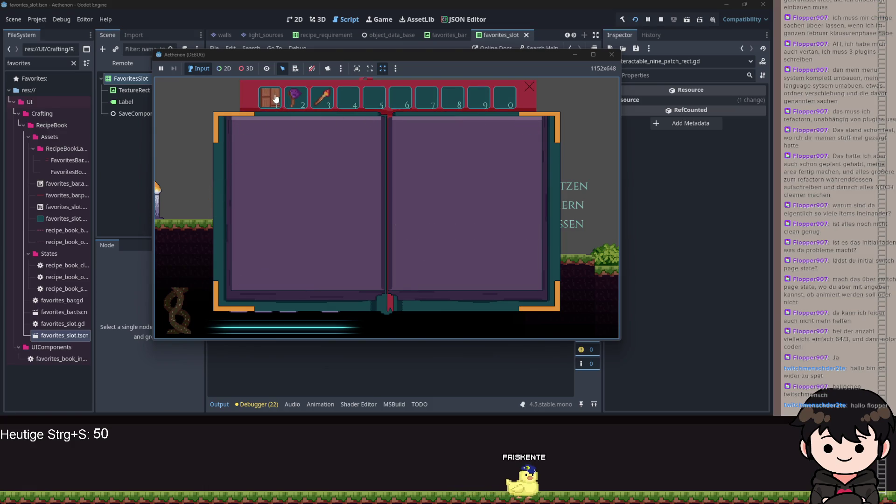
pyautogui.click(328, 103)
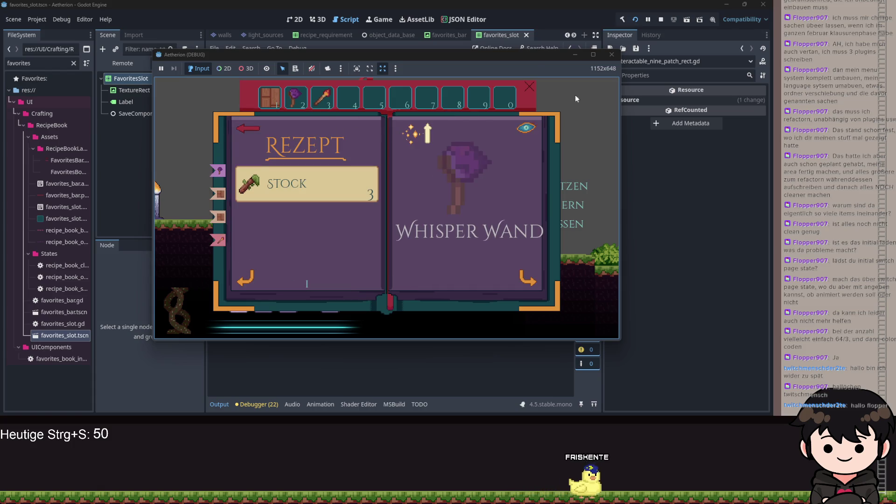
pyautogui.click(611, 54)
pyautogui.scroll(-5, 420, 149)
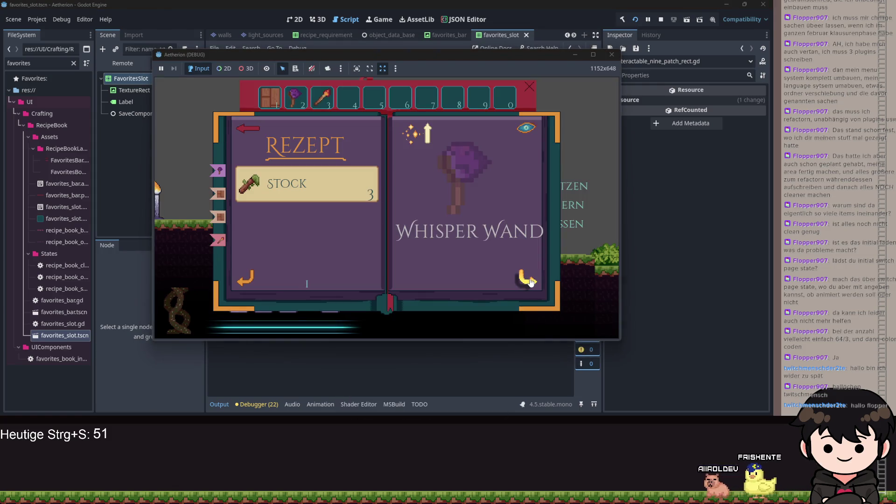
pyautogui.click(528, 279)
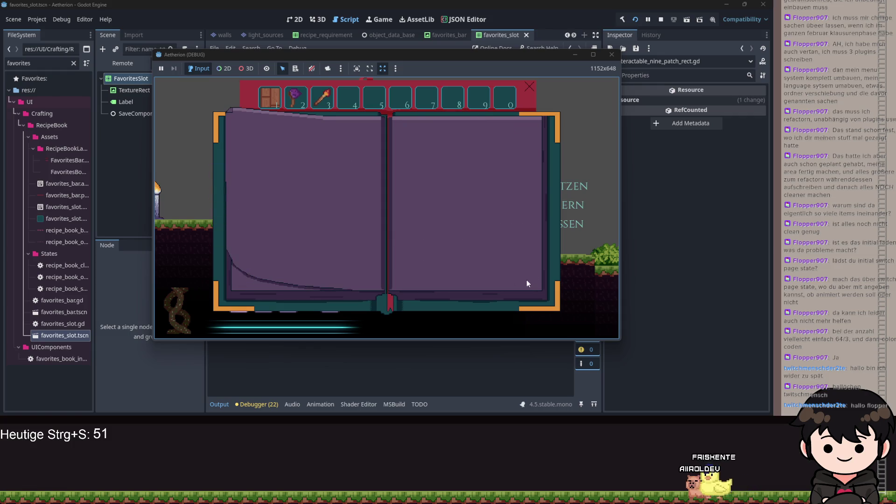
pyautogui.click(521, 284)
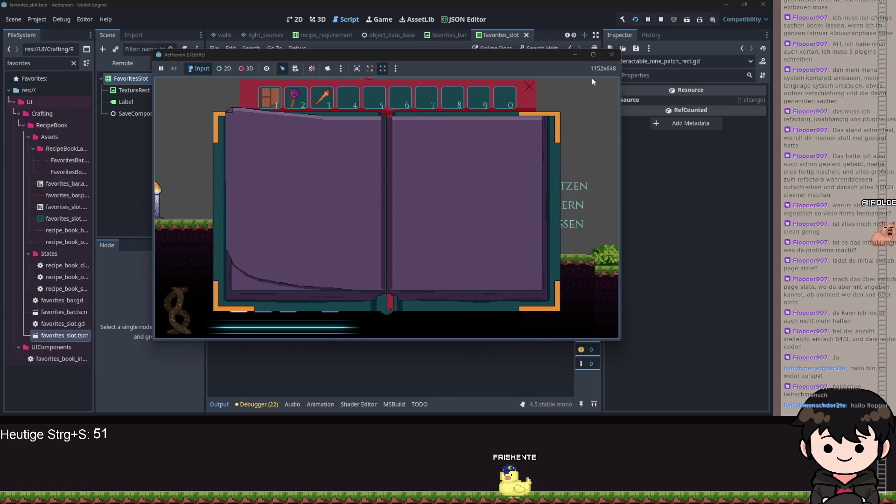
pyautogui.click(388, 8)
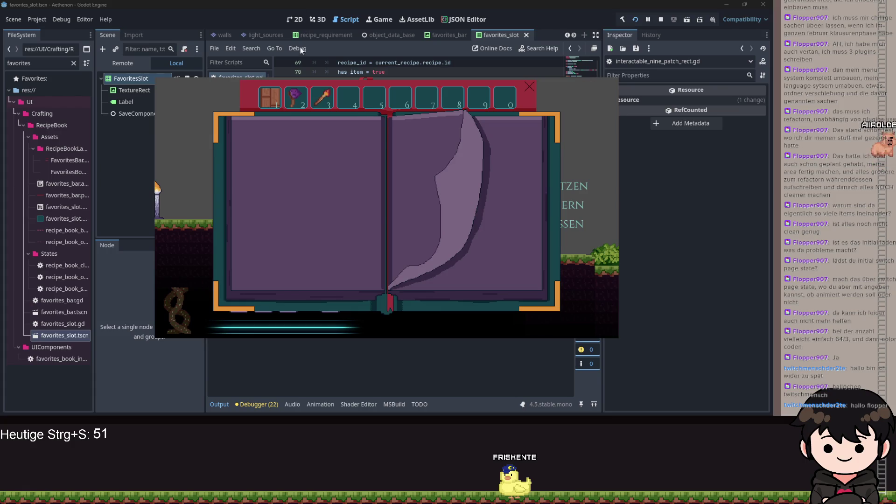
# Stop the game with F8 and switch to the game_new scene tab.
pyautogui.press('F8')
pyautogui.scroll(5, 307, 37)
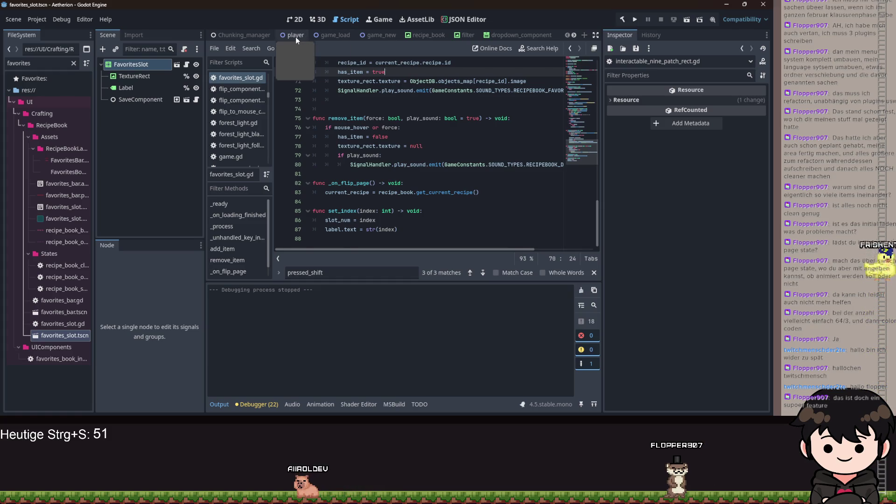
pyautogui.click(366, 37)
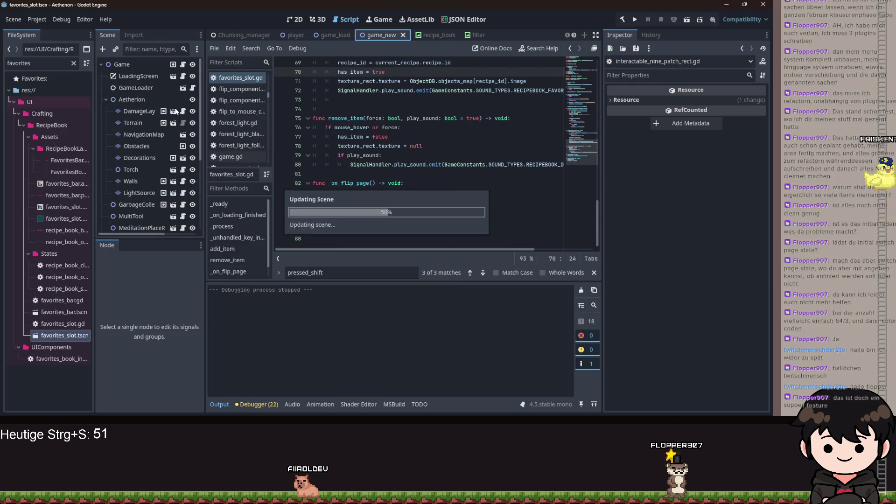
pyautogui.scroll(5, 185, 150)
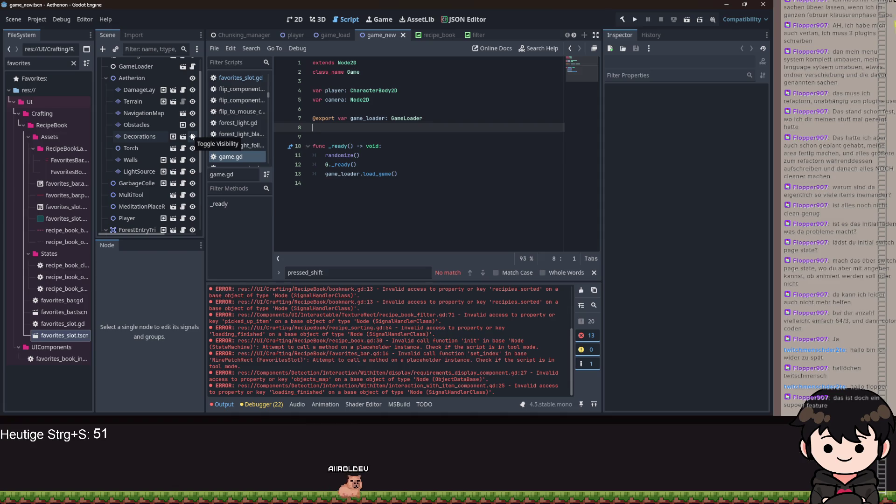
pyautogui.scroll(2, 152, 186)
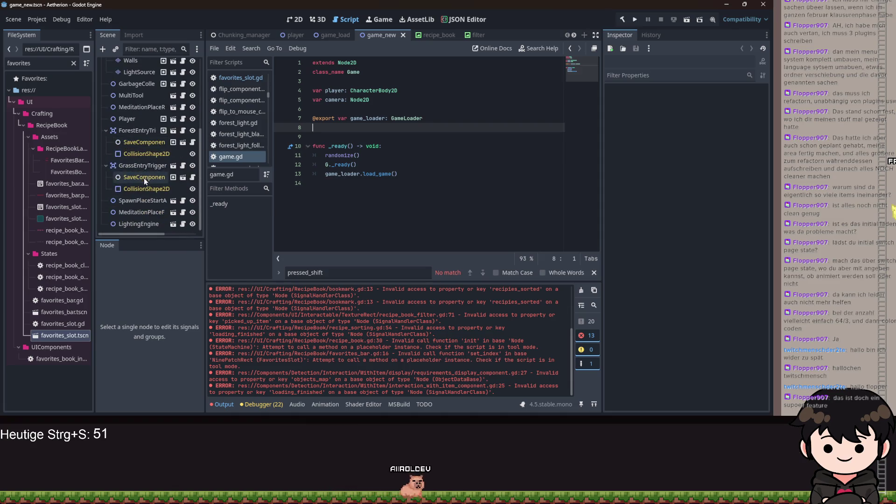
pyautogui.scroll(-5, 157, 128)
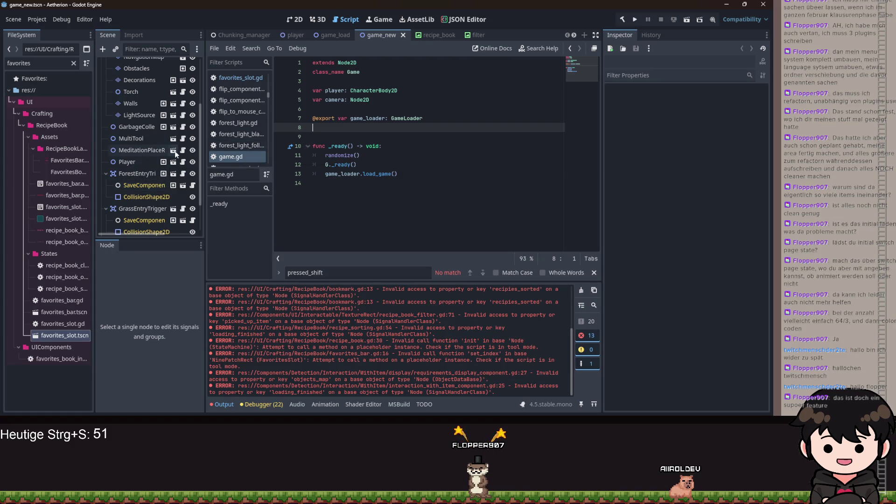
pyautogui.scroll(2, 155, 143)
pyautogui.write('d')
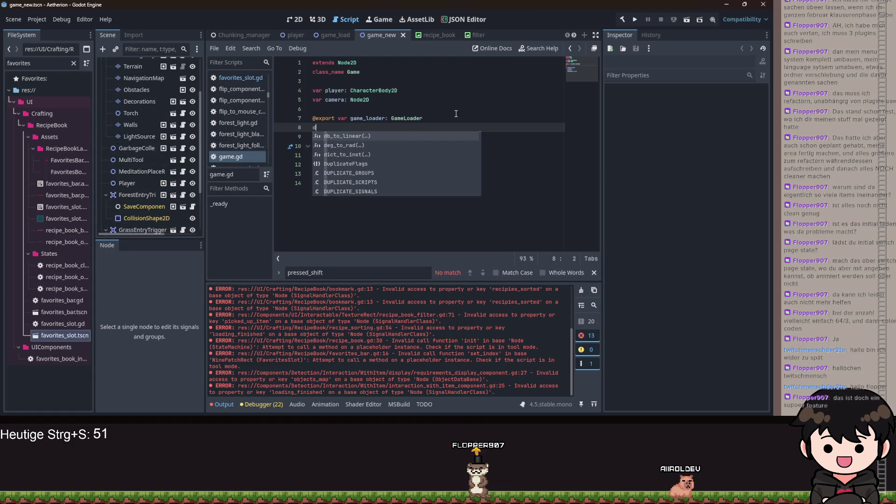
pyautogui.click(455, 112)
pyautogui.hotkey('ctrl', 'z')
pyautogui.hotkey('ctrl', 's')
pyautogui.scroll(2, 149, 160)
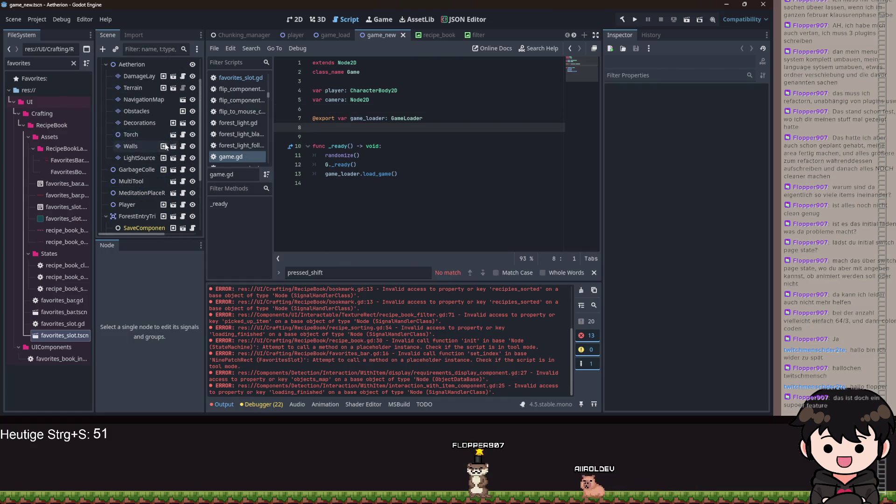
pyautogui.scroll(3, 173, 140)
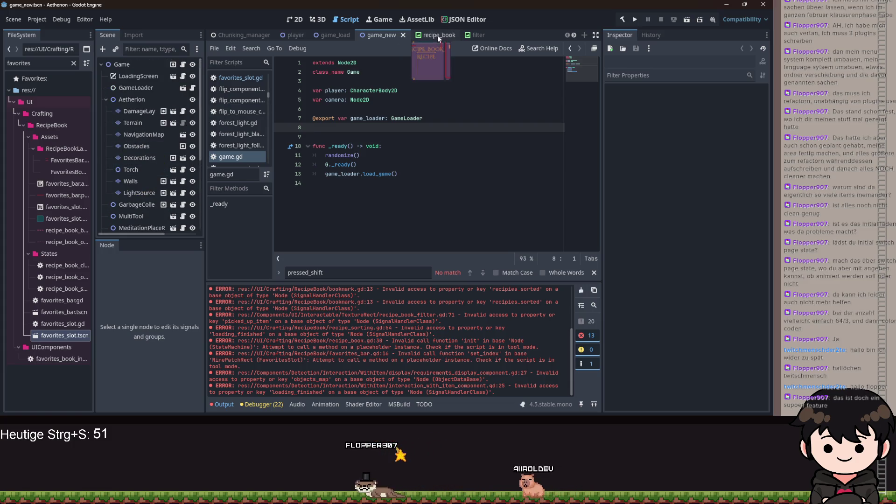
pyautogui.scroll(-4, 434, 35)
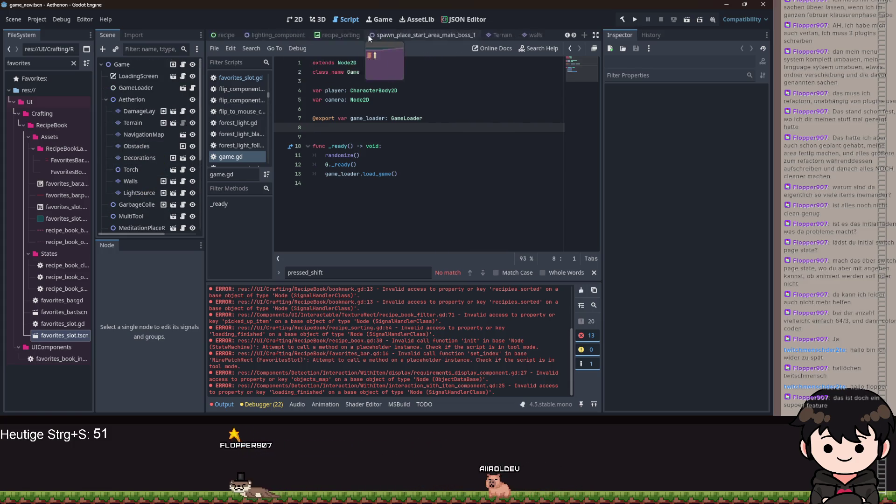
pyautogui.scroll(-5, 351, 37)
pyautogui.scroll(5, 345, 37)
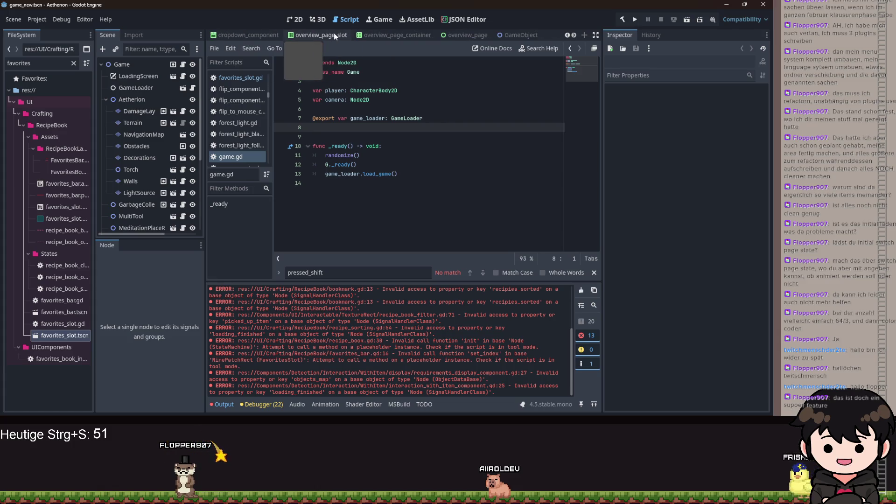
pyautogui.scroll(4, 317, 37)
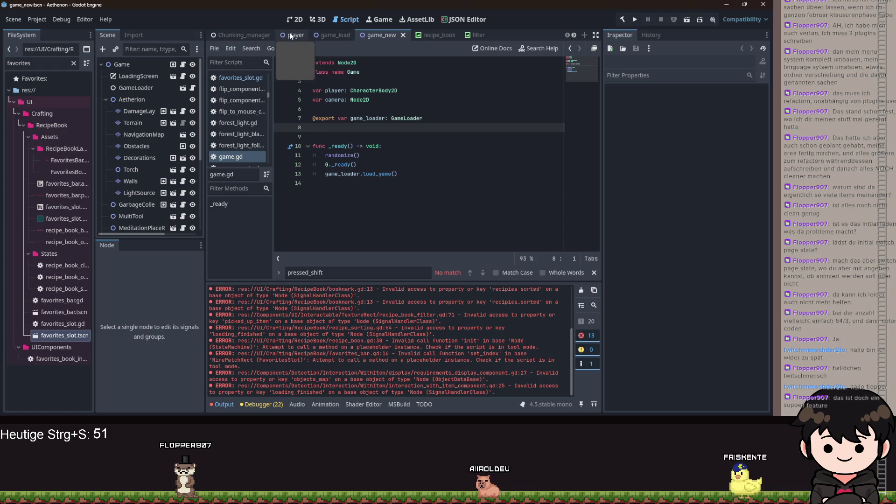
pyautogui.click(427, 34)
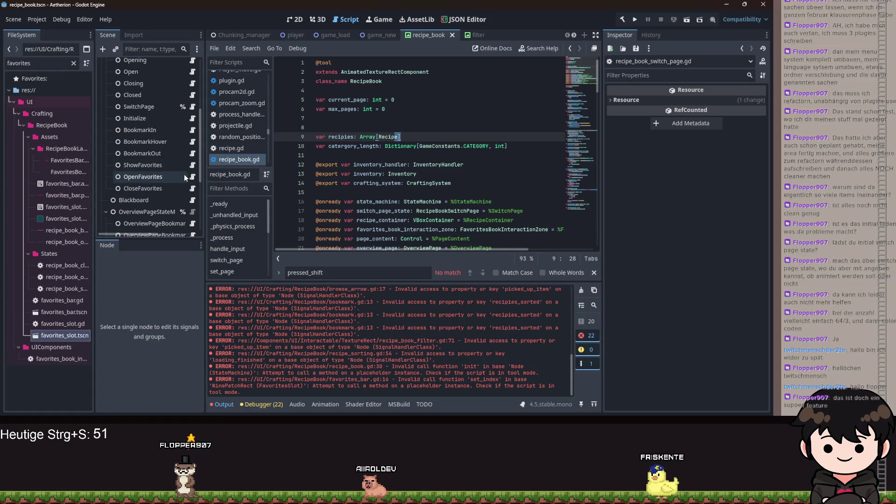
# Look through the OpenFavorites and SwitchPage state scripts, then open the Book's recipe_book.gd.
pyautogui.click(192, 177)
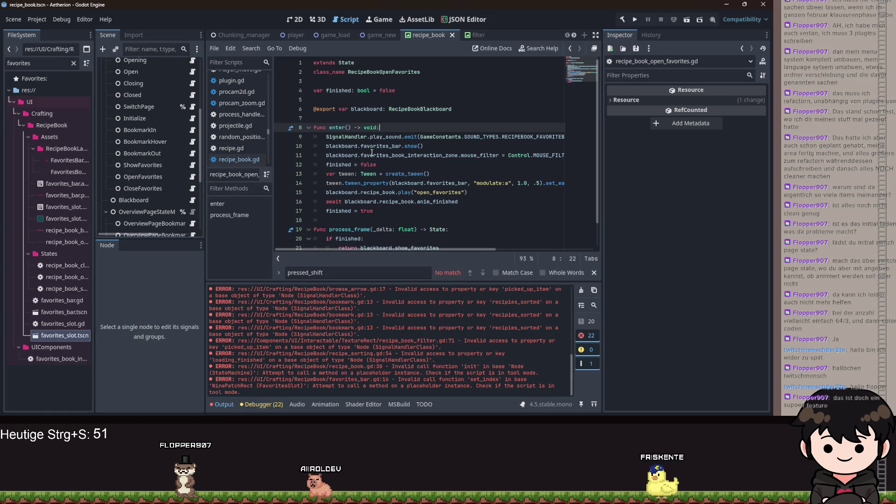
pyautogui.scroll(-1, 335, 151)
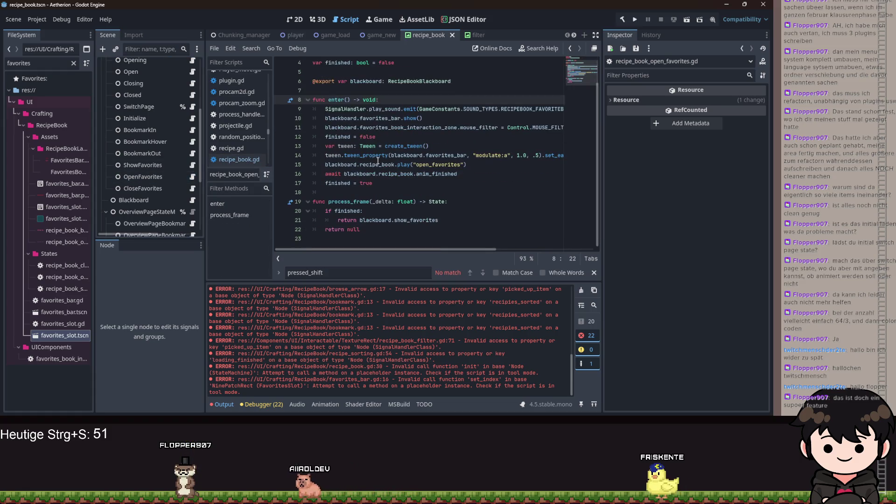
pyautogui.click(192, 107)
pyautogui.scroll(-3, 455, 178)
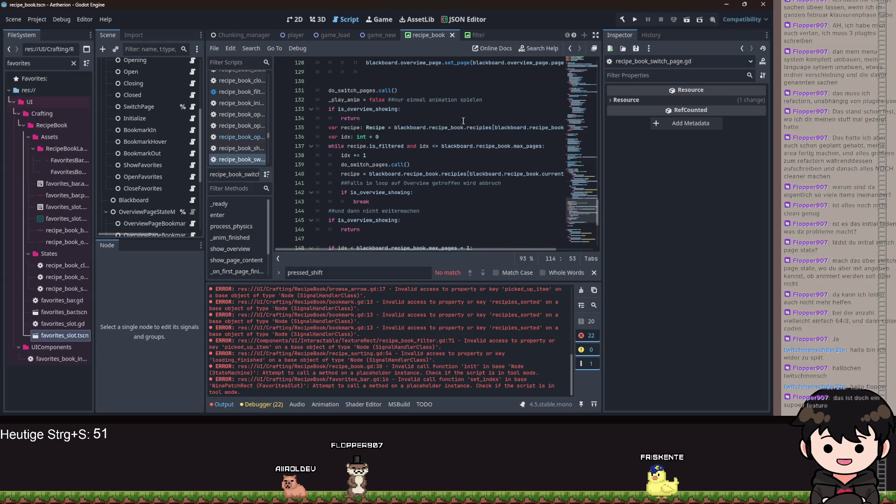
pyautogui.scroll(1, 172, 143)
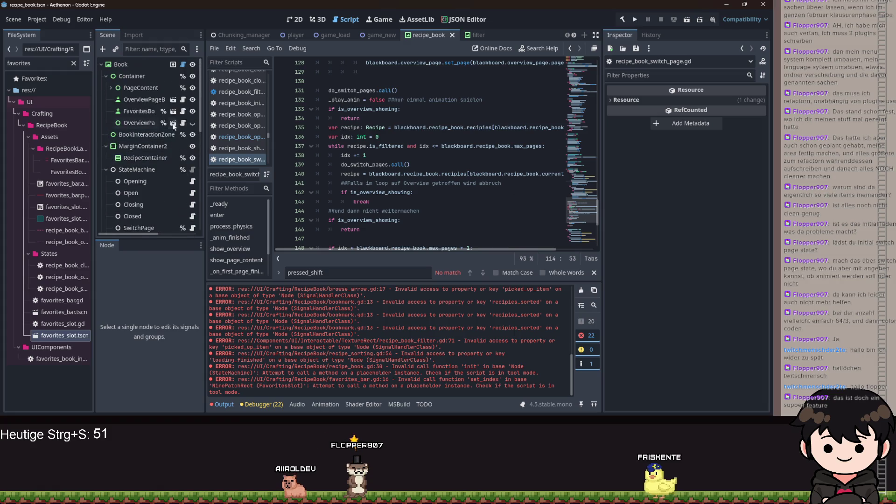
pyautogui.click(183, 65)
pyautogui.scroll(-7, 436, 175)
pyautogui.scroll(-14, 436, 175)
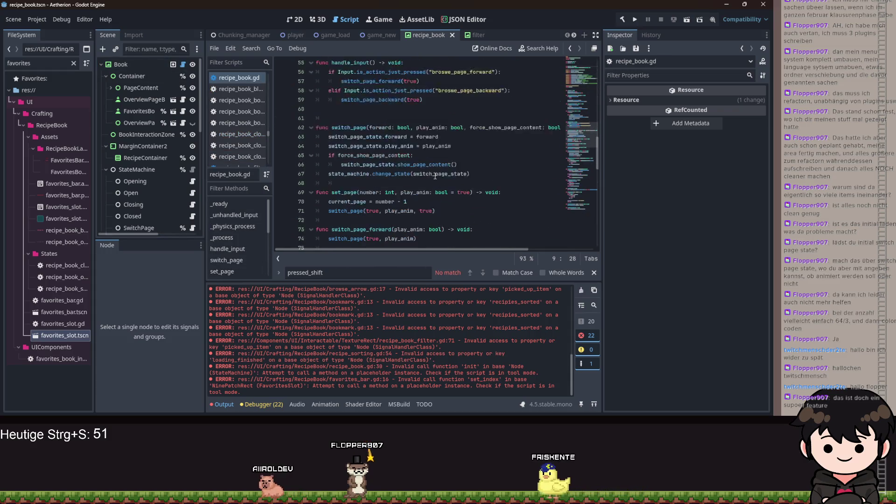
pyautogui.scroll(2, 434, 170)
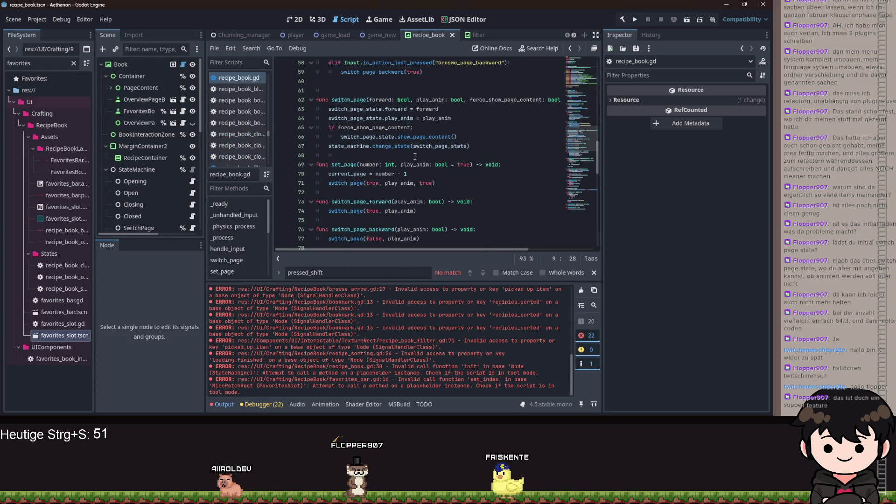
pyautogui.moveTo(318, 109); pyautogui.dragTo(450, 118)
# Insert 'if state_machine.current_state == switch_page_state' at the top of switch_page.
pyautogui.click(333, 109)
pyautogui.press('Return')
pyautogui.press('Return')
pyautogui.click(339, 110)
pyautogui.press('Tab')
pyautogui.write('if ')
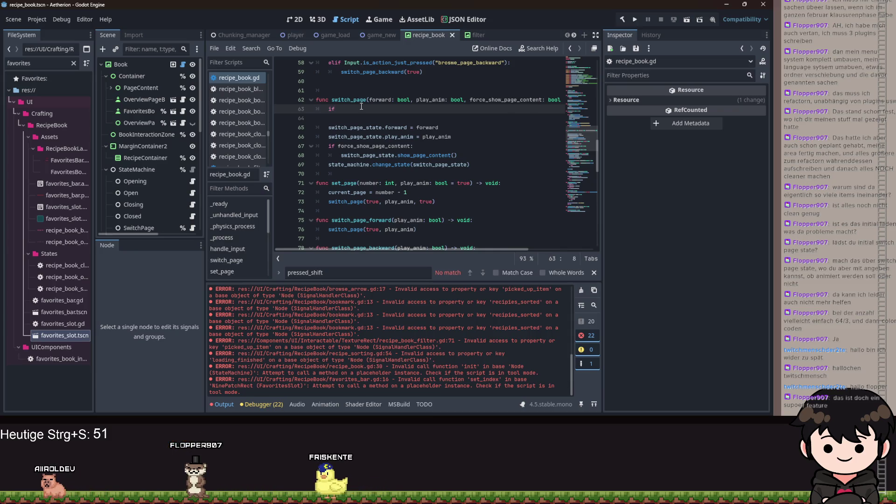
pyautogui.write('state_machine')
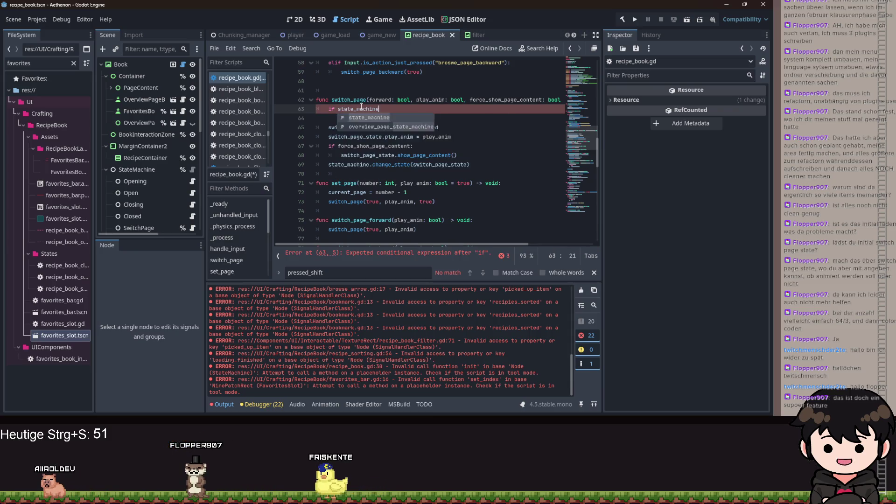
pyautogui.write('.cu')
pyautogui.press('Return')
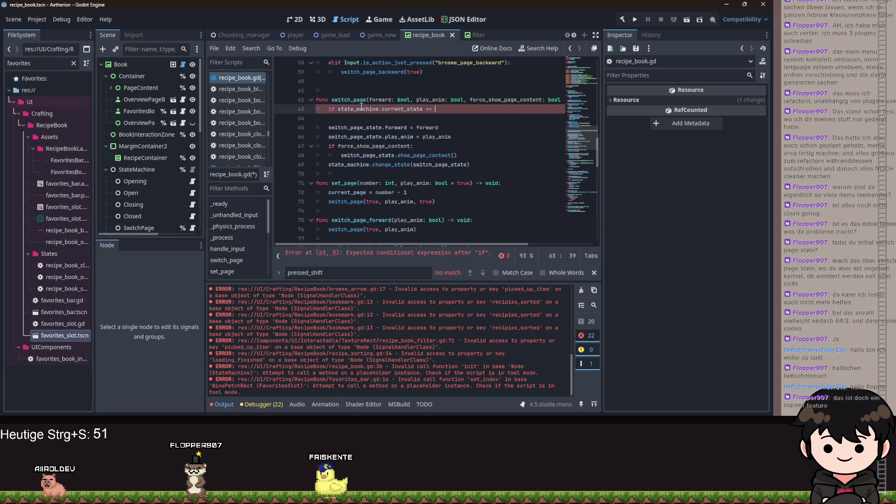
pyautogui.write('sw')
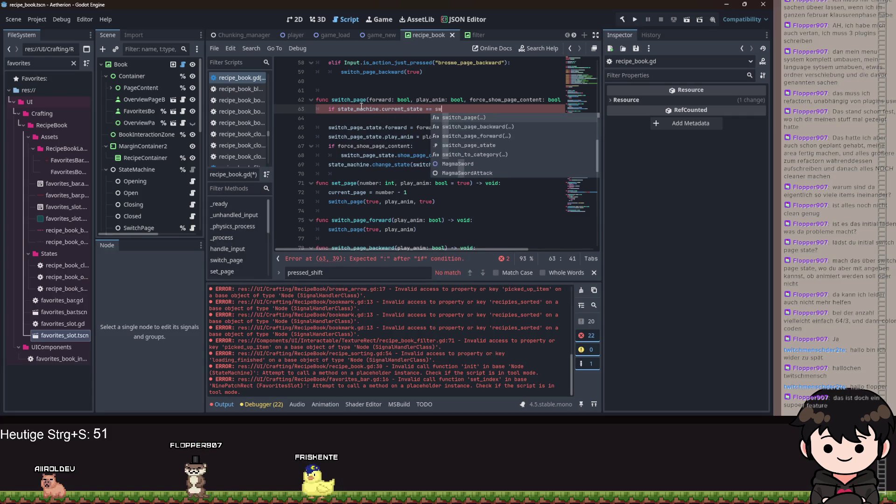
pyautogui.write('i')
pyautogui.press('Down')
pyautogui.press('Down')
pyautogui.press('Down')
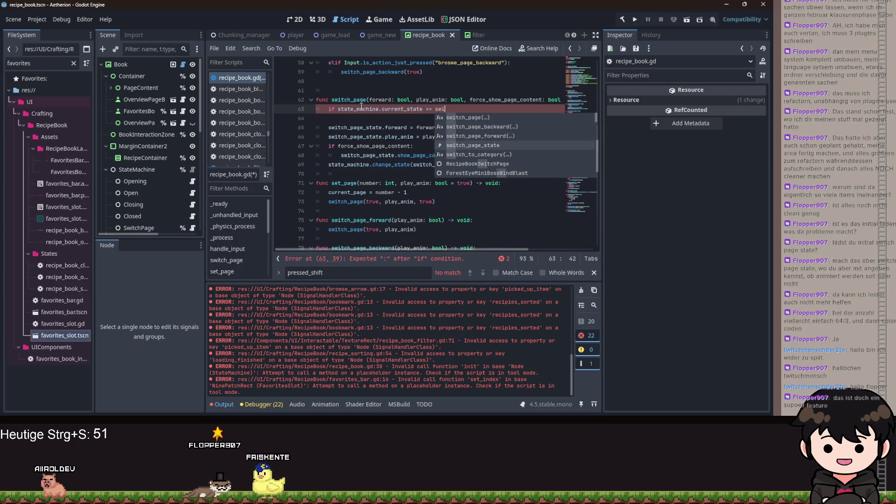
pyautogui.press('Return')
# Complete the check with ':' and return, save the script, and run the game.
pyautogui.write(':')
pyautogui.press('Return')
pyautogui.write('re')
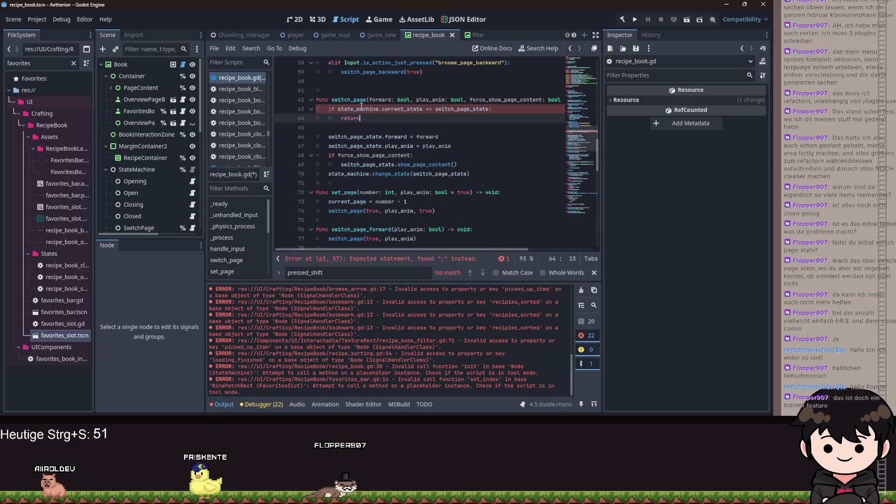
pyautogui.write('turn')
pyautogui.hotkey('ctrl', 's')
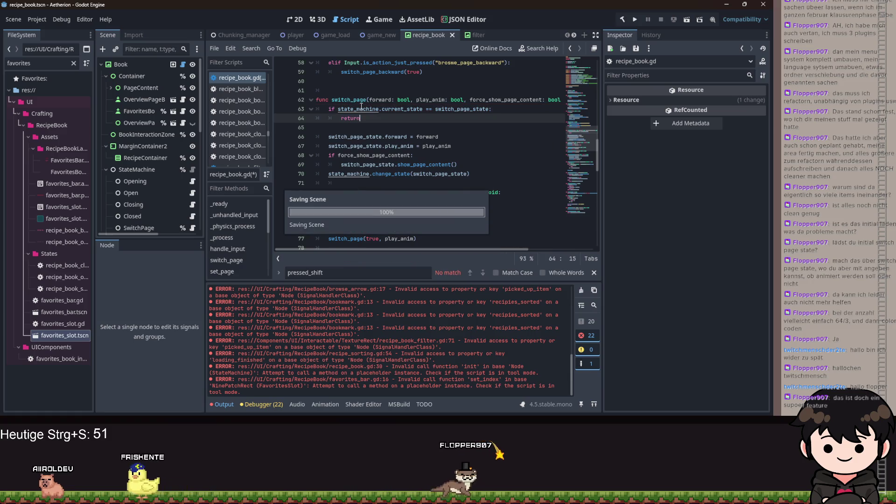
pyautogui.doubleClick(405, 109)
pyautogui.press('F5')
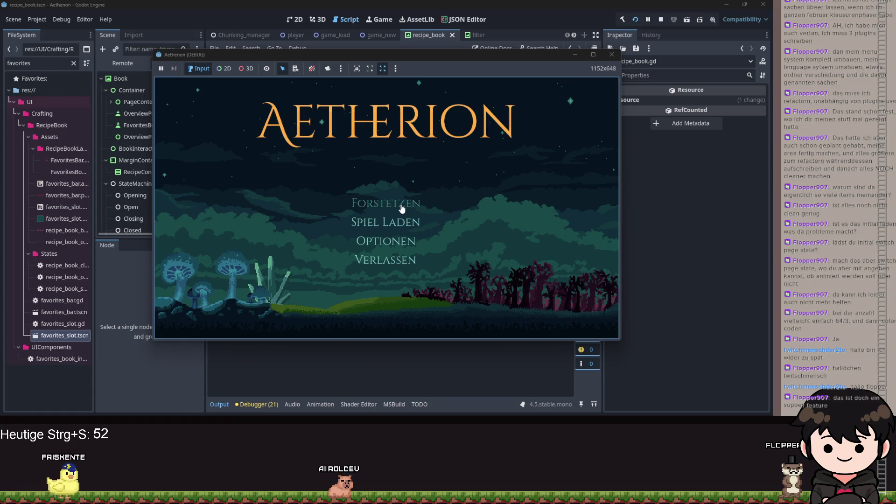
# Load the saved game, open the recipe book to the Fackel page, and recheck the early-return lines.
pyautogui.press('Return')
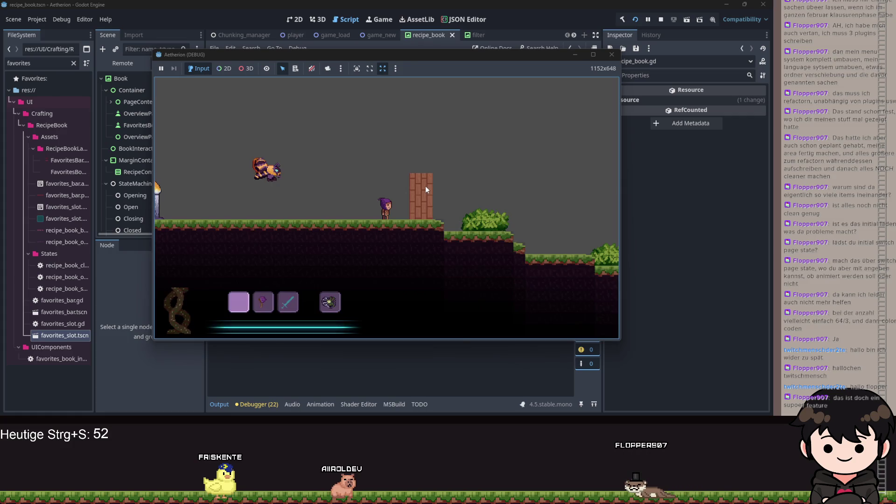
pyautogui.press('Escape')
pyautogui.press('e')
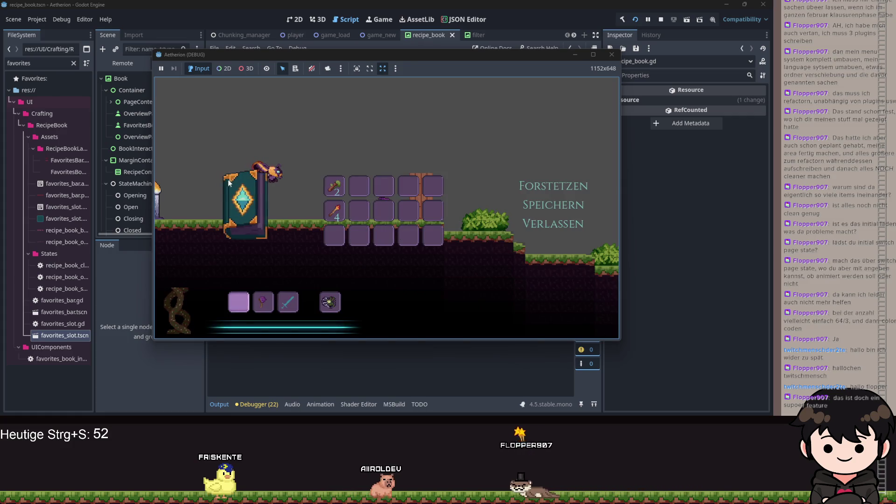
pyautogui.click(529, 280)
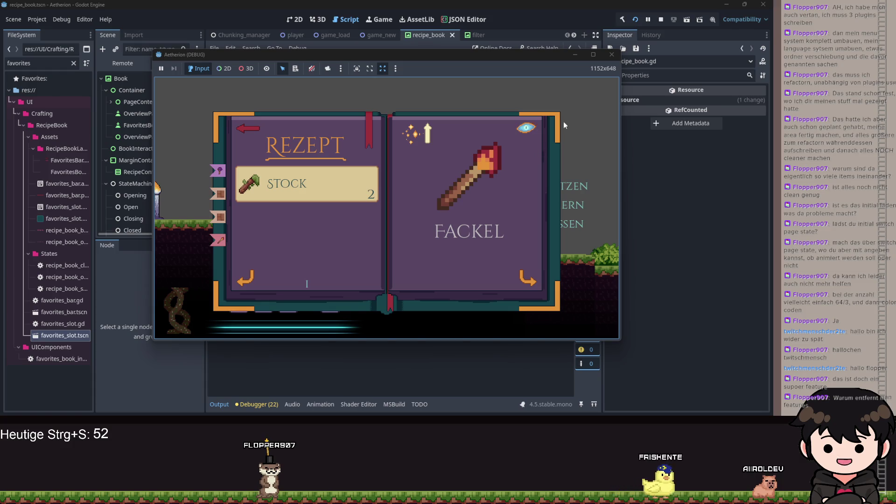
pyautogui.click(574, 60)
pyautogui.moveTo(397, 120); pyautogui.dragTo(312, 110)
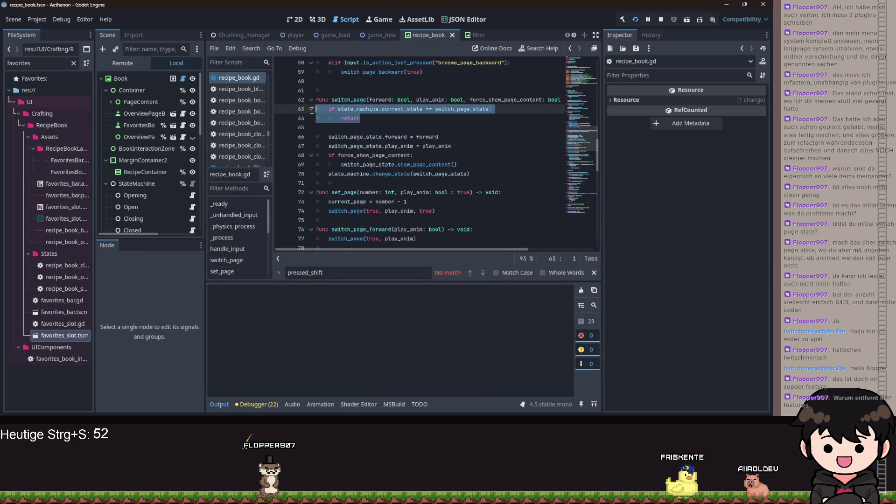
pyautogui.click(498, 120)
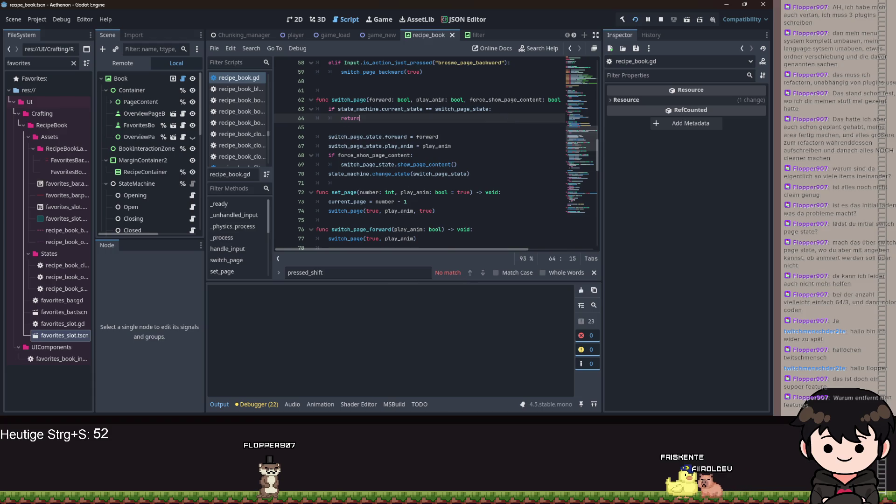
pyautogui.click(482, 376)
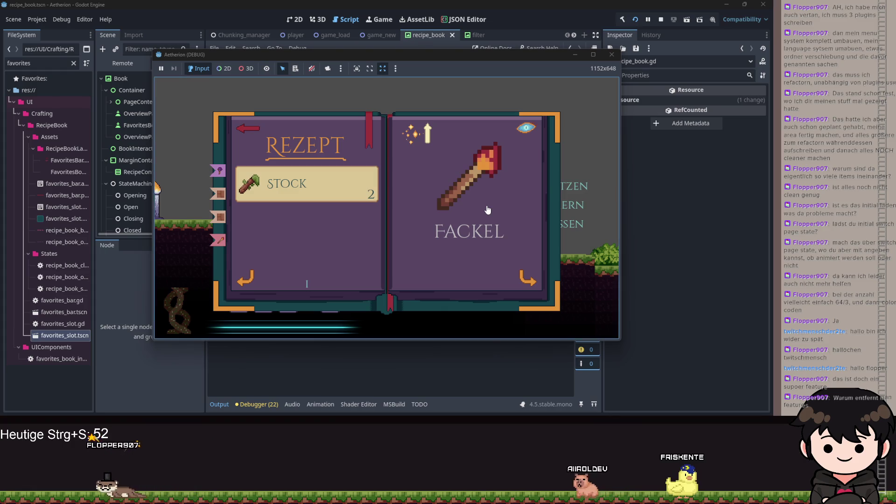
# Craft a torch from the recipe book's crafting view, then close the book.
pyautogui.click(525, 131)
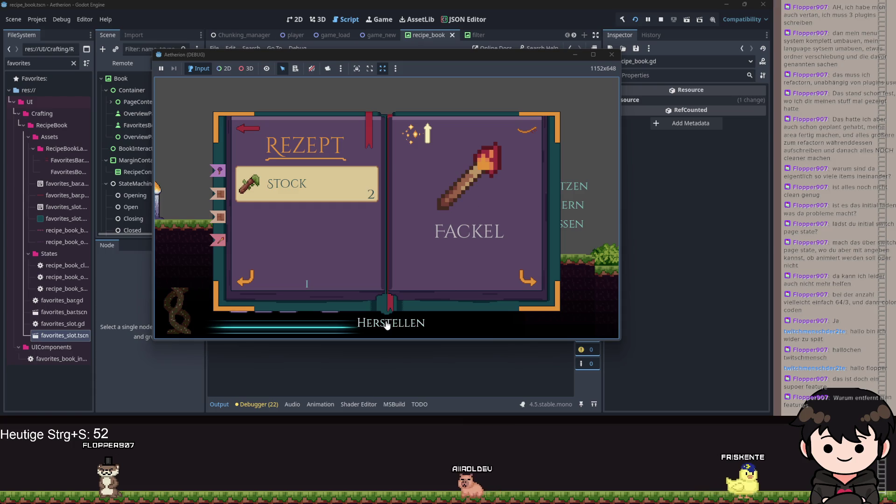
pyautogui.click(379, 323)
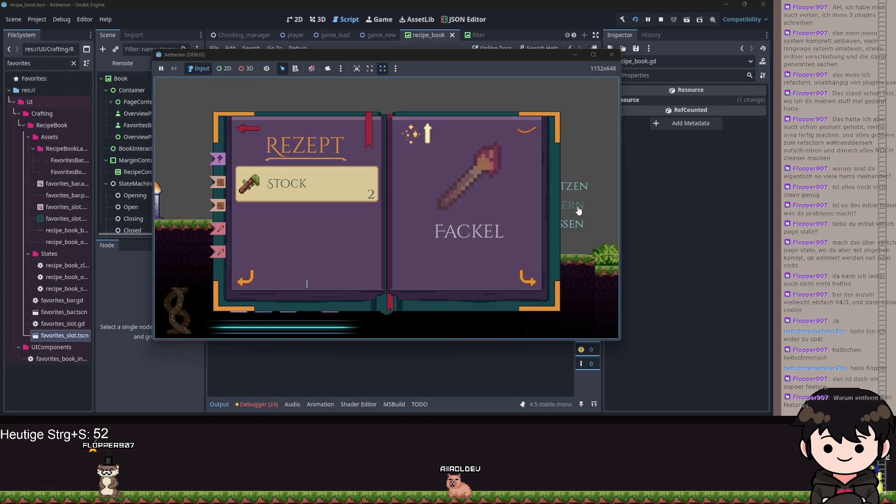
pyautogui.press('Tab')
pyautogui.press('Tab')
pyautogui.click(242, 129)
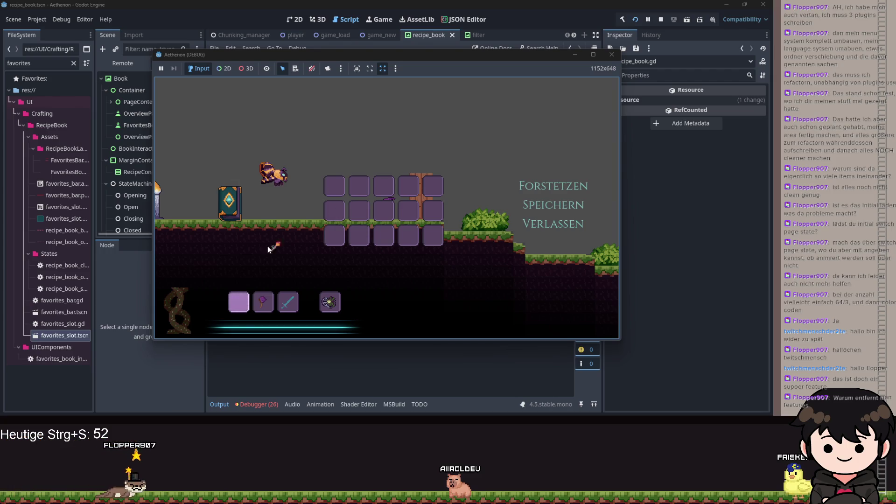
# Walk the character left and right, open the pause menu, and stop the game.
pyautogui.press('Tab')
pyautogui.press('a')
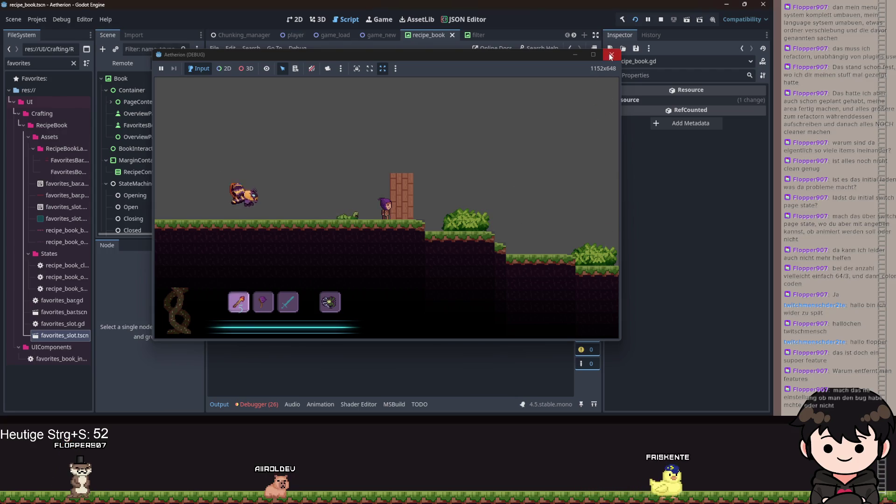
pyautogui.press('d')
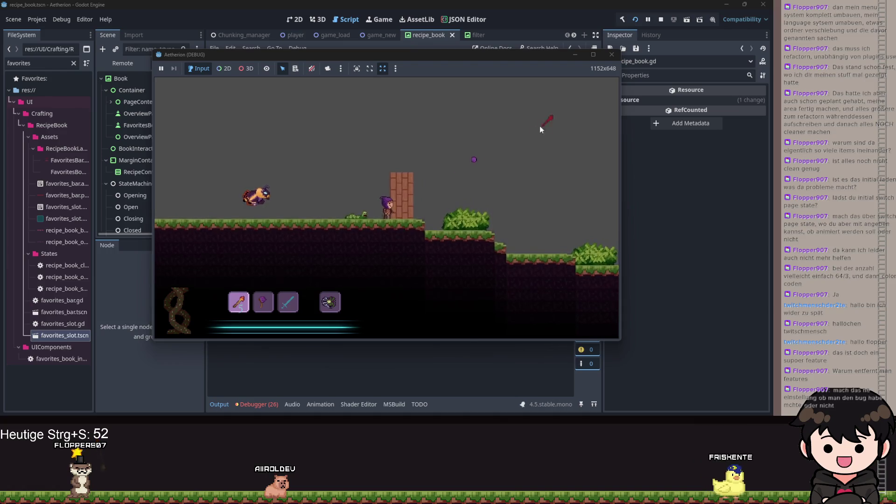
pyautogui.press('Escape')
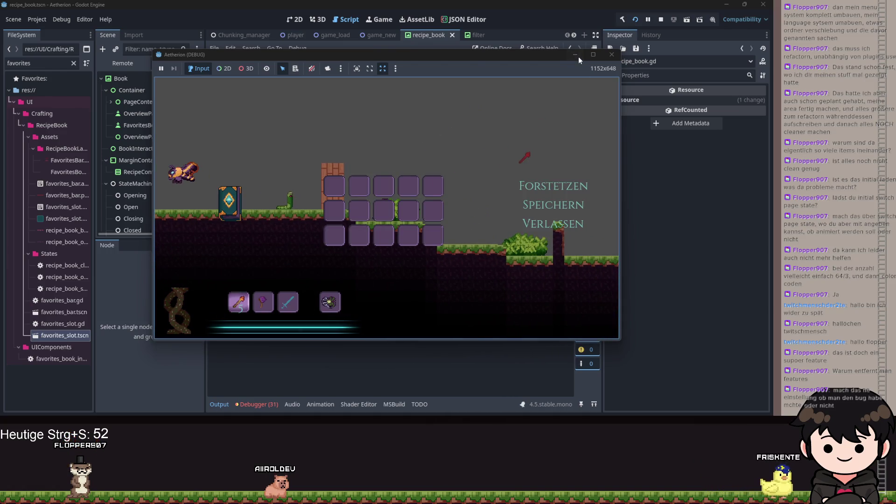
pyautogui.click(611, 55)
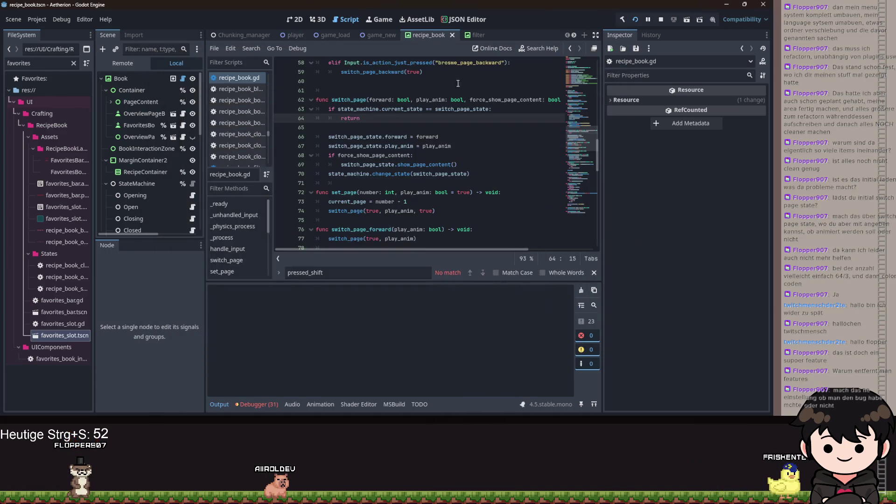
# Switch to recipe_sorting.gd and inspect the sorting_map entries, including the rarity comparison on line 25.
pyautogui.scroll(8, 256, 35)
pyautogui.scroll(-3, 303, 35)
pyautogui.click(451, 35)
pyautogui.scroll(-5, 448, 160)
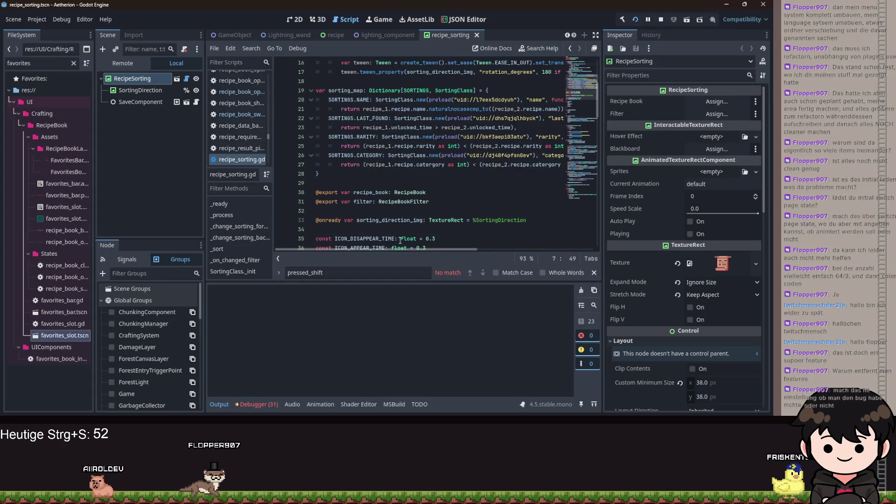
pyautogui.moveTo(401, 249); pyautogui.dragTo(523, 248)
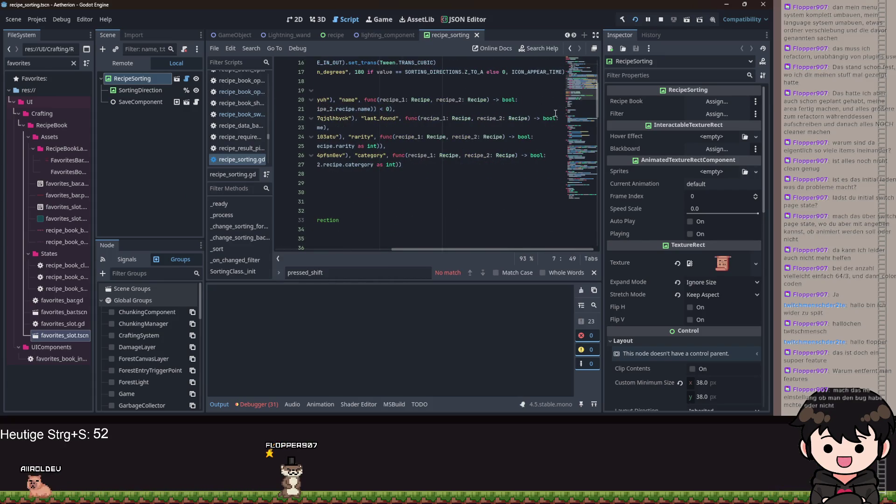
pyautogui.moveTo(497, 249); pyautogui.dragTo(383, 250)
pyautogui.moveTo(366, 146); pyautogui.dragTo(524, 146)
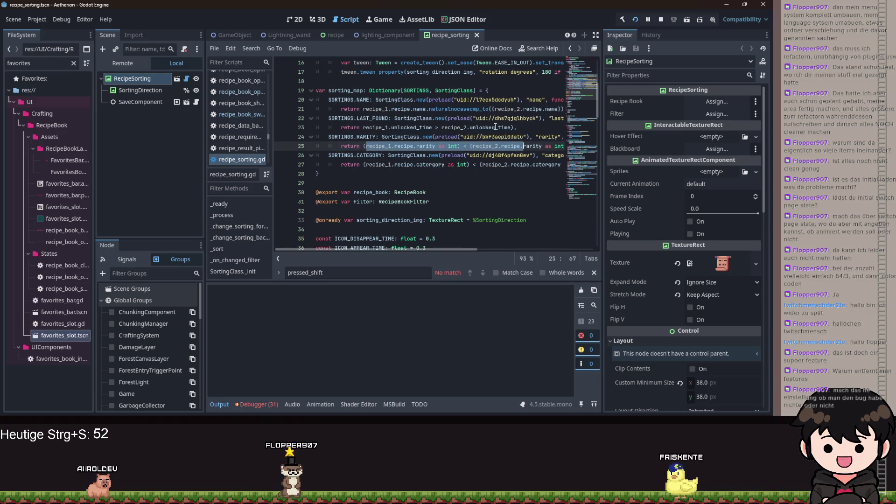
pyautogui.click(494, 128)
pyautogui.click(416, 99)
pyautogui.moveTo(440, 254); pyautogui.dragTo(470, 247)
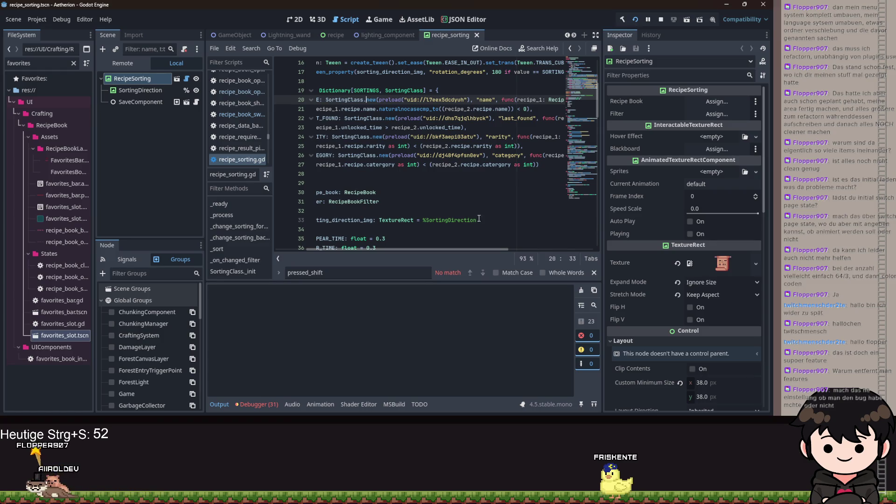
# Scroll through the sorting_map lambdas and examine the category comparison on line 27.
pyautogui.hscroll(-3, 443, 249)
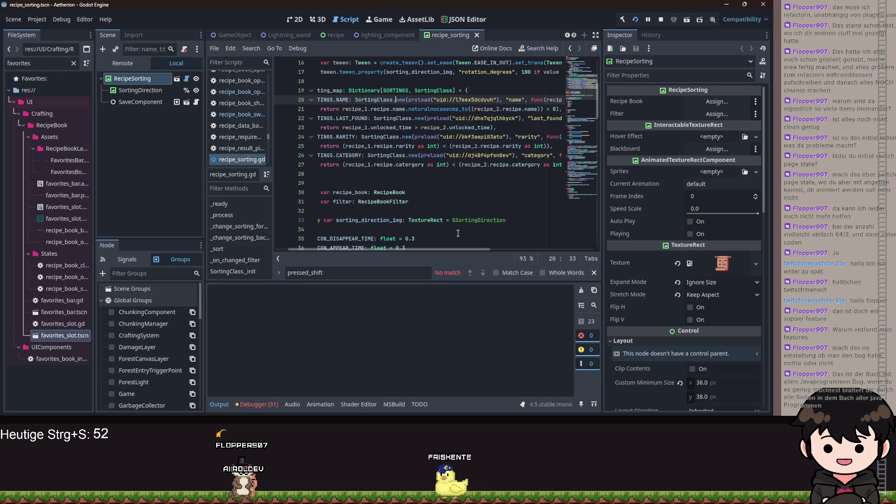
pyautogui.moveTo(463, 249); pyautogui.dragTo(477, 249)
pyautogui.moveTo(487, 250); pyautogui.dragTo(450, 249)
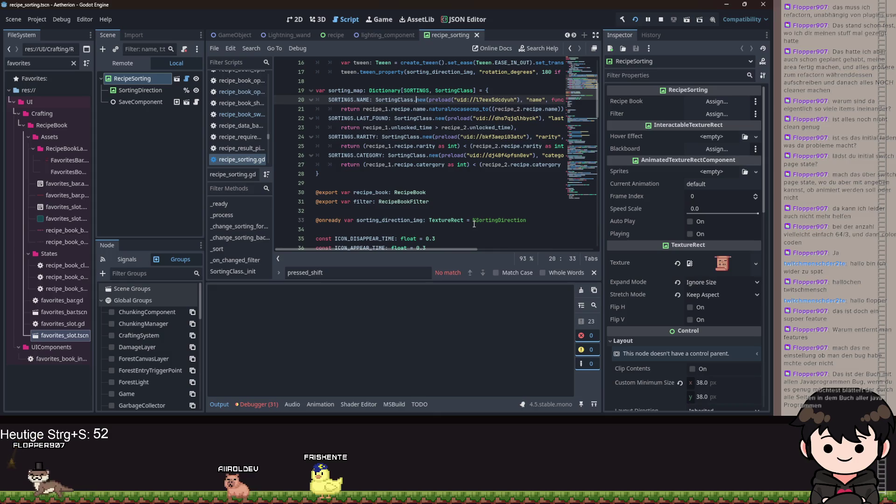
pyautogui.scroll(-2, 413, 140)
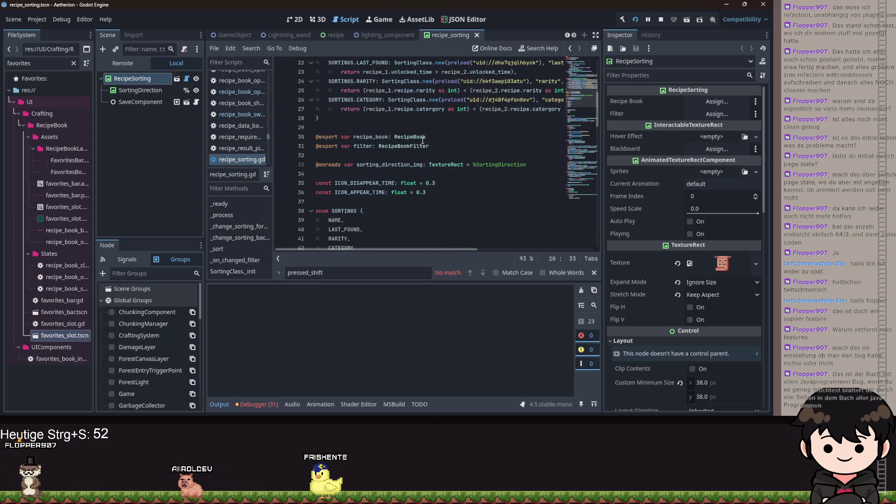
pyautogui.scroll(3, 416, 164)
pyautogui.hscroll(5, 428, 252)
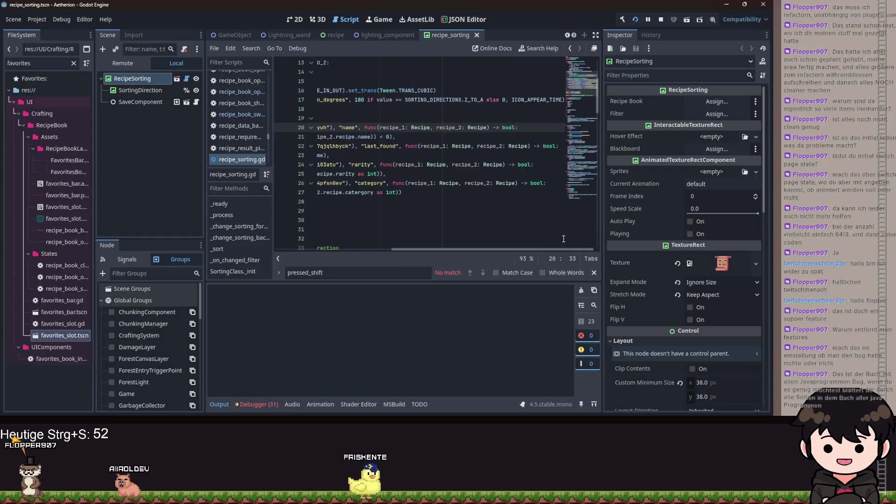
pyautogui.click(448, 192)
pyautogui.moveTo(471, 250)
pyautogui.mouseDown()
pyautogui.moveTo(376, 253)
pyautogui.moveTo(443, 252)
pyautogui.moveTo(352, 235)
pyautogui.mouseUp()
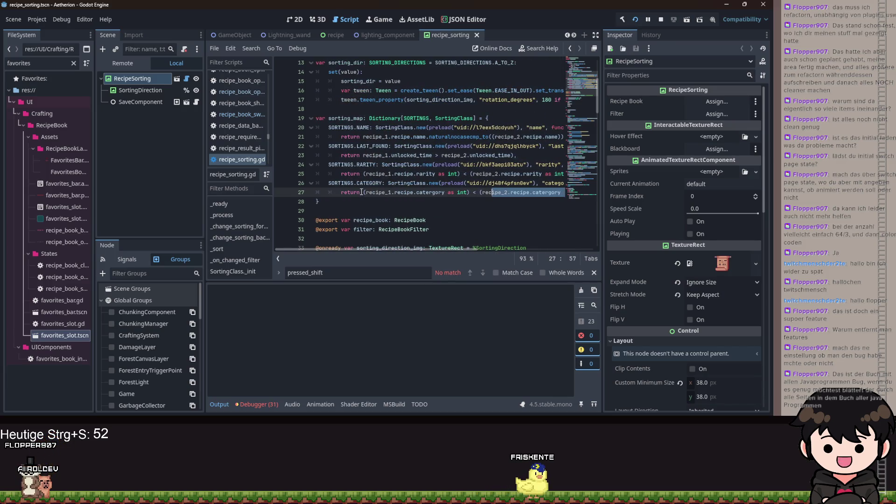
pyautogui.moveTo(361, 192); pyautogui.dragTo(514, 200)
pyautogui.moveTo(617, 198); pyautogui.dragTo(615, 194)
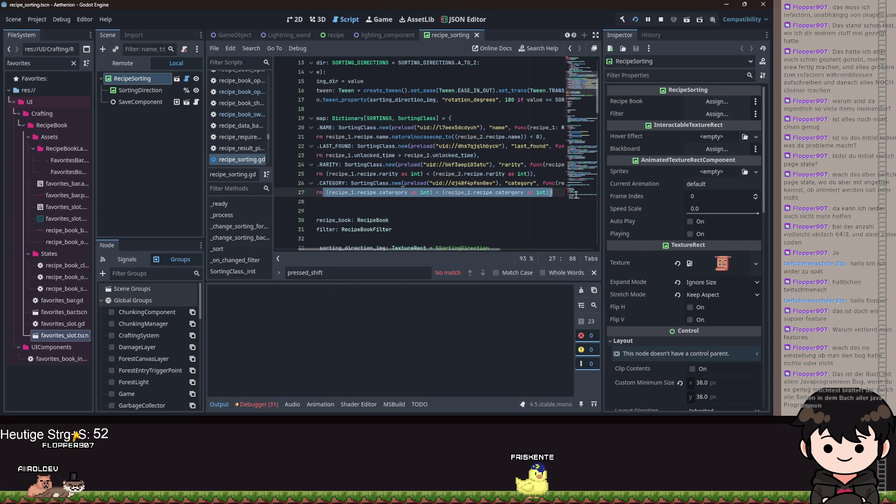
pyautogui.press('Right')
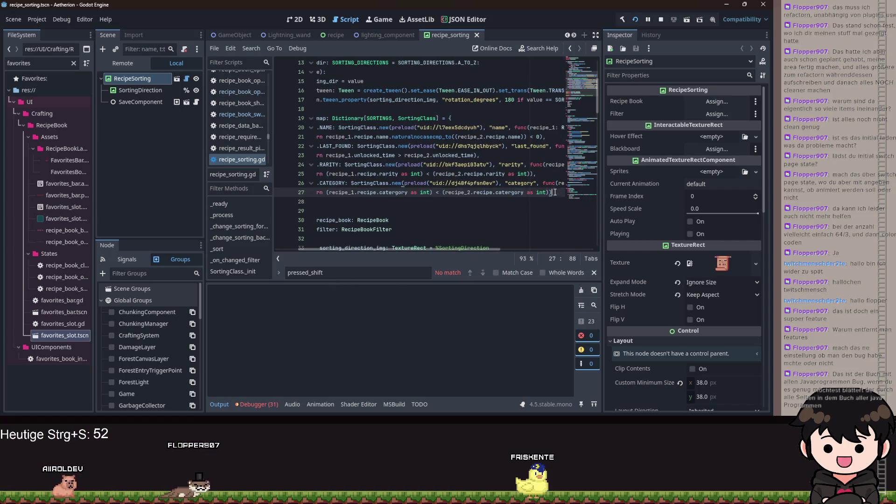
pyautogui.hscroll(-1, 464, 249)
pyautogui.press('Up')
pyautogui.press('Up')
pyautogui.scroll(-5, 420, 196)
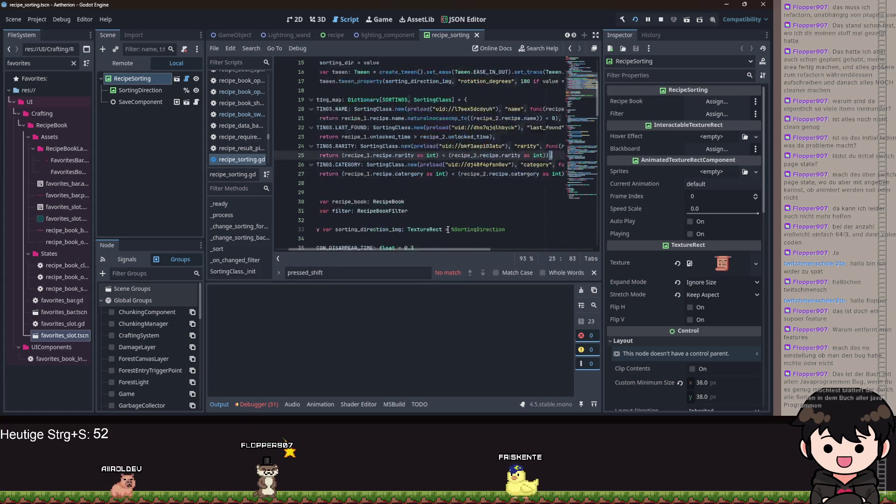
pyautogui.scroll(-20, 326, 192)
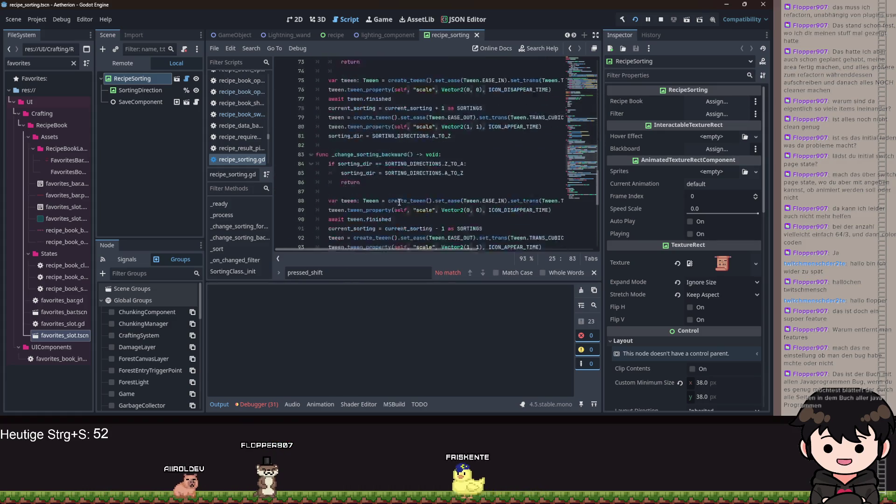
pyautogui.scroll(8, 412, 199)
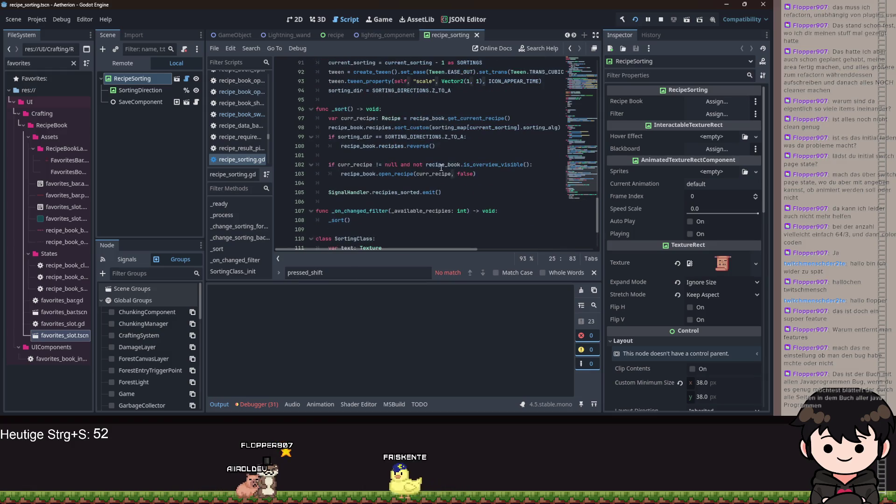
pyautogui.scroll(11, 462, 166)
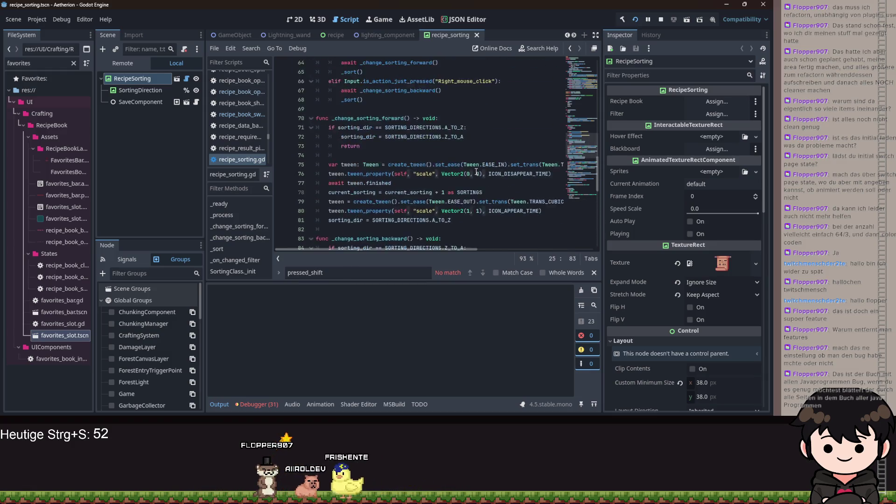
pyautogui.scroll(7, 485, 169)
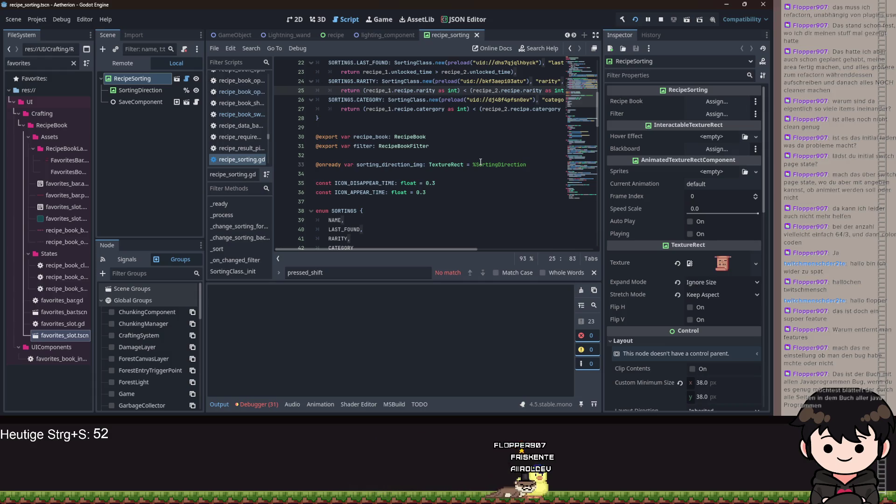
pyautogui.click(472, 164)
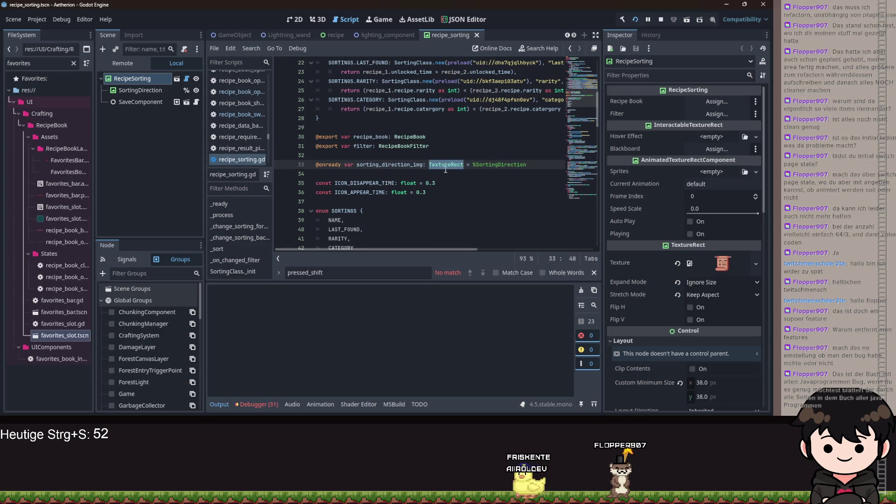
pyautogui.doubleClick(403, 146)
pyautogui.scroll(1, 450, 145)
pyautogui.scroll(5, 450, 144)
pyautogui.scroll(-5, 457, 154)
pyautogui.scroll(5, 464, 163)
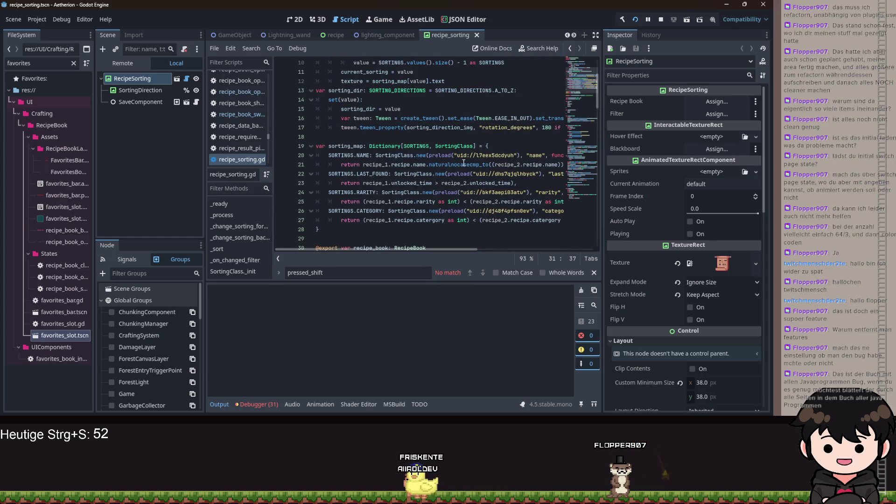
pyautogui.moveTo(463, 163)
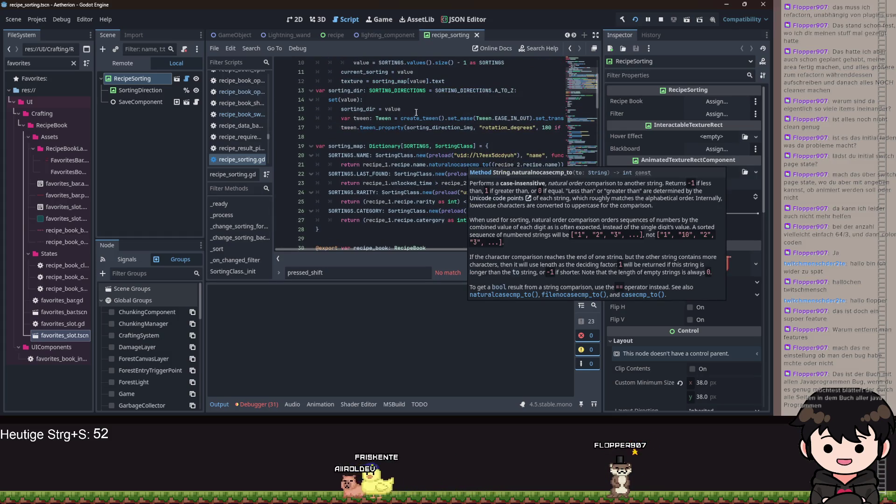
pyautogui.scroll(-12, 455, 190)
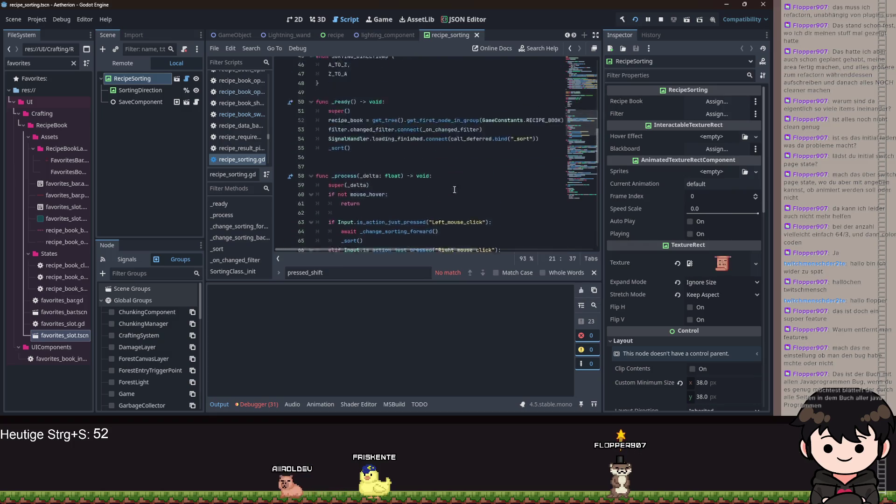
pyautogui.scroll(8, 455, 190)
pyautogui.scroll(-20, 448, 187)
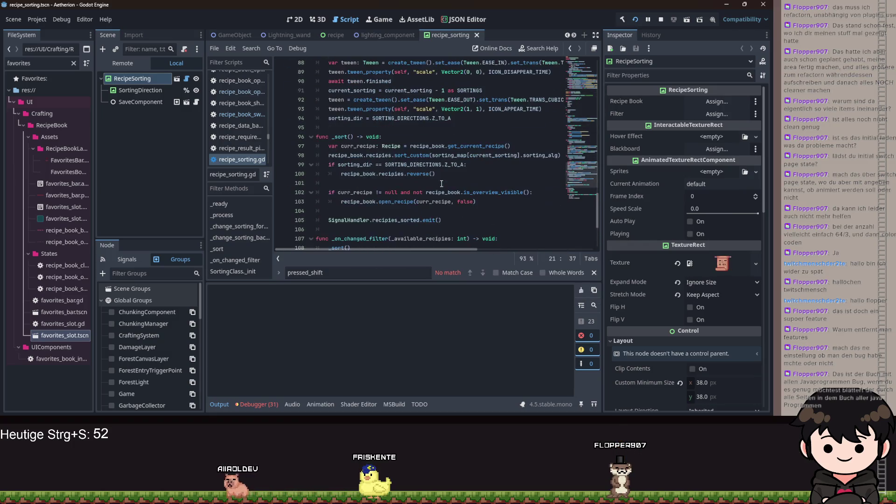
pyautogui.scroll(-4, 448, 178)
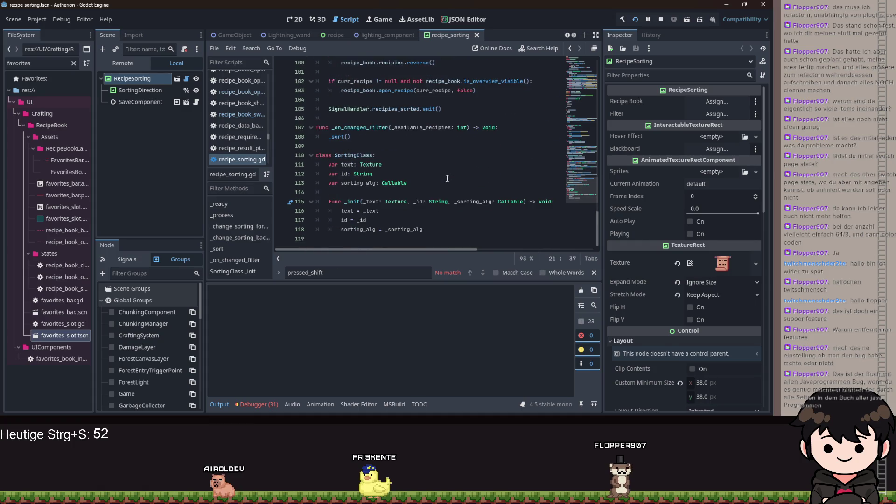
pyautogui.scroll(4, 448, 178)
pyautogui.click(325, 163)
pyautogui.scroll(16, 402, 184)
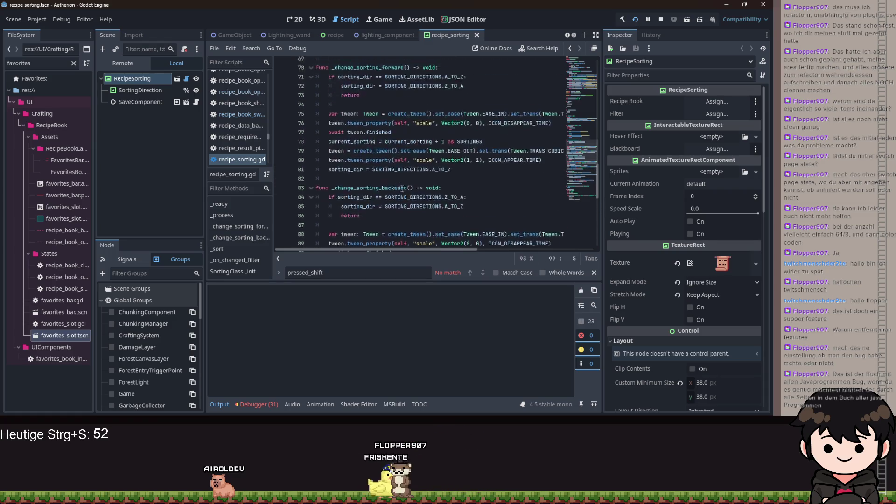
pyautogui.scroll(9, 402, 185)
pyautogui.scroll(4, 357, 182)
pyautogui.scroll(-4, 359, 183)
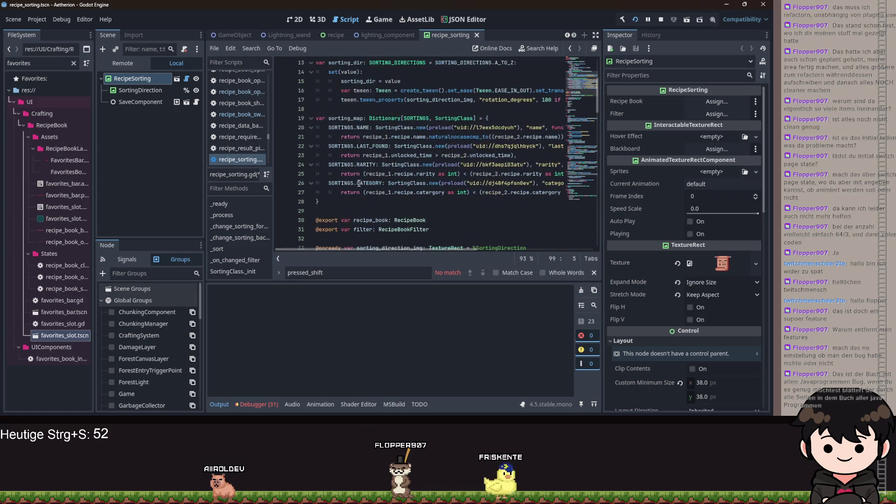
pyautogui.click(337, 201)
pyautogui.press('Return')
pyautogui.press('Return')
# Declare 'var default_sorting: Callable = func(recipe_1: Recipe, recipe_2: Recipe) -> bool:' below sorting_map.
pyautogui.write('var ')
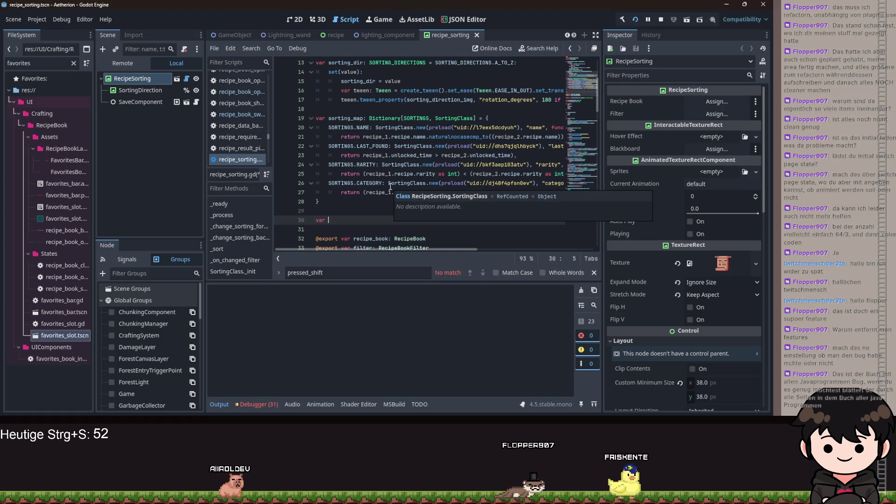
pyautogui.write('defauzl')
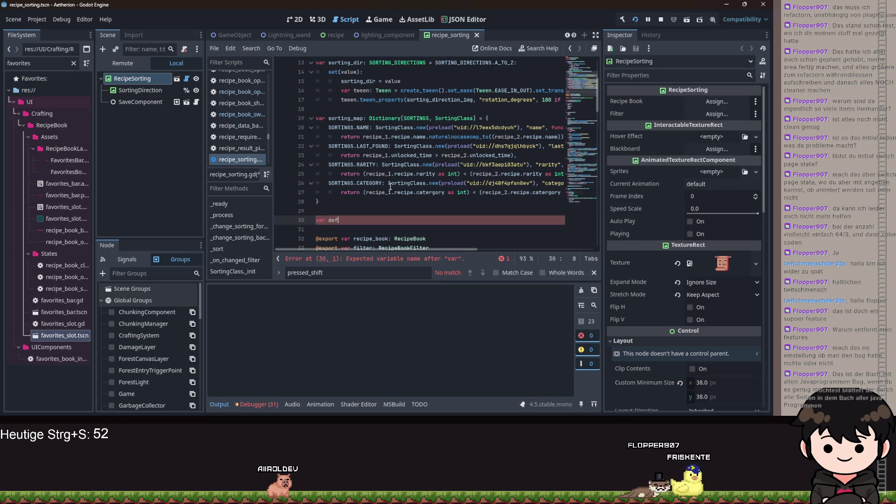
pyautogui.press('BackSpace')
pyautogui.press('BackSpace')
pyautogui.write('lt_spr')
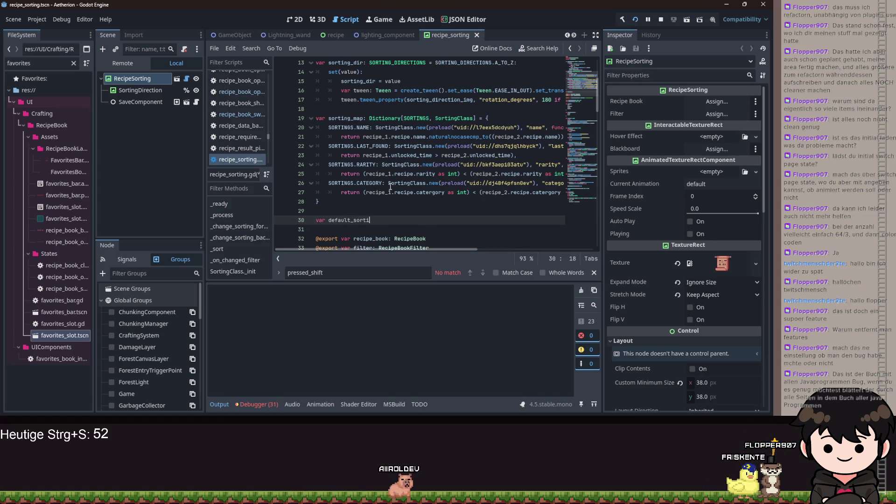
pyautogui.write('allable =')
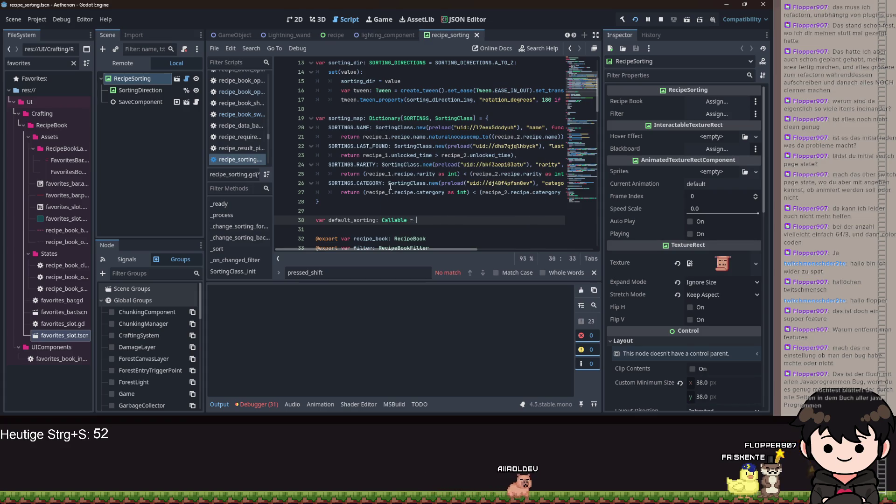
pyautogui.write('func')
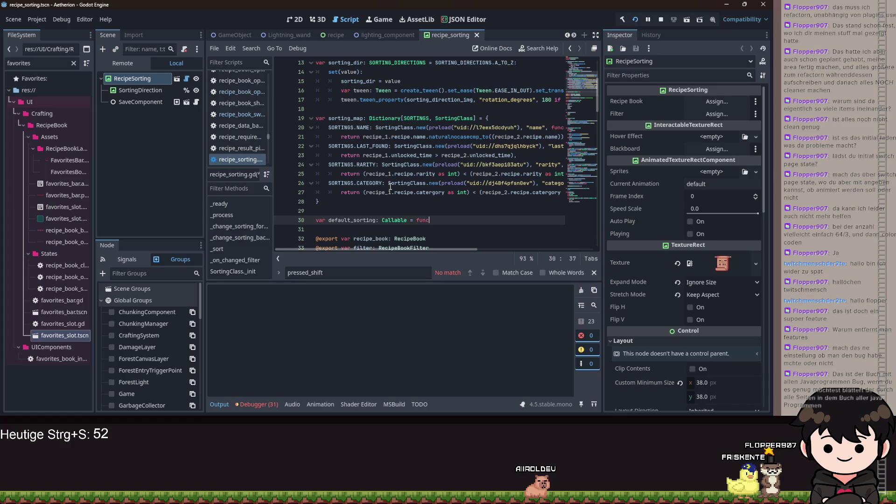
pyautogui.write('/(1:')
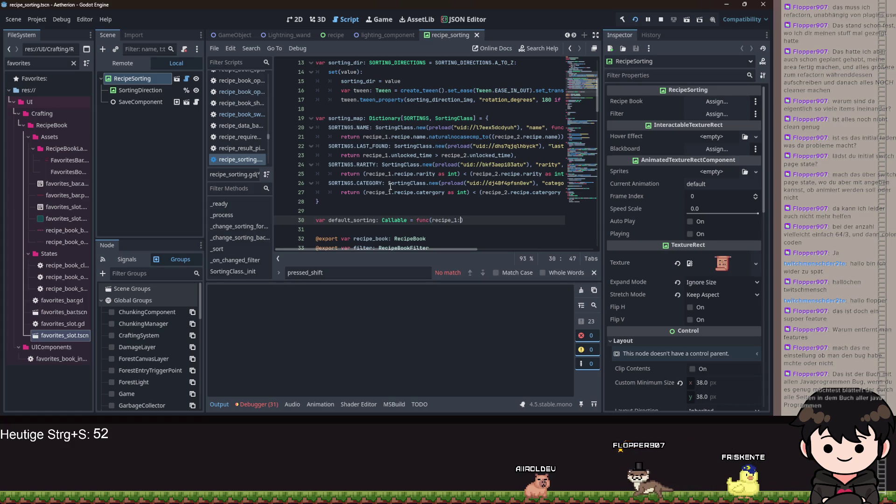
pyautogui.press('BackSpace')
pyautogui.write(', ')
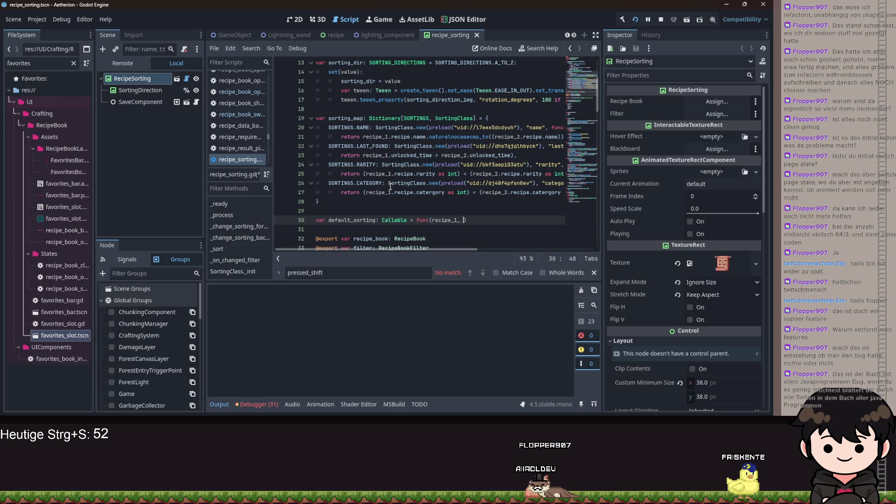
pyautogui.write(': Recipe')
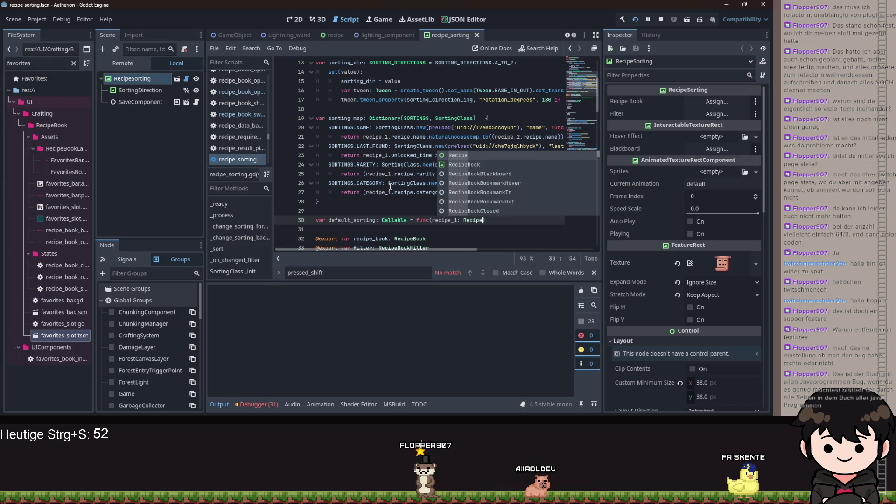
pyautogui.write(', ')
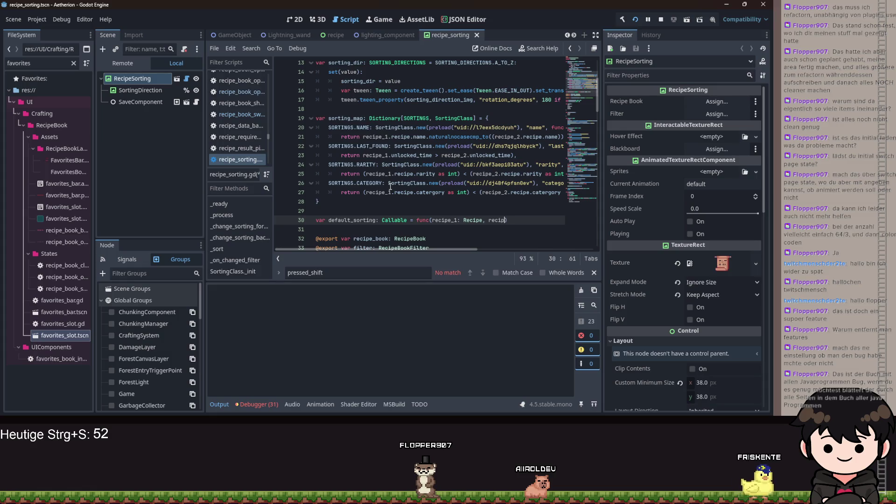
pyautogui.write('Recipe')
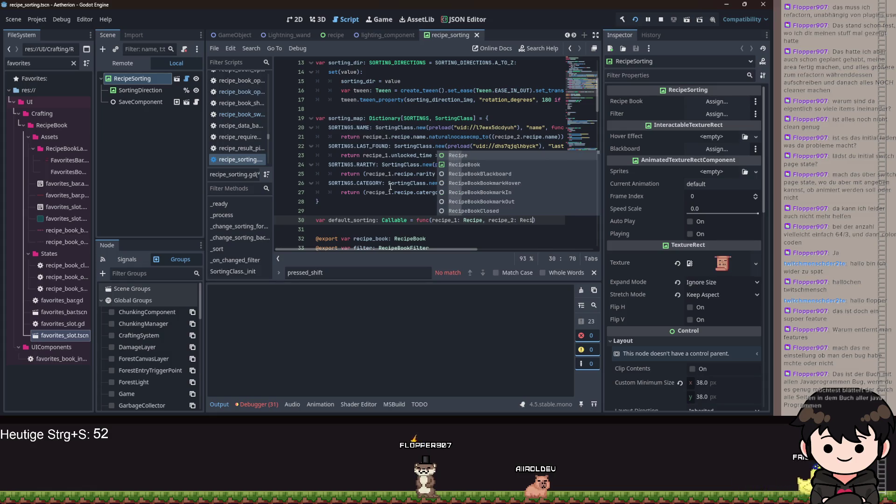
pyautogui.write('-> bool:')
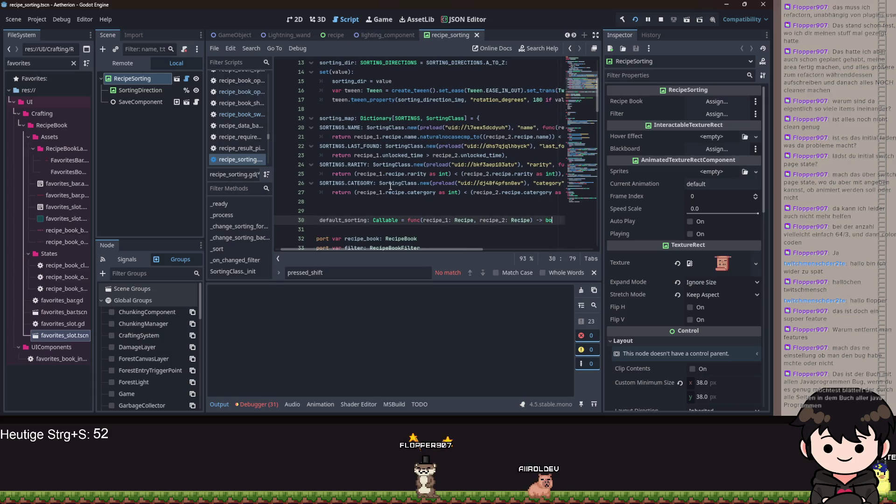
pyautogui.press('Return')
pyautogui.write('f ')
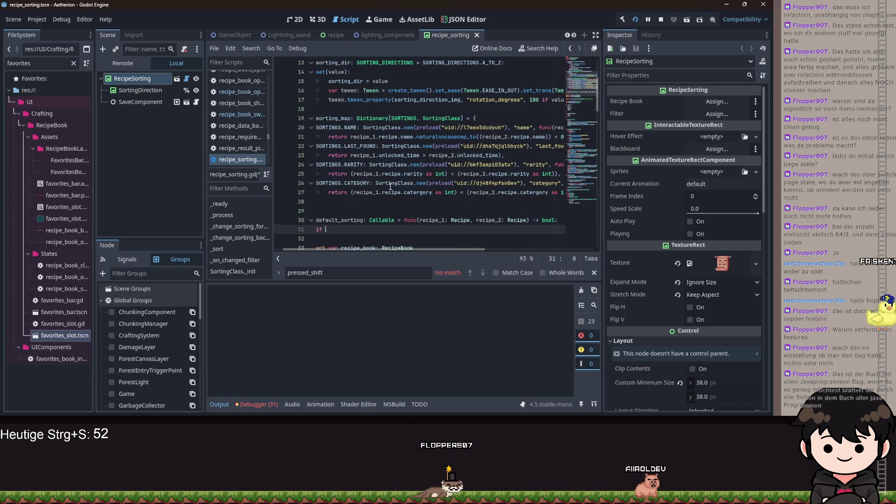
pyautogui.write('re')
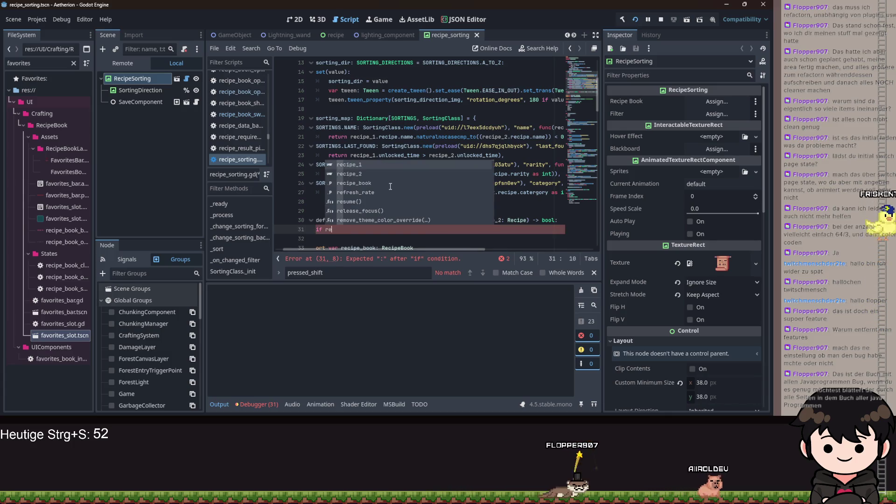
pyautogui.press('BackSpace')
pyautogui.press('BackSpace')
pyautogui.press('BackSpace')
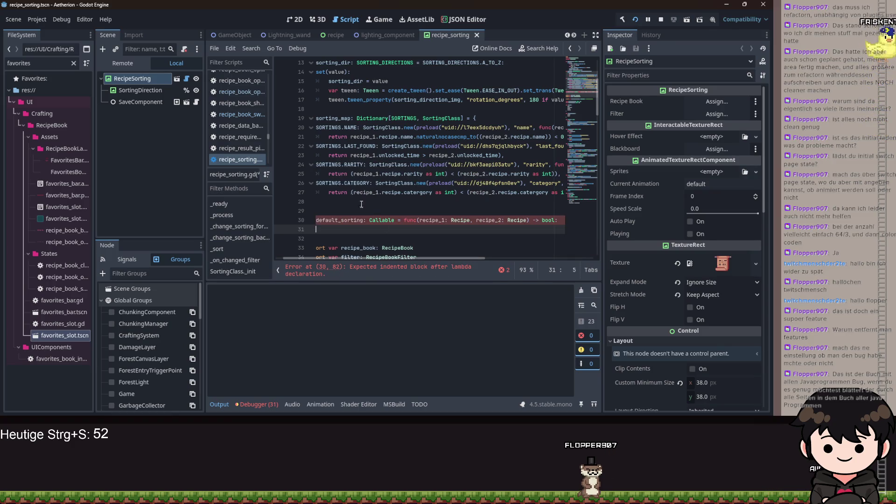
pyautogui.moveTo(415, 260)
pyautogui.mouseDown()
pyautogui.moveTo(550, 259)
pyautogui.moveTo(394, 254)
pyautogui.moveTo(493, 248)
pyautogui.moveTo(380, 232)
pyautogui.mouseUp()
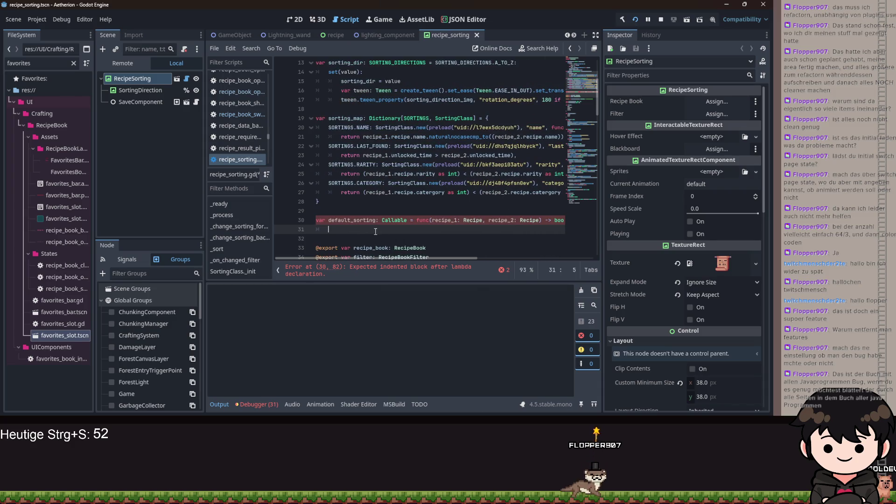
# Add a sorting_alg: Callable parameter after recipe_2 in the default_sorting lambda.
pyautogui.click(540, 220)
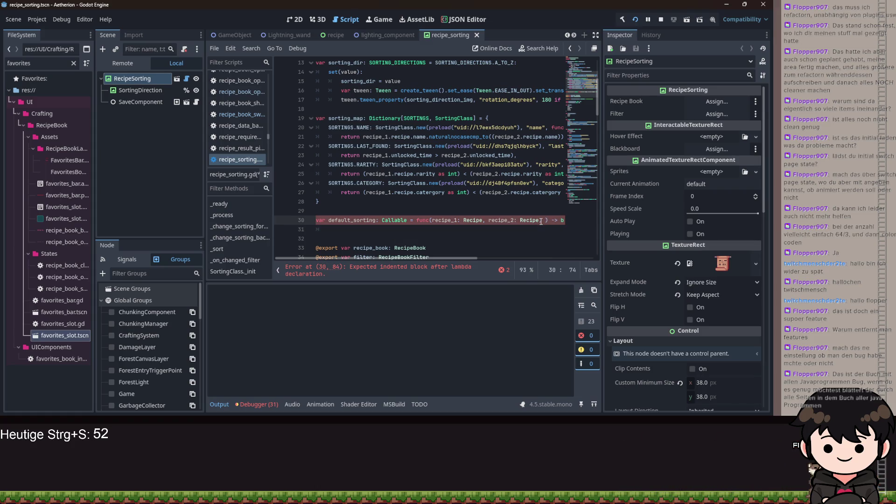
pyautogui.write(', normal')
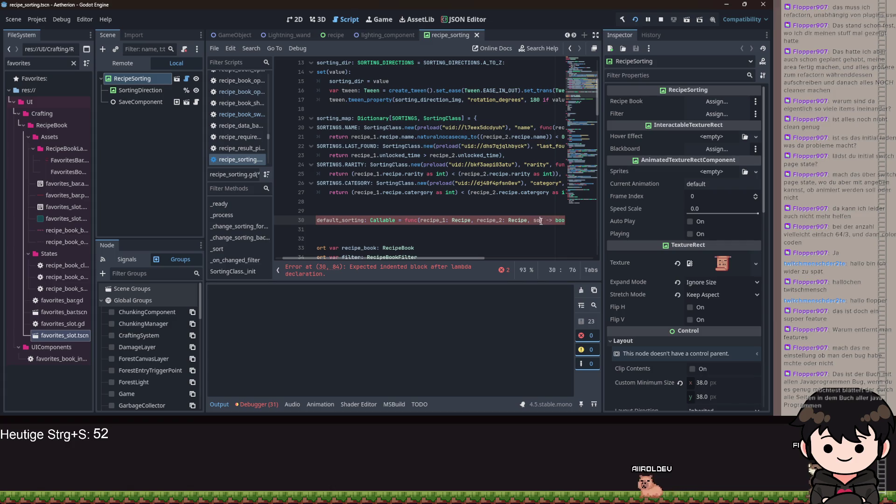
pyautogui.write('ng_arg: ')
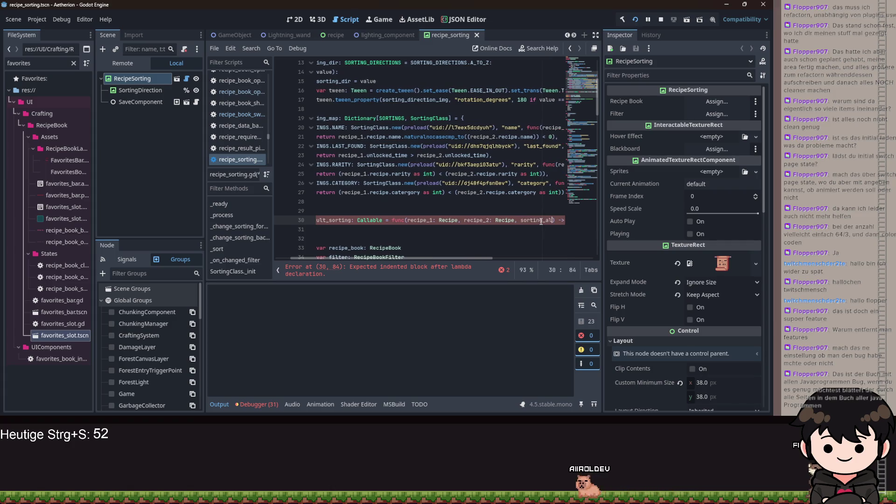
pyautogui.write('SORTINGS')
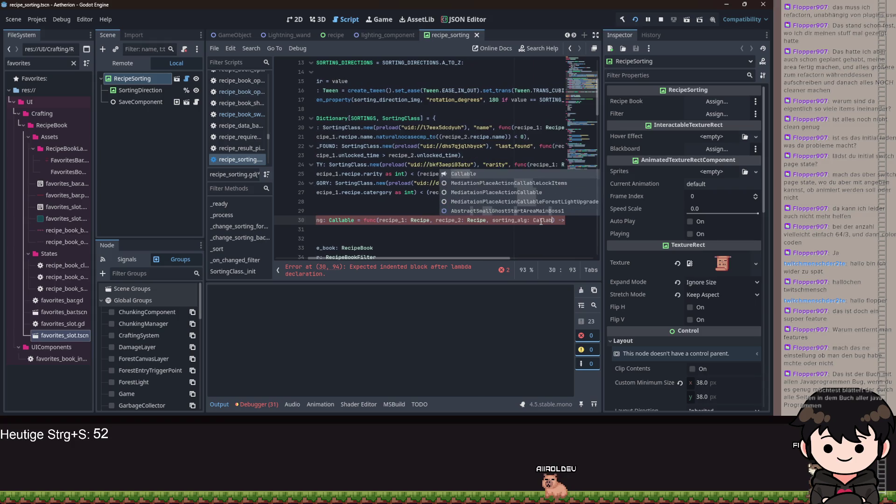
pyautogui.press('Return')
pyautogui.write('if')
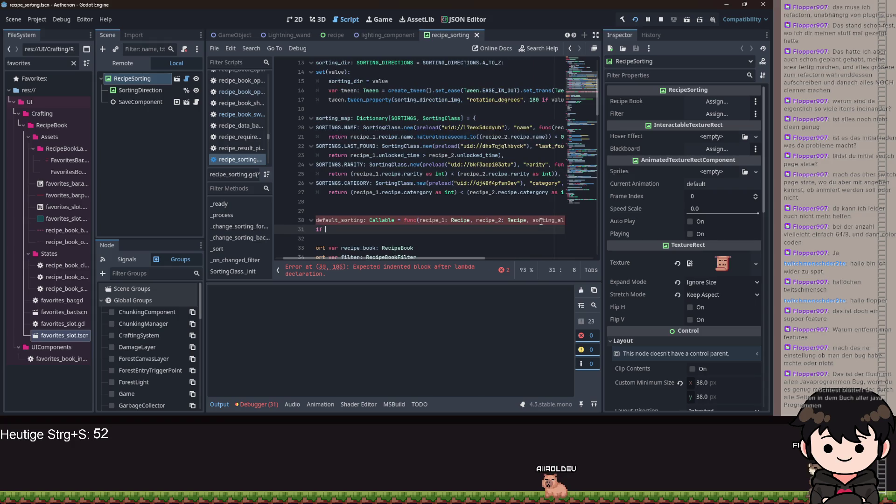
# Begin the lambda body with 'if sorting_alg.call(recipe_1, recipe_2) == false:'.
pyautogui.write('sor')
pyautogui.press('Return')
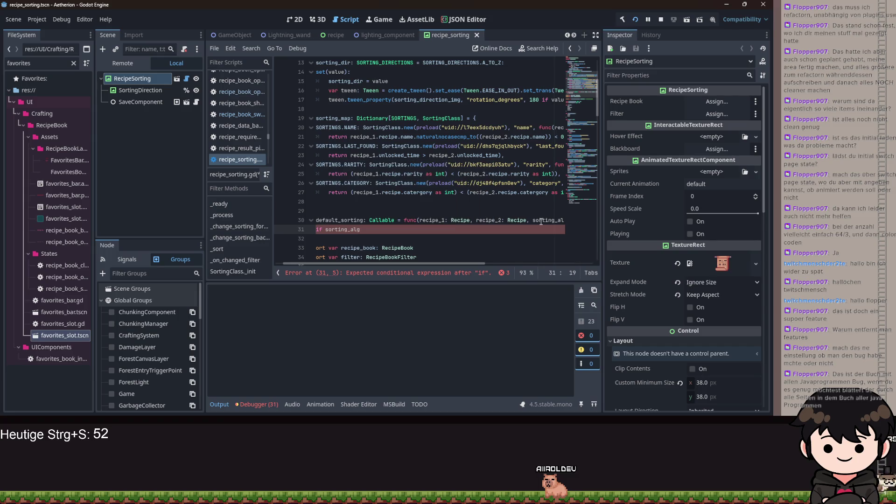
pyautogui.write('.c')
pyautogui.press('Return')
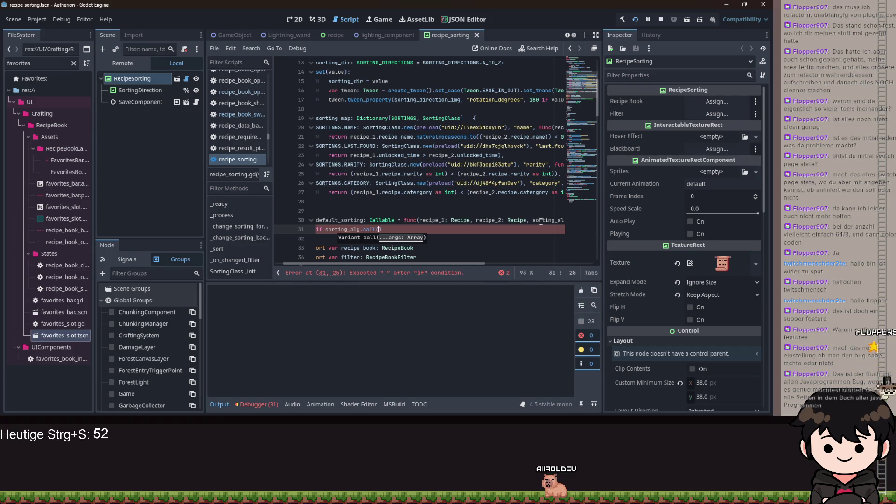
pyautogui.write('re')
pyautogui.press('Return')
pyautogui.write(', re')
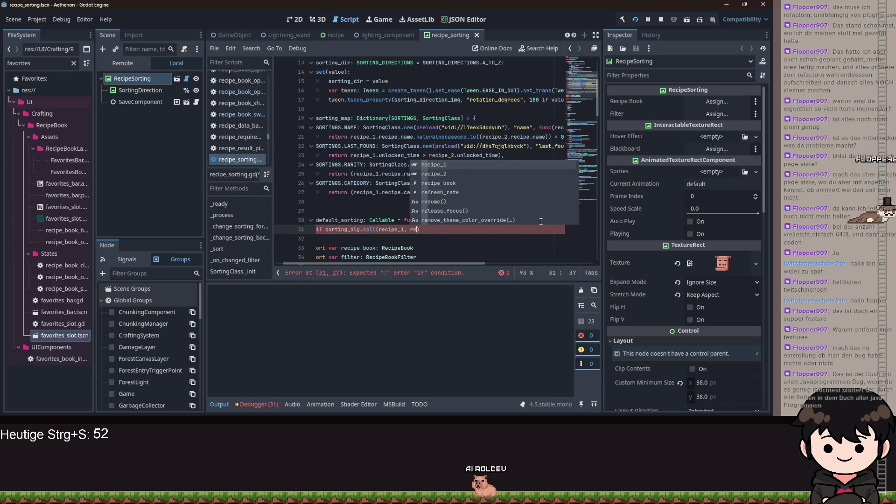
pyautogui.press('Down')
pyautogui.press('Return')
pyautogui.write(')')
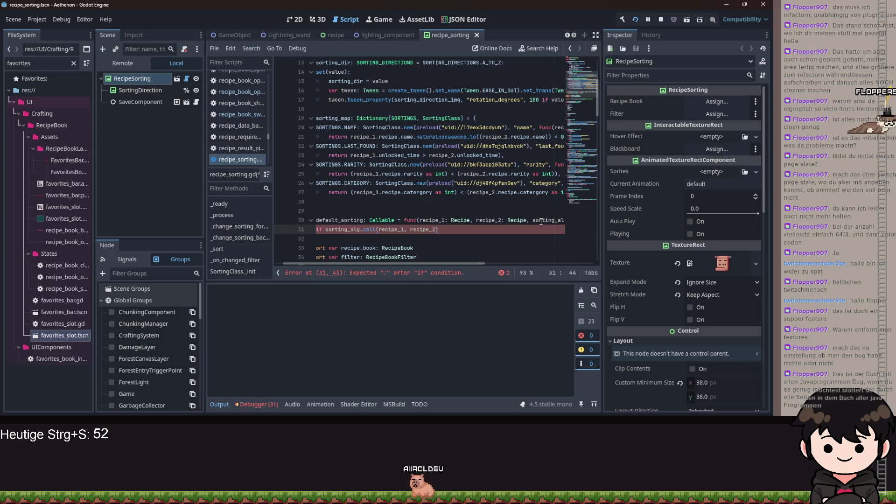
pyautogui.write(' =')
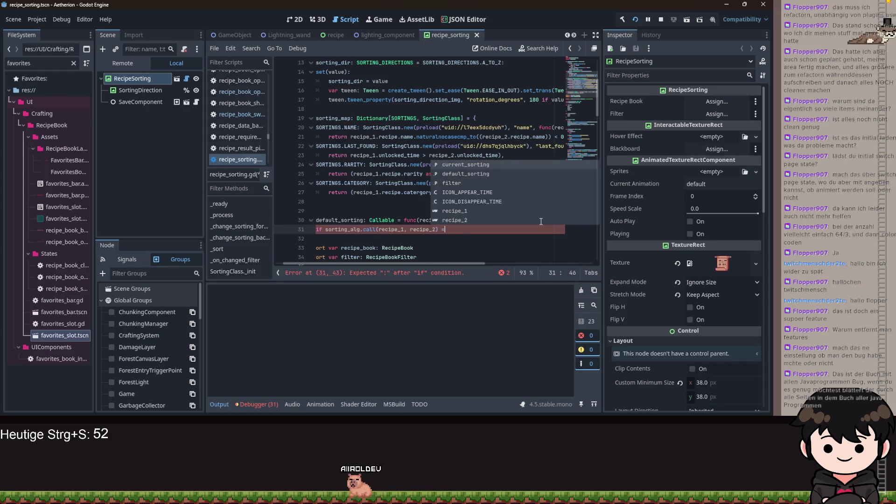
pyautogui.write('= false:')
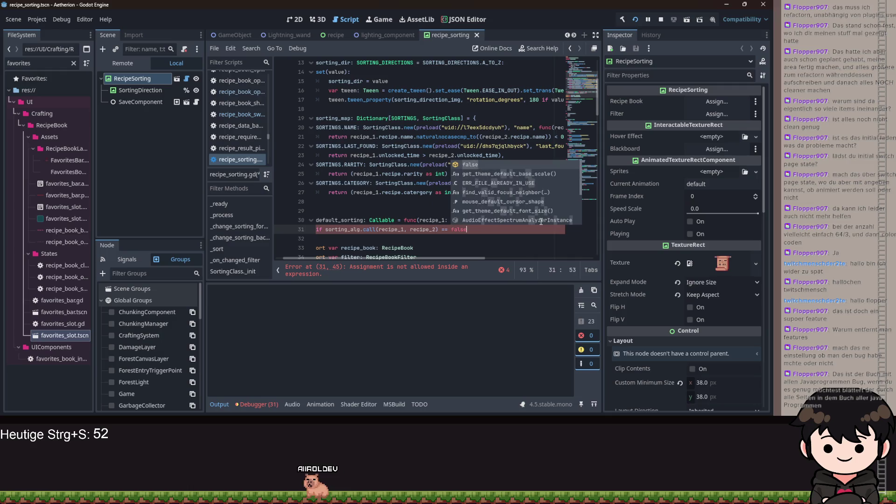
pyautogui.press('Return')
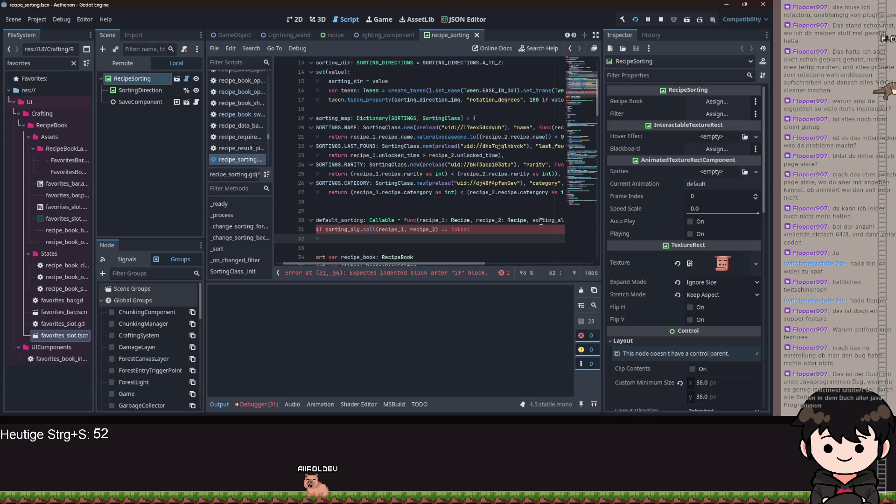
# Start a return statement on the empty line under the if in the lambda.
pyautogui.click(355, 240)
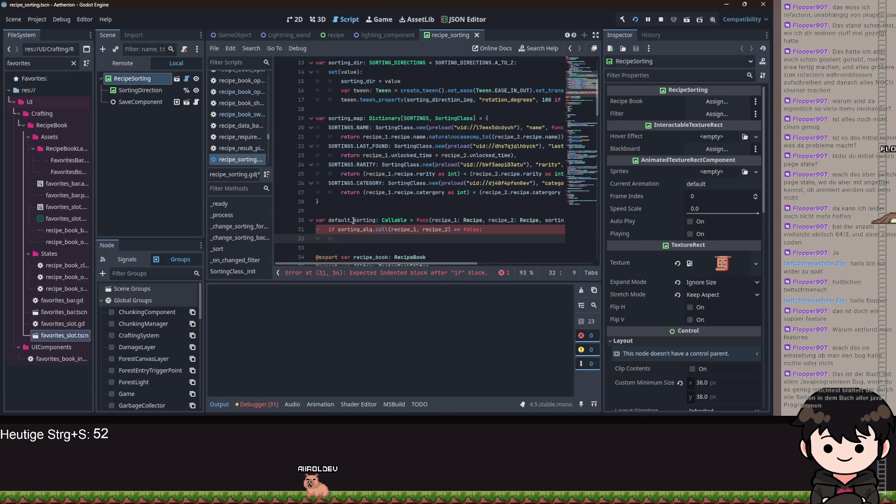
pyautogui.moveTo(354, 221); pyautogui.dragTo(338, 222)
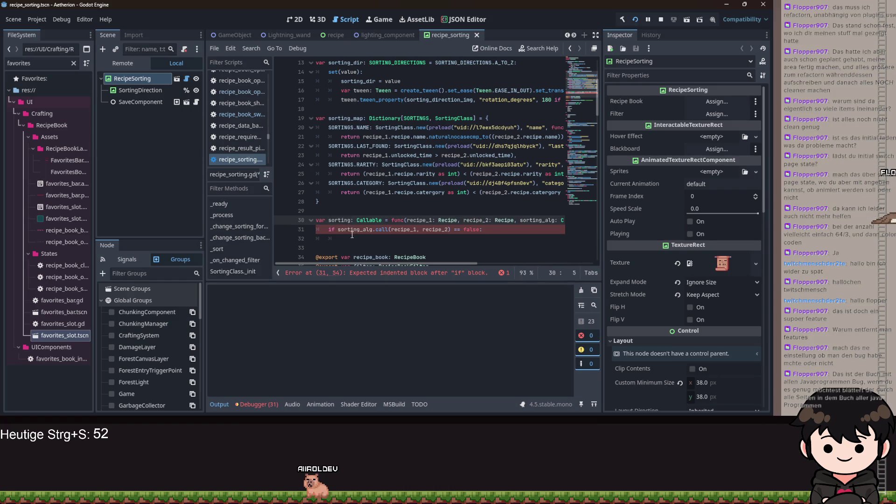
pyautogui.click(352, 236)
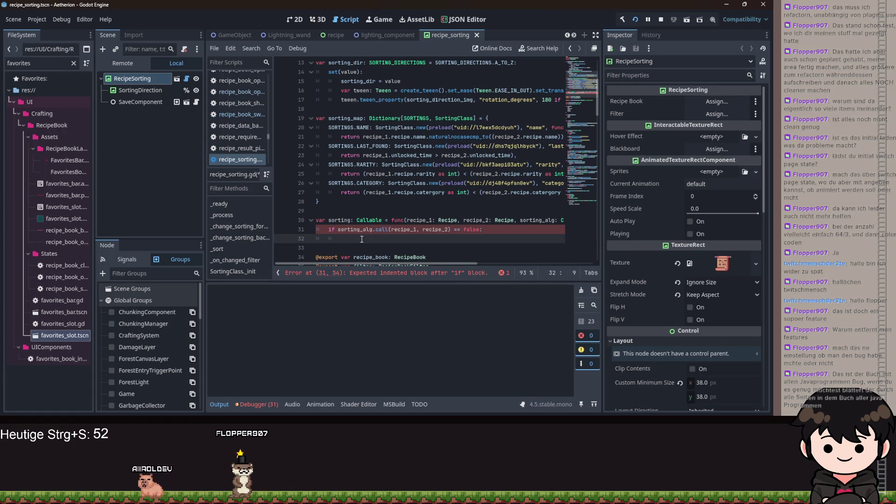
pyautogui.write('return')
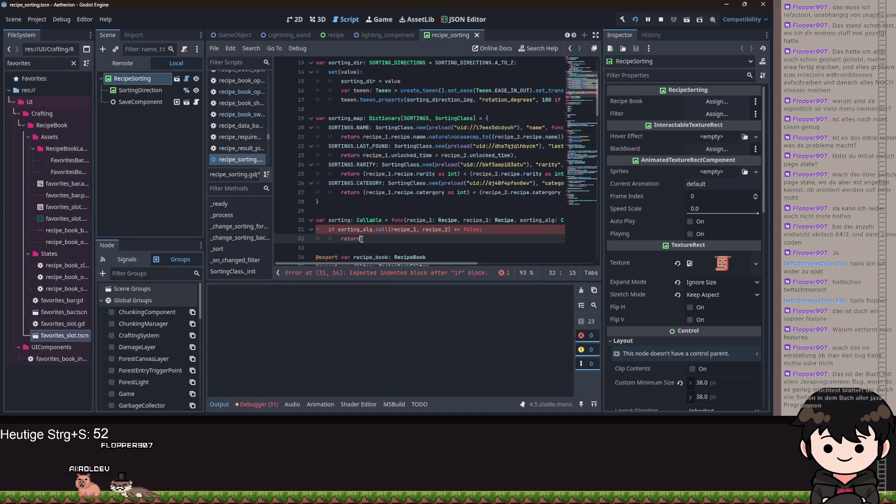
# Add a line above the if that calls sorting_alg.call(recipe_1, recipe_2).
pyautogui.click(331, 230)
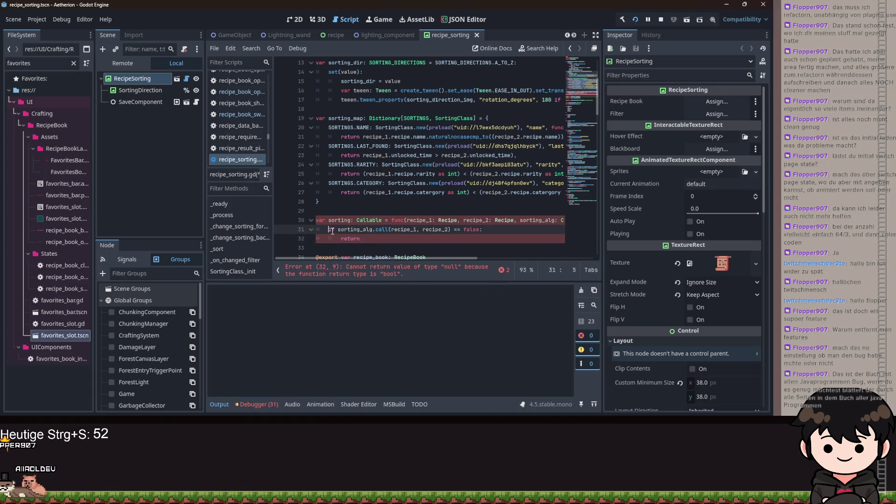
pyautogui.hotkey('ctrl', 'shift', 'Return')
pyautogui.write('var res: bool =')
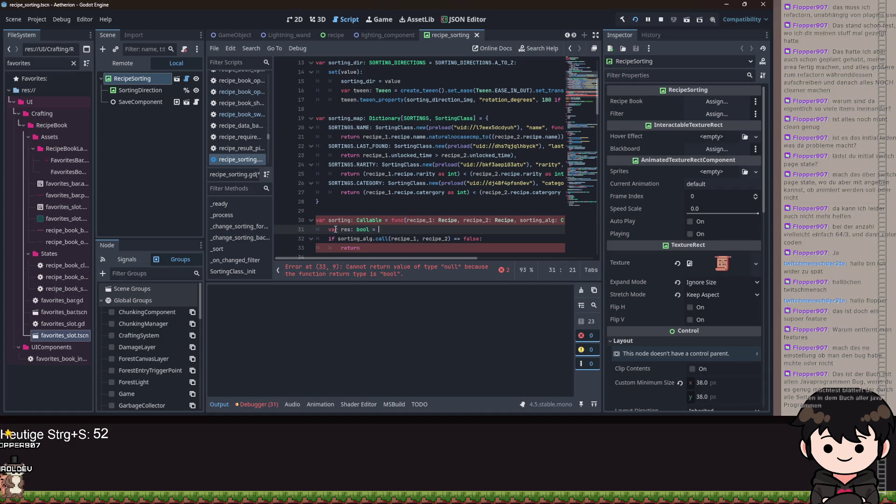
pyautogui.write('sor')
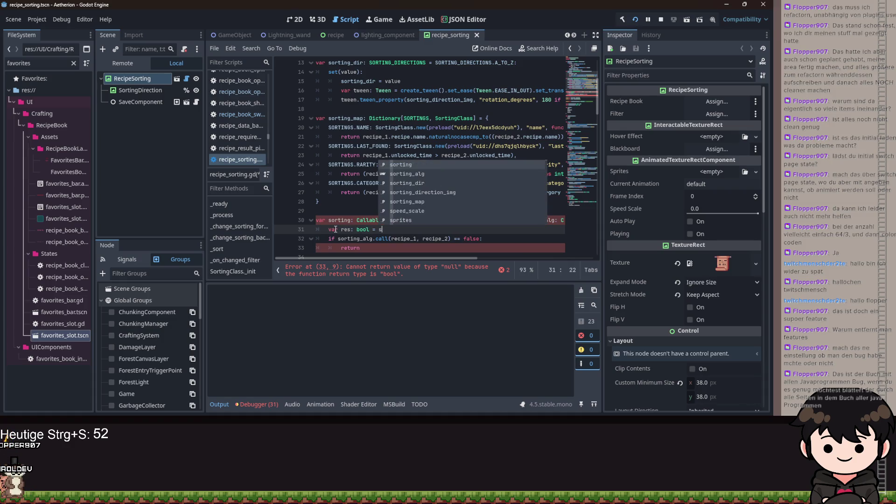
pyautogui.write('ting_alg.call')
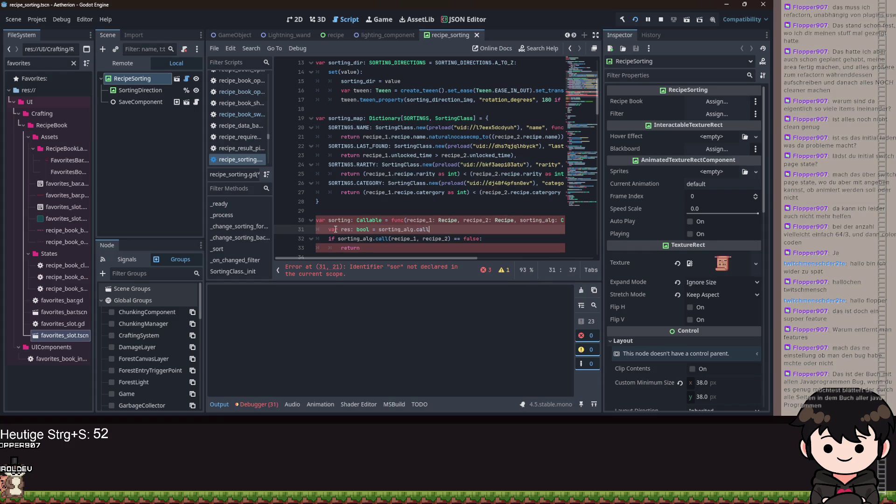
pyautogui.write('(recu')
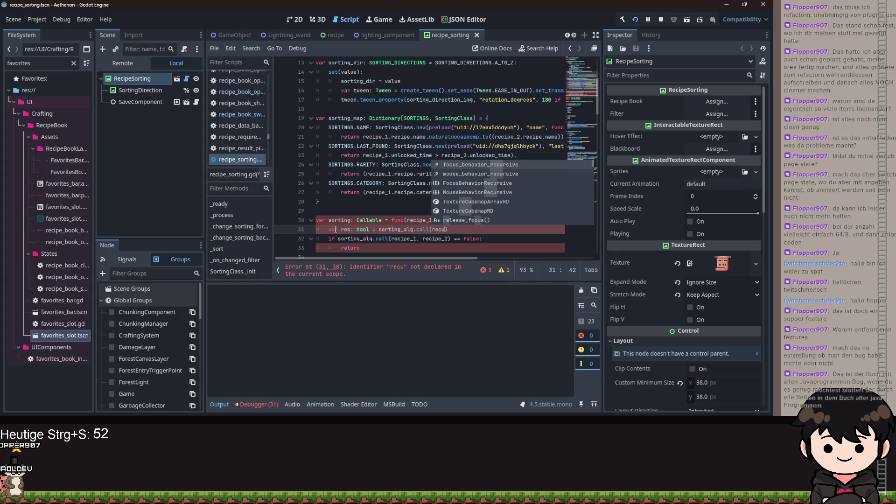
pyautogui.press('BackSpace')
pyautogui.write('i')
pyautogui.press('Return')
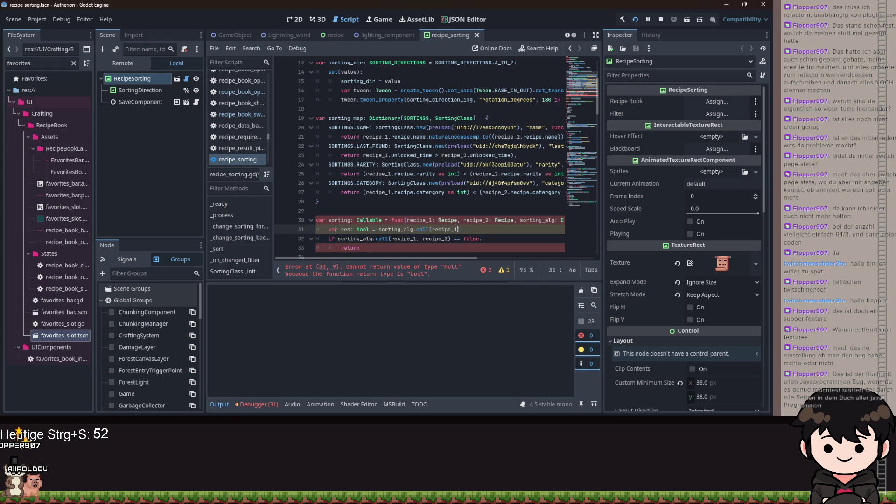
pyautogui.write('ecipe_2')
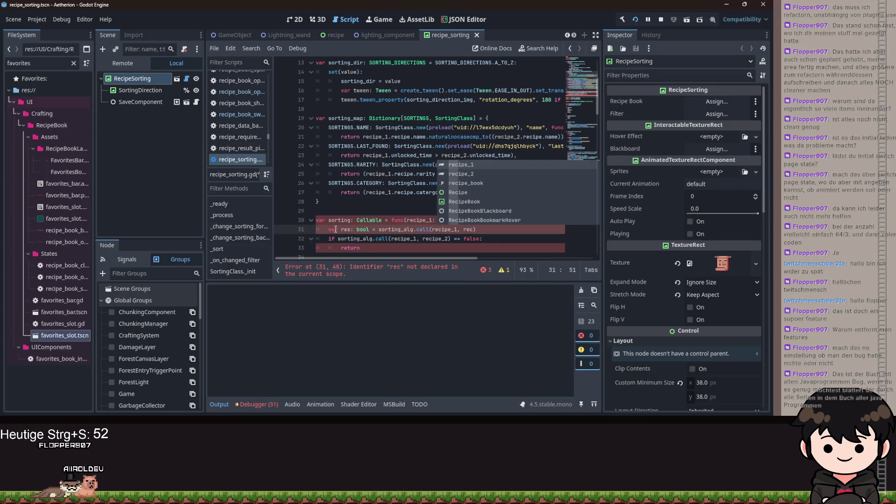
# Change the if condition to res == false.
pyautogui.press('Down')
pyautogui.hotkey('ctrl', 'Left')
pyautogui.hotkey('ctrl', 'Left')
pyautogui.hotkey('ctrl', 'Left')
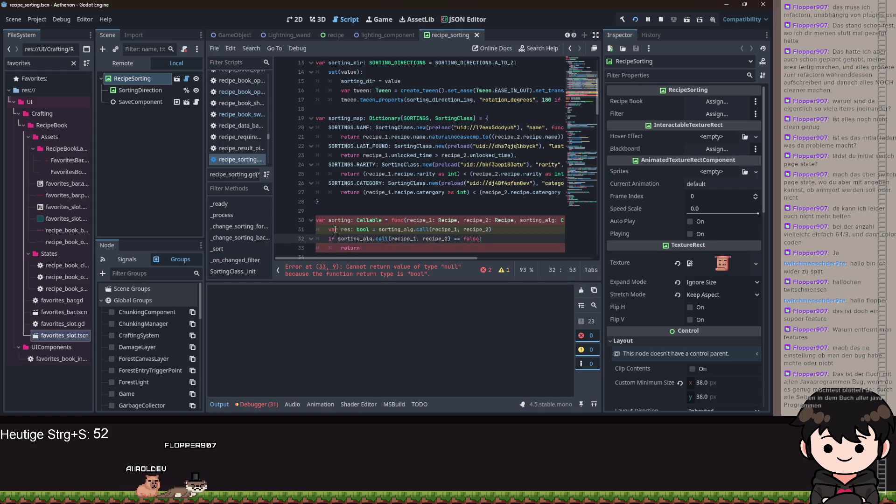
pyautogui.hotkey('ctrl', 'd')
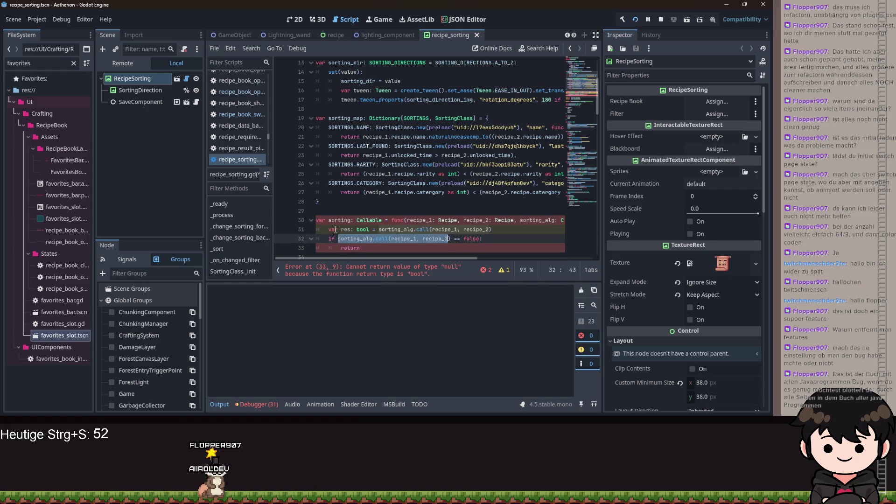
pyautogui.write('res')
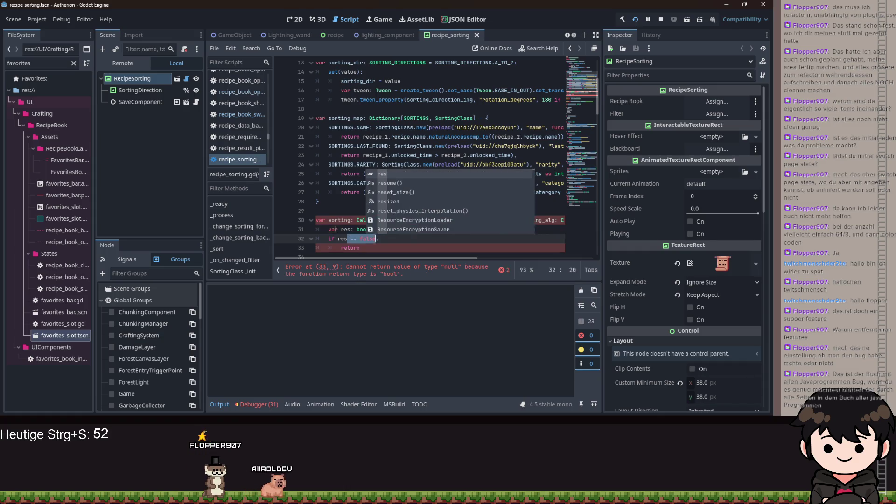
pyautogui.press('BackSpace')
pyautogui.press('Left')
pyautogui.press('Left')
pyautogui.press('Left')
pyautogui.write('not')
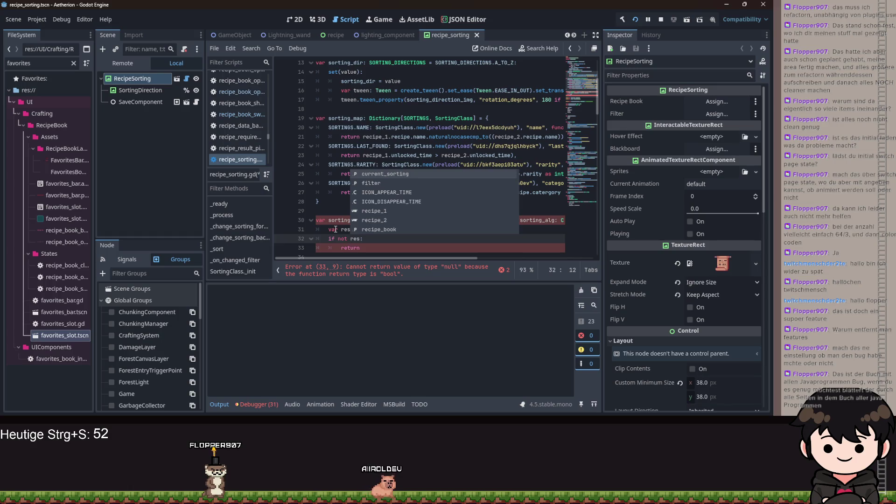
pyautogui.hotkey('ctrl', 'shift', 'Left')
pyautogui.press('End')
pyautogui.press('BackSpace')
pyautogui.write('== fal')
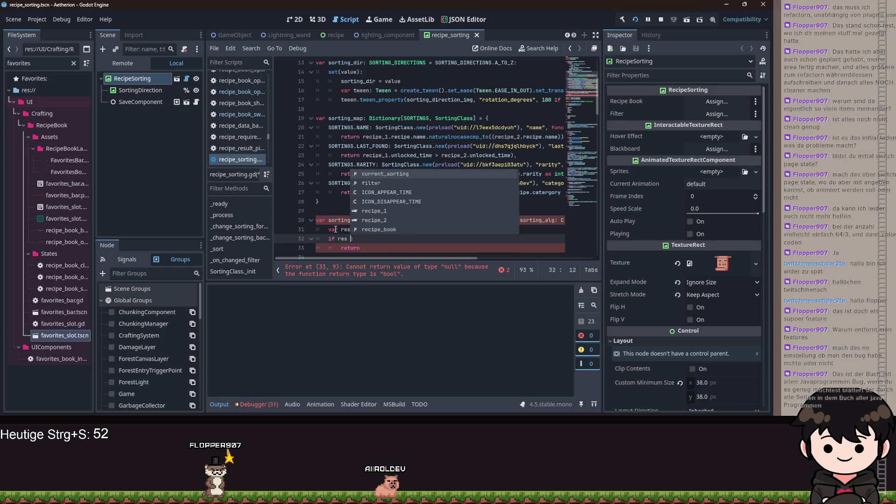
pyautogui.press('Return')
pyautogui.write(':')
pyautogui.press('Down')
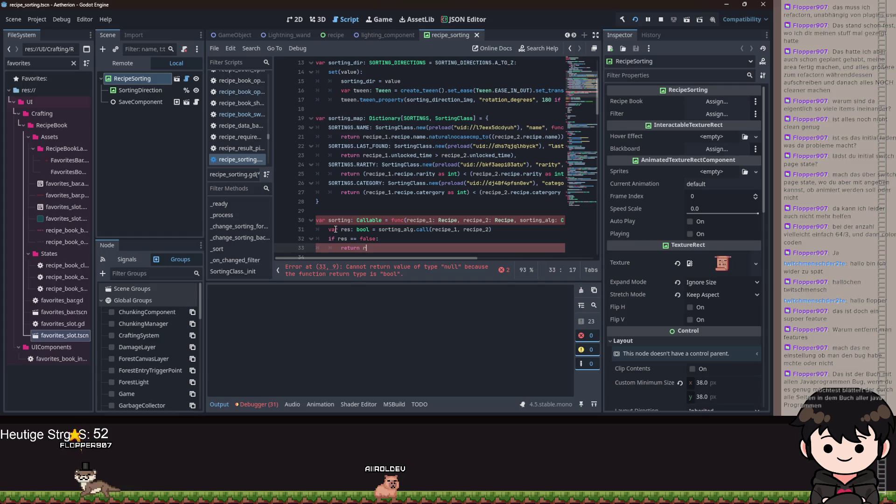
# Have the if return int(recipe_1.recipe.id) < int(recipe_2.recipe.id), then return res.
pyautogui.write('recipe_1.id')
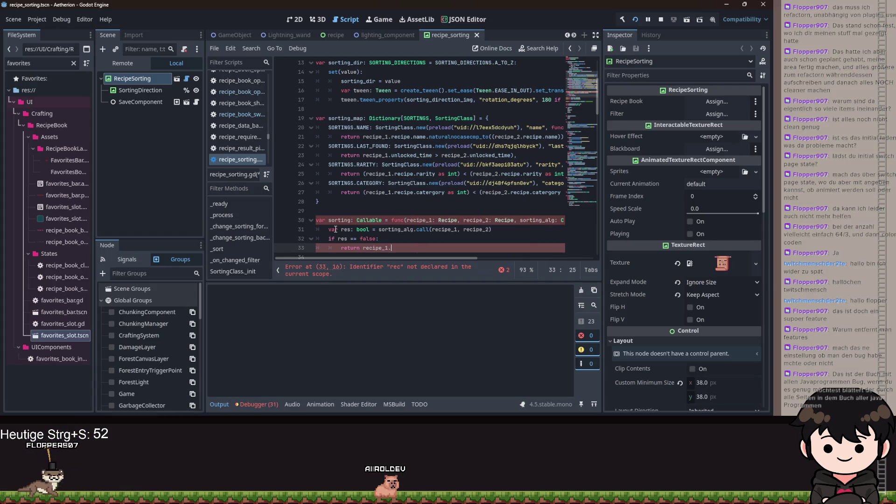
pyautogui.press('BackSpace')
pyautogui.press('BackSpace')
pyautogui.write('recipe.id')
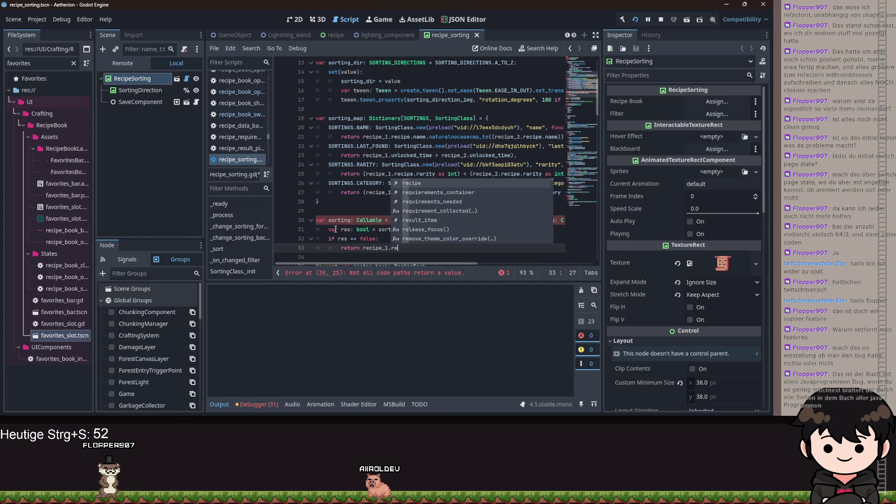
pyautogui.hotkey('ctrl', 'Left')
pyautogui.hotkey('ctrl', 'Left')
pyautogui.hotkey('ctrl', 'Left')
pyautogui.write('int(')
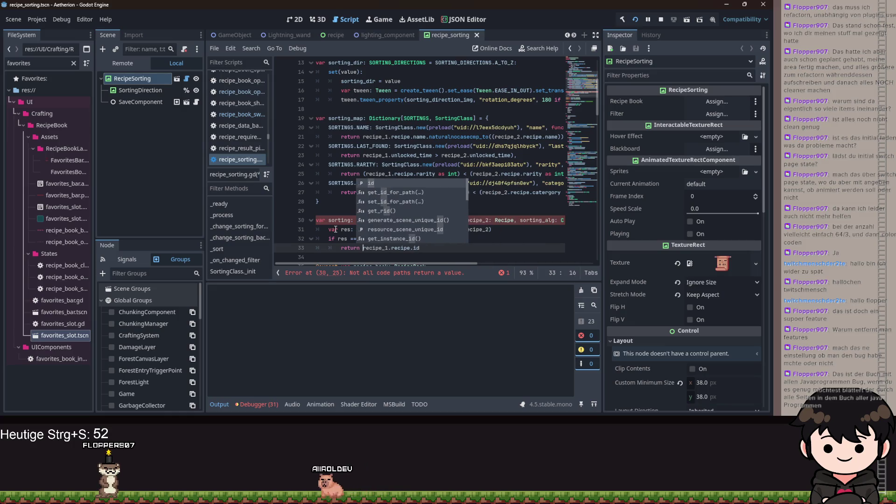
pyautogui.hotkey('ctrl', 'Right')
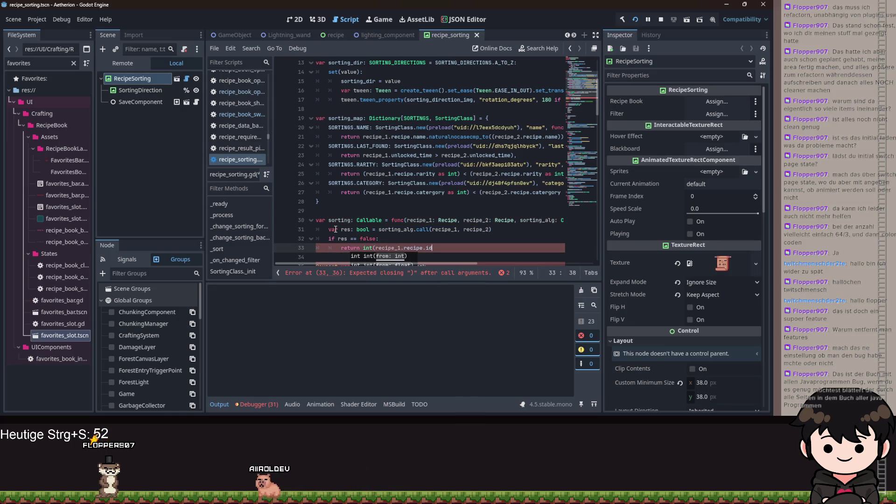
pyautogui.write(') < r')
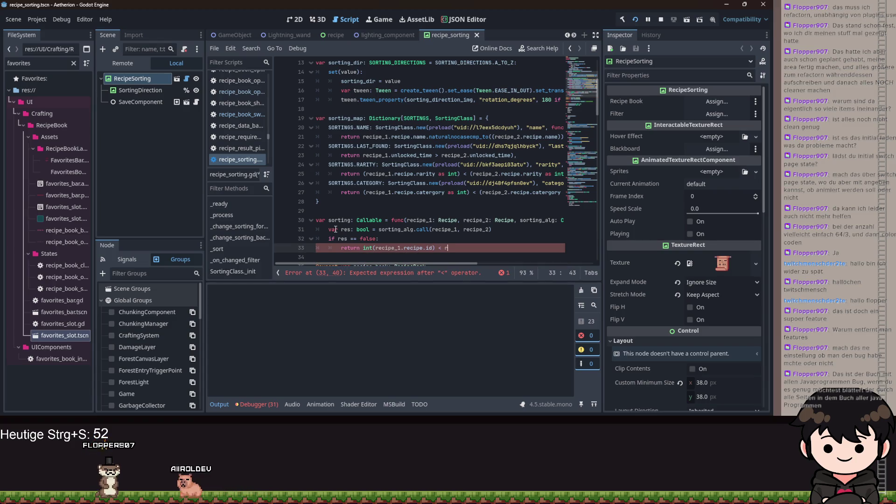
pyautogui.press('BackSpace')
pyautogui.write('int(r')
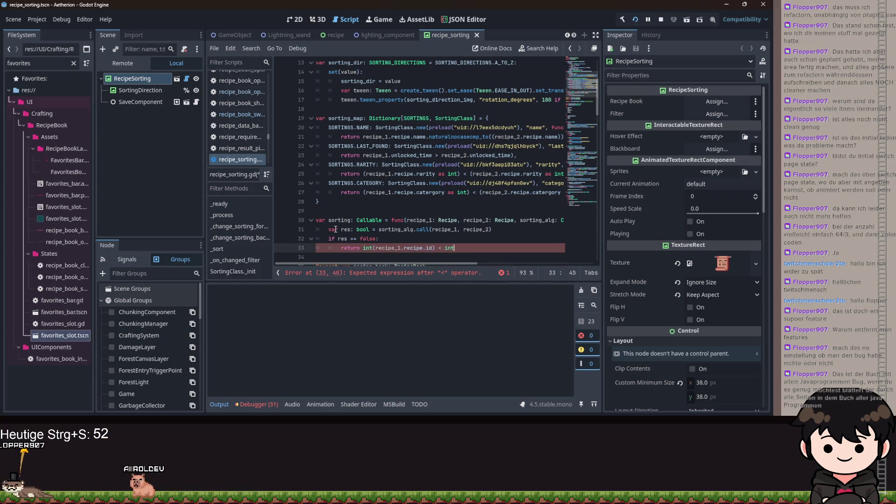
pyautogui.write('ecipe_2')
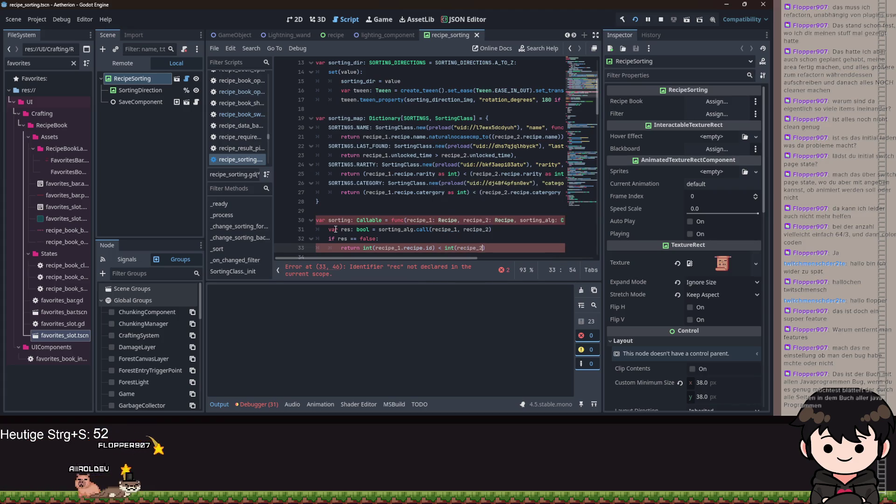
pyautogui.write('.recipe.id)')
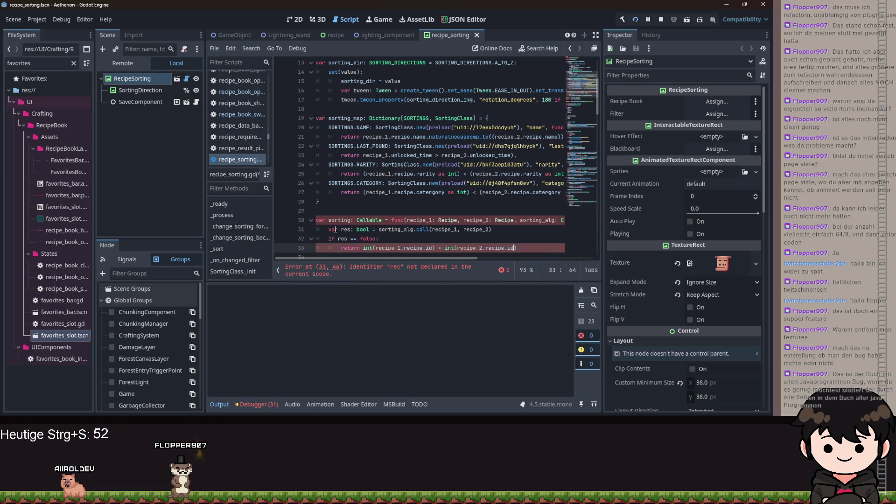
pyautogui.press('Return')
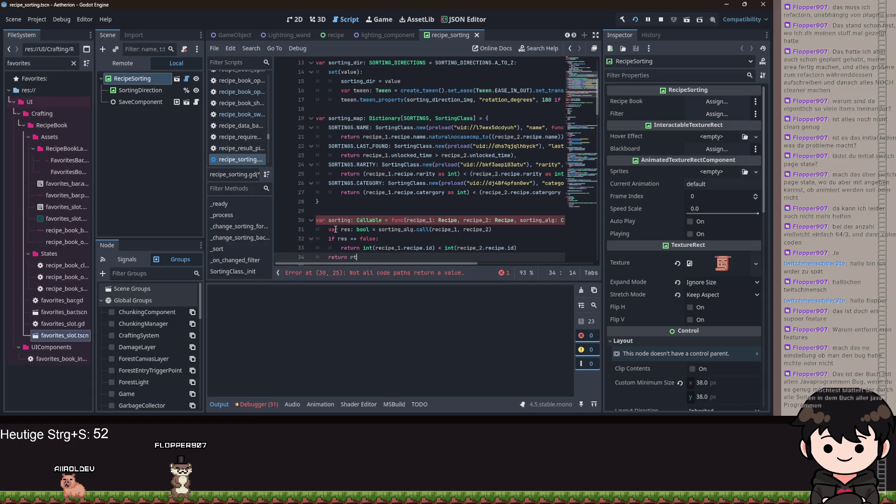
pyautogui.press('BackSpace')
pyautogui.press('Escape')
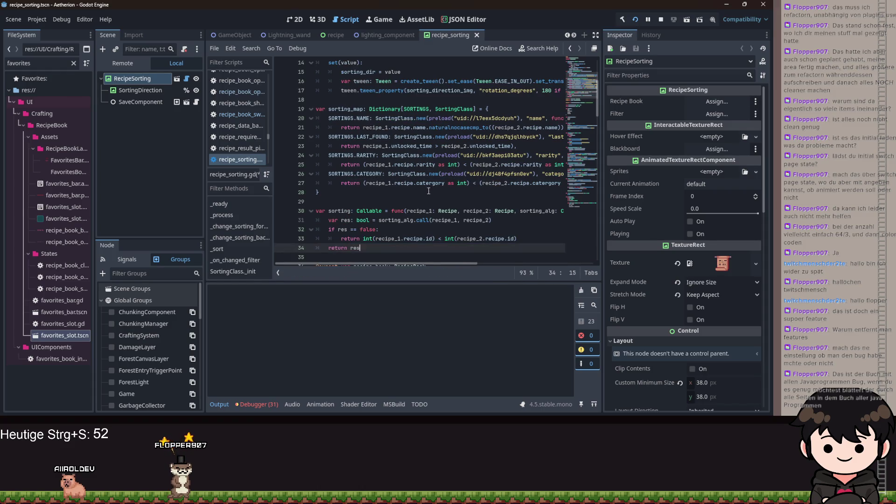
# Add a new line 104 with recipe_book.recipies.sort_custom(sorting.call()).
pyautogui.scroll(-15, 420, 196)
pyautogui.scroll(-12, 448, 191)
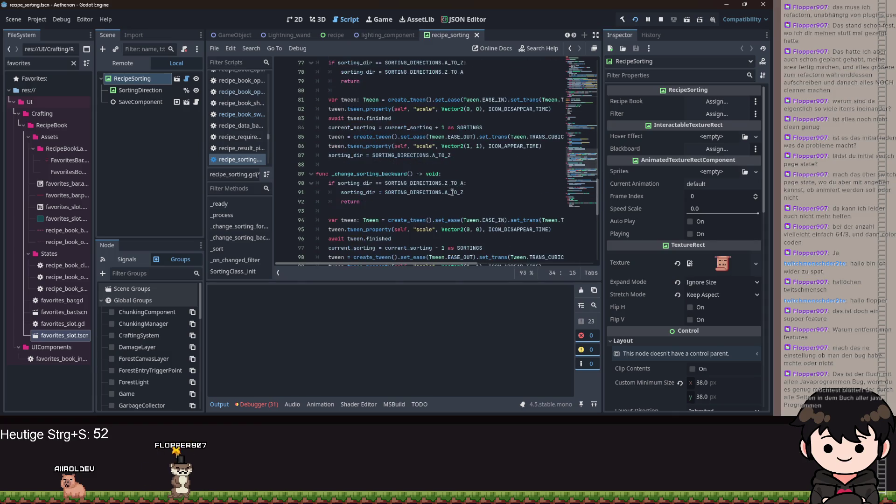
pyautogui.scroll(-3, 493, 177)
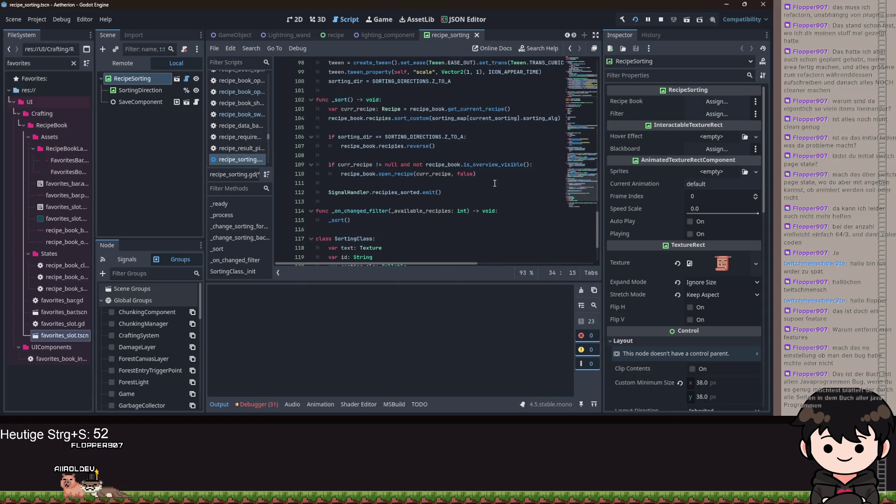
pyautogui.scroll(6, 487, 195)
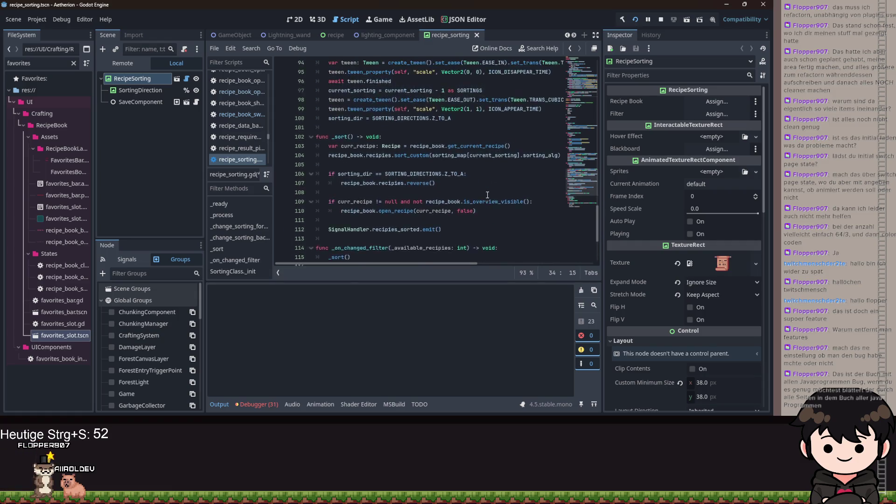
pyautogui.scroll(13, 487, 195)
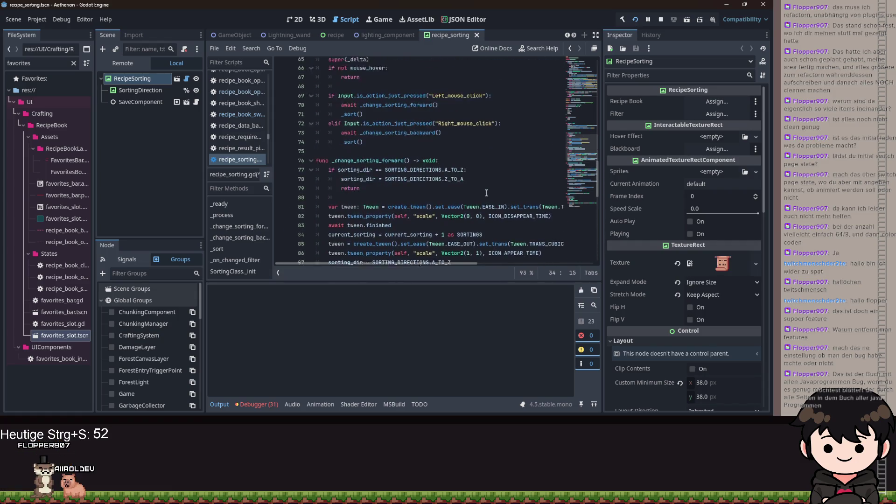
pyautogui.scroll(-19, 485, 190)
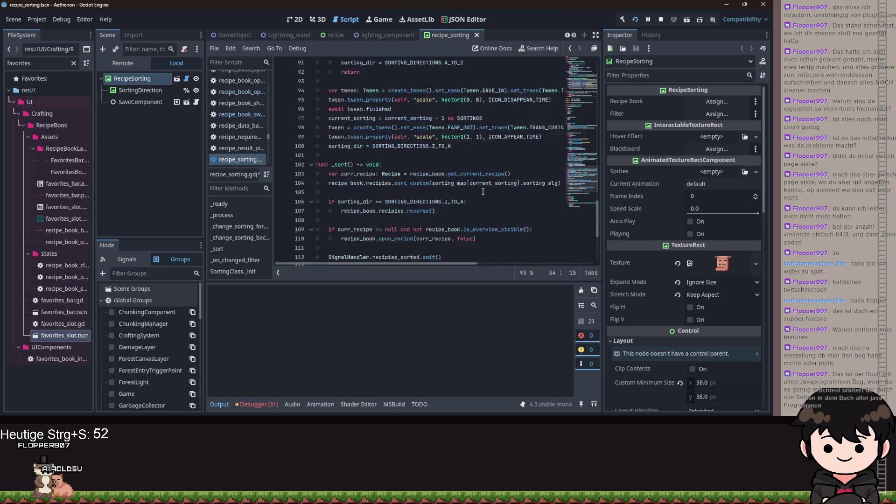
pyautogui.scroll(1, 463, 215)
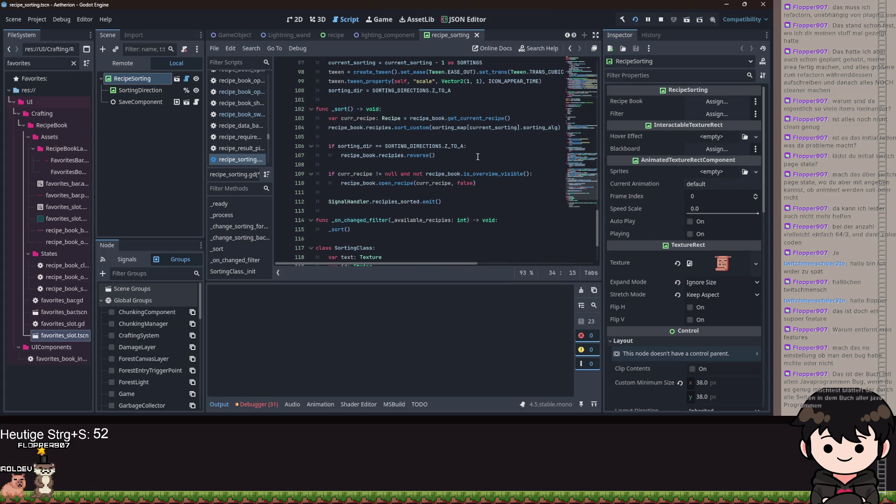
pyautogui.click(538, 120)
pyautogui.press('Return')
pyautogui.write('recipe_book.re')
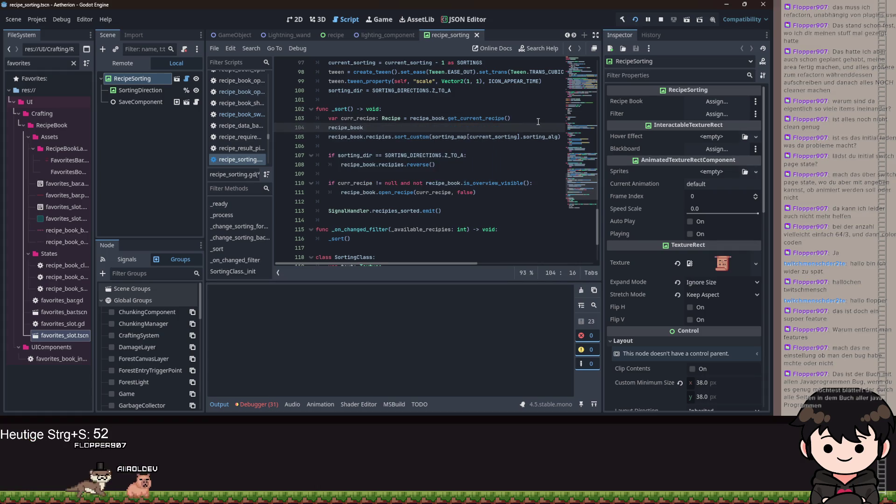
pyautogui.press('Down')
pyautogui.press('Return')
pyautogui.write('.sor')
pyautogui.press('Down')
pyautogui.press('Return')
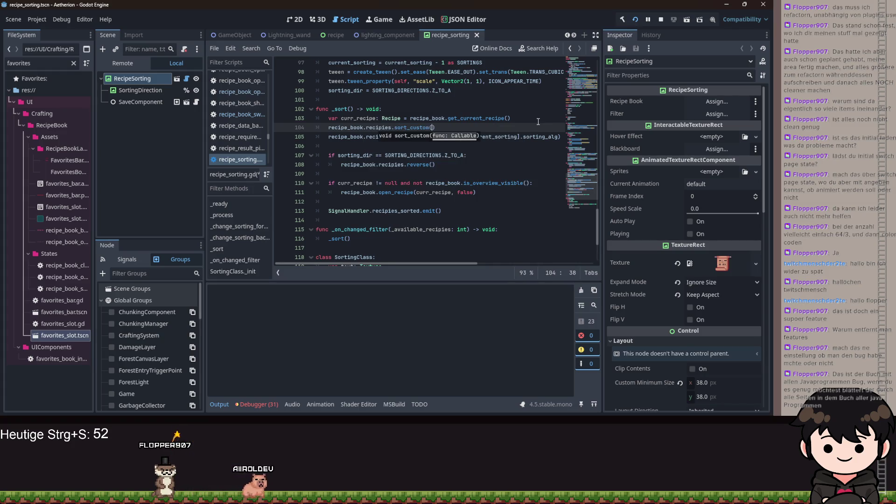
pyautogui.press('Escape')
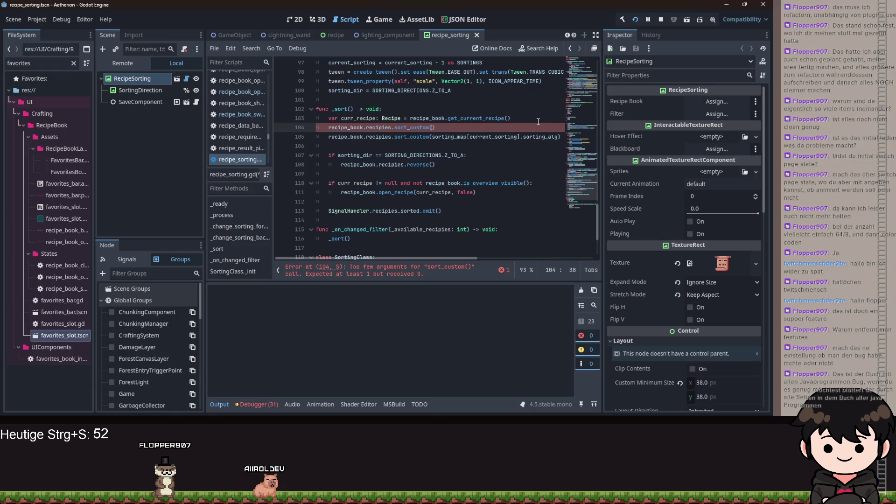
pyautogui.write('sorting.')
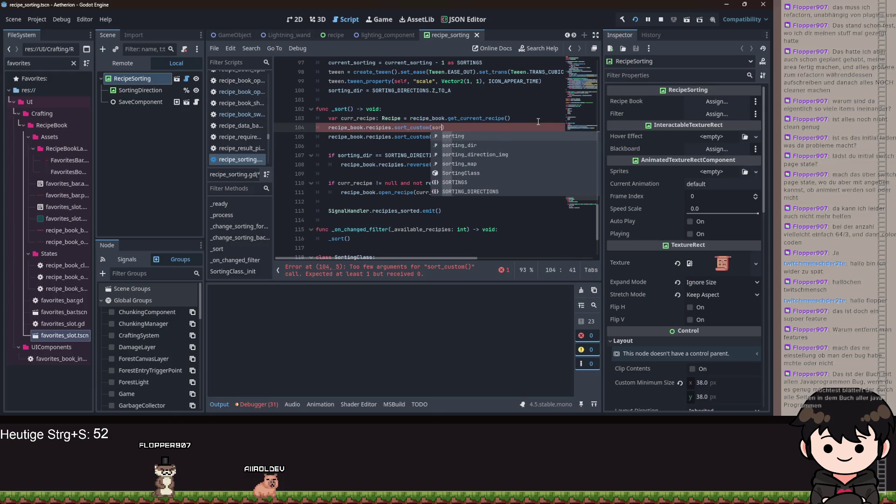
pyautogui.write('call')
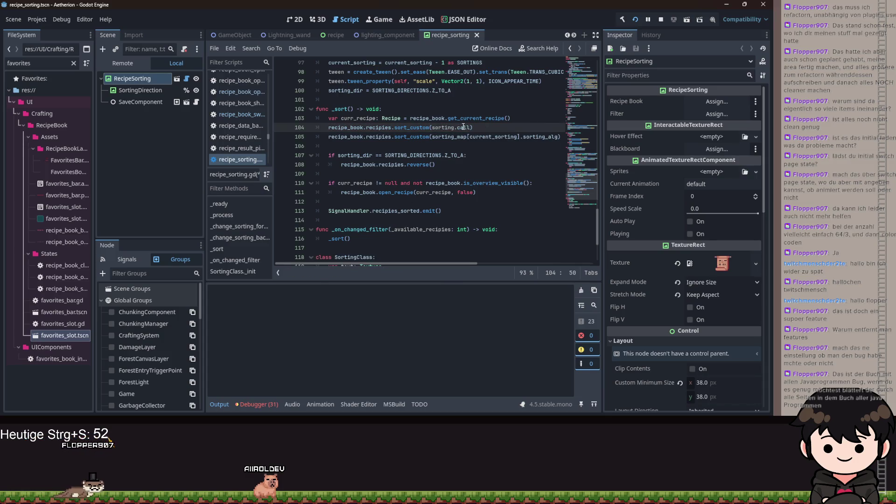
# Copy sorting_map[current_sorting].sorting_alg into call() and delete the old sort_custom line.
pyautogui.click(408, 127)
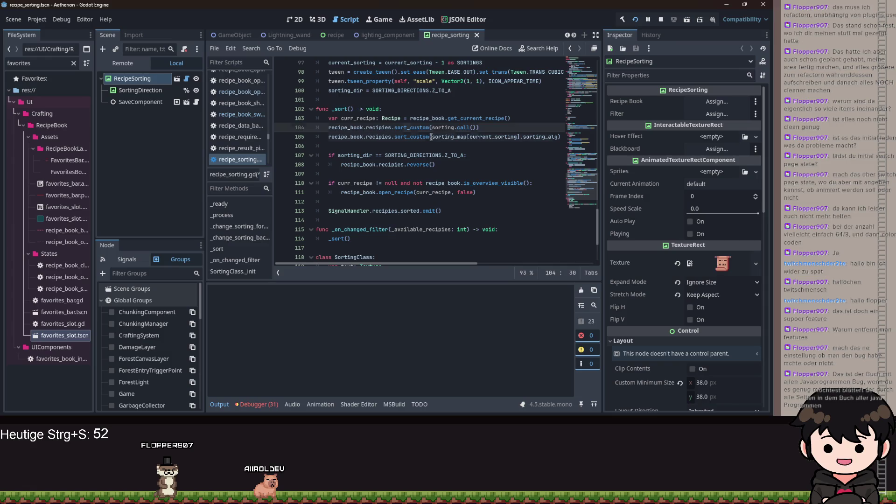
pyautogui.moveTo(431, 137); pyautogui.dragTo(498, 136)
pyautogui.moveTo(560, 137)
pyautogui.mouseDown()
pyautogui.moveTo(426, 137)
pyautogui.moveTo(433, 140)
pyautogui.mouseUp()
pyautogui.hotkey('ctrl', 'c')
pyautogui.click(466, 128)
pyautogui.hotkey('ctrl', 'v')
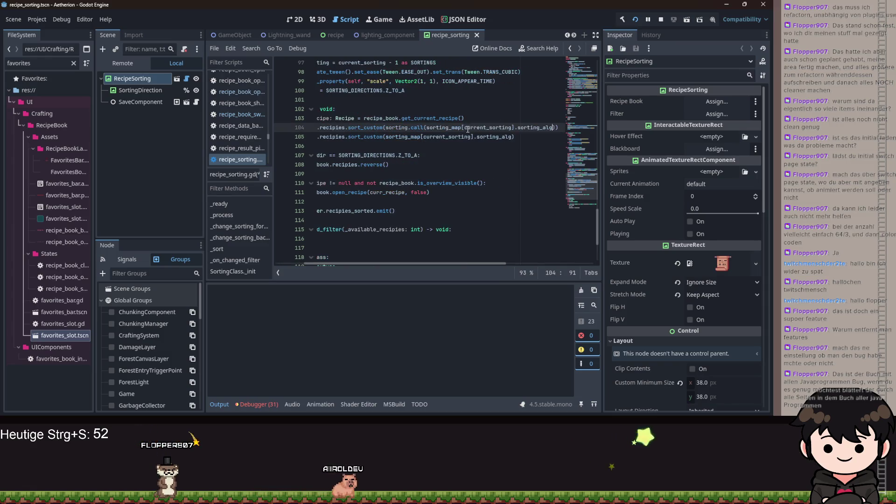
pyautogui.press('End')
pyautogui.hotkey('shift', 'Down')
pyautogui.hotkey('shift', 'End')
pyautogui.press('Delete')
# Save recipe_sorting.gd and restart the game to test the change.
pyautogui.hscroll(-2, 460, 263)
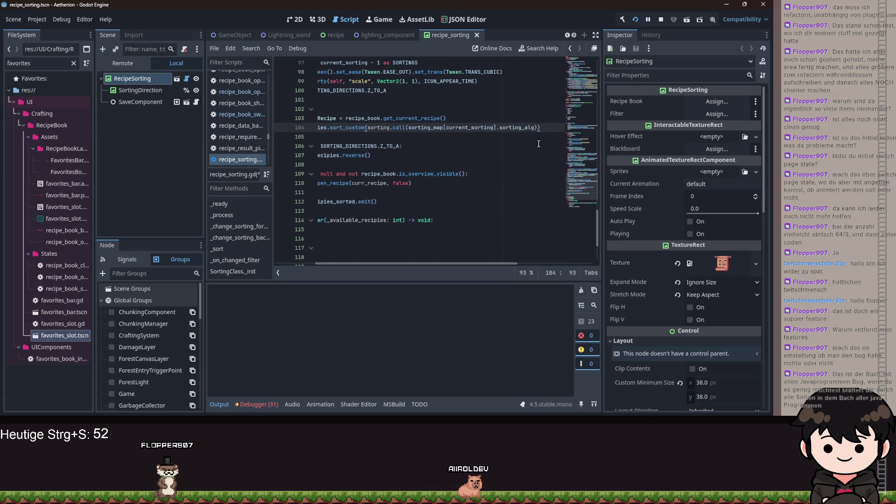
pyautogui.hscroll(-2, 434, 261)
pyautogui.click(459, 173)
pyautogui.hotkey('ctrl', 's')
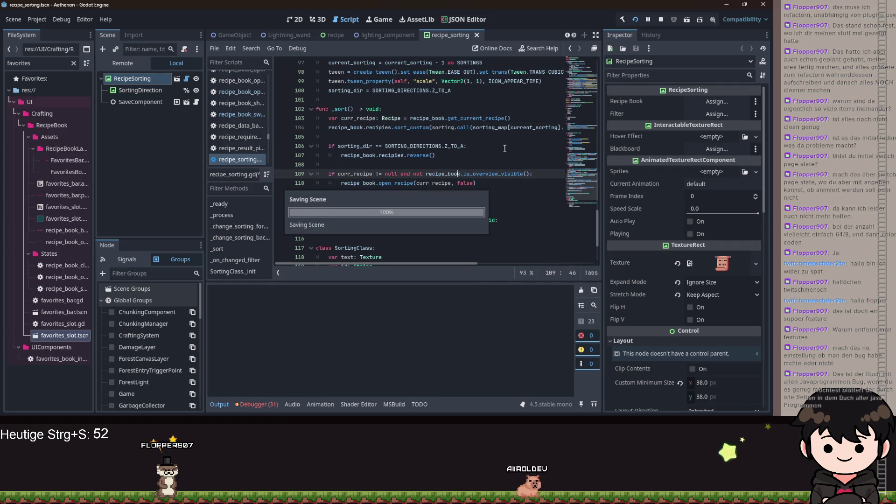
pyautogui.click(635, 21)
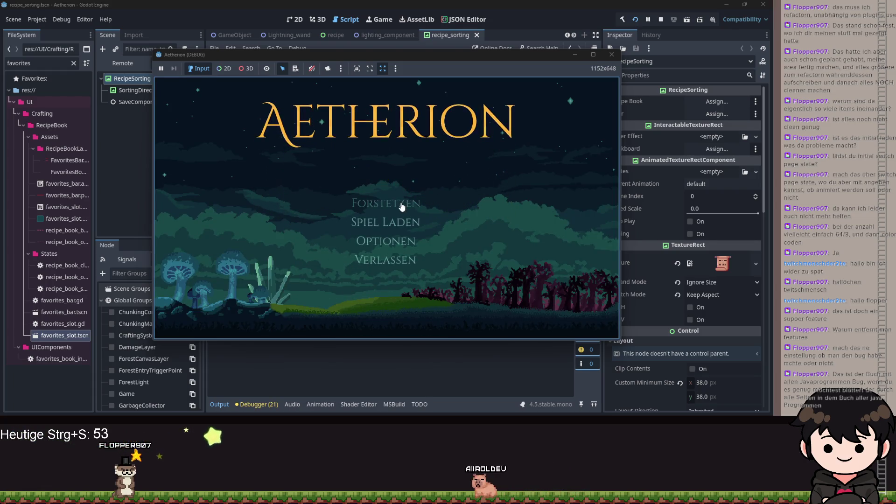
# Continue the saved game, then minimize it to see the line 104 lambda error.
pyautogui.click(401, 204)
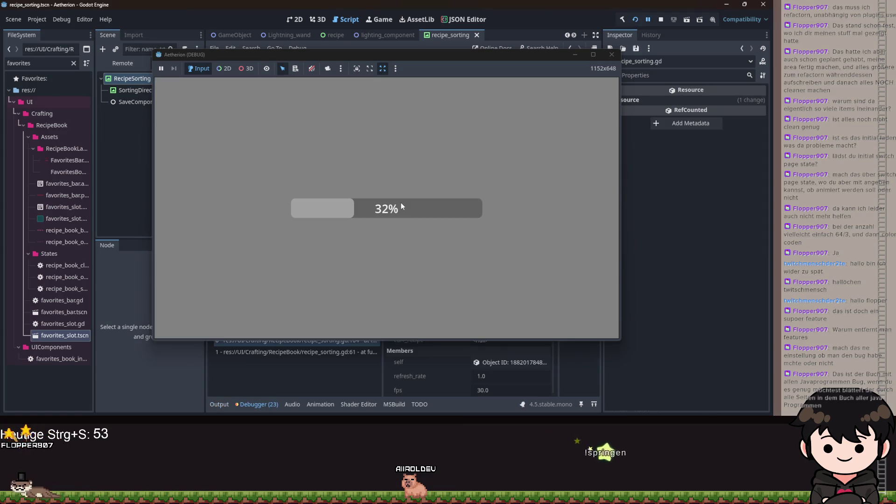
pyautogui.click(575, 56)
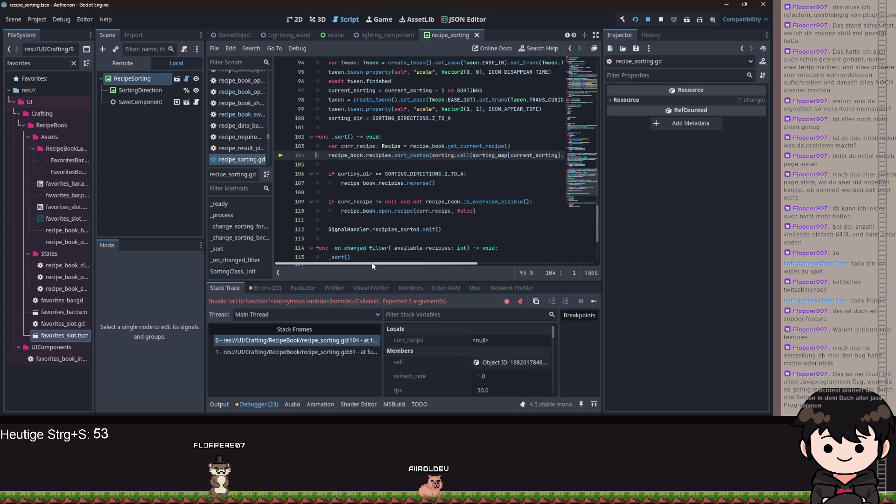
# Replace sorting.call with sorting.bind inside sort_custom on line 104, then rerun the game.
pyautogui.moveTo(372, 262)
pyautogui.mouseDown()
pyautogui.moveTo(436, 262)
pyautogui.moveTo(360, 260)
pyautogui.moveTo(408, 248)
pyautogui.moveTo(383, 248)
pyautogui.mouseUp()
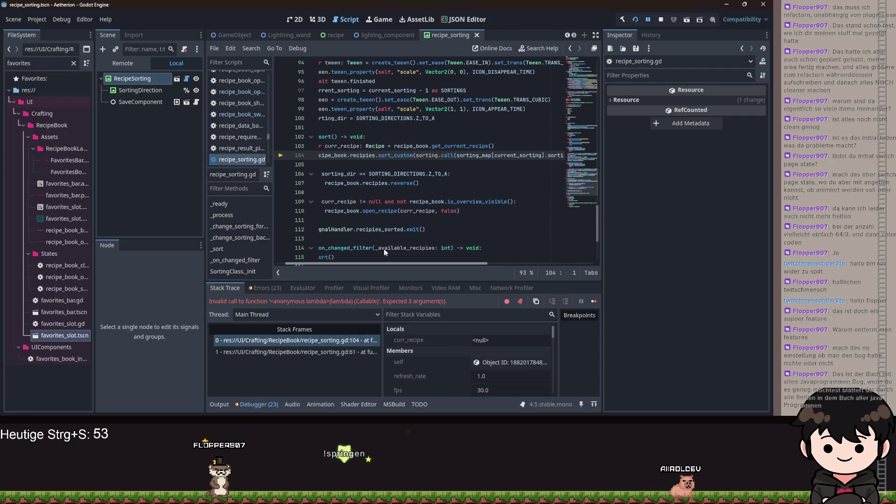
pyautogui.doubleClick(447, 155)
pyautogui.write('bind')
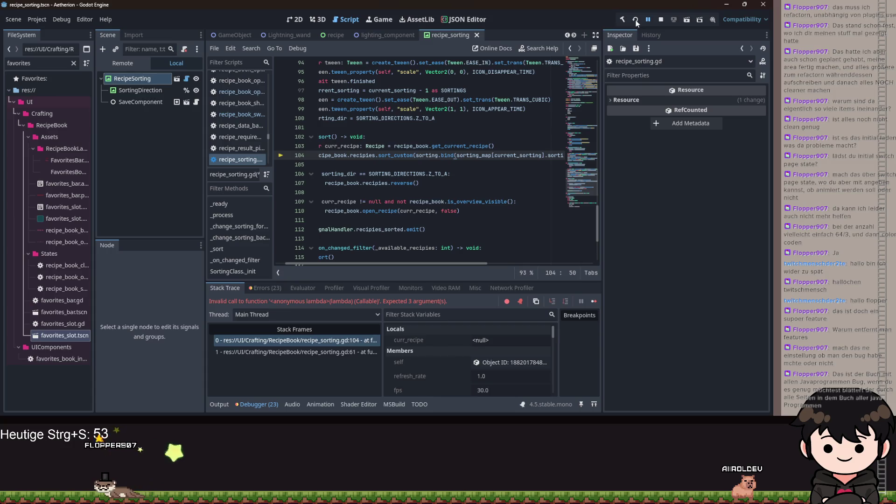
pyautogui.click(636, 21)
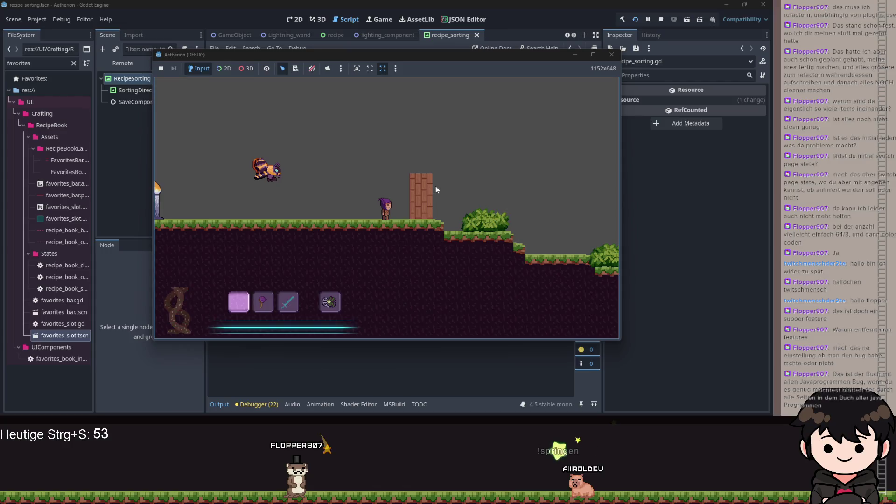
# Open the in-game recipe book and turn to the recipe overview page.
pyautogui.press('Escape')
pyautogui.click(229, 201)
pyautogui.click(416, 165)
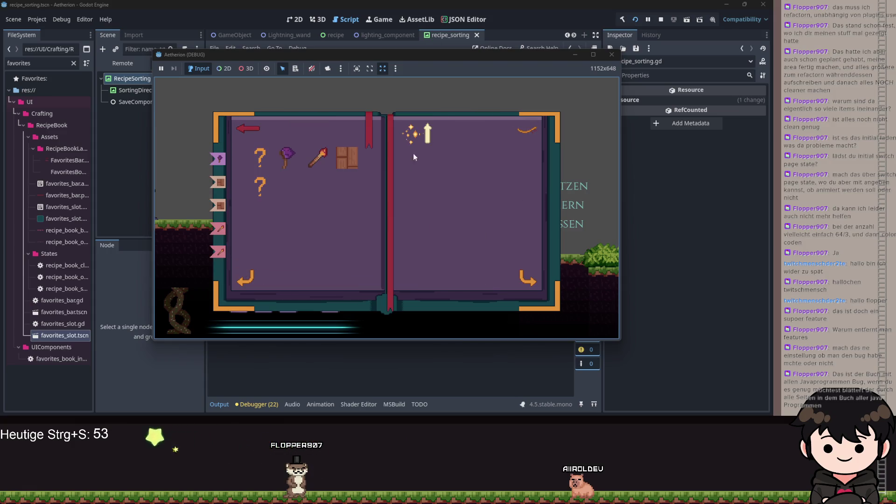
# Cycle the sort button repeatedly so the recipe icons reorder through each sorting mode.
pyautogui.click(428, 134)
pyautogui.click(429, 134)
pyautogui.click(428, 133)
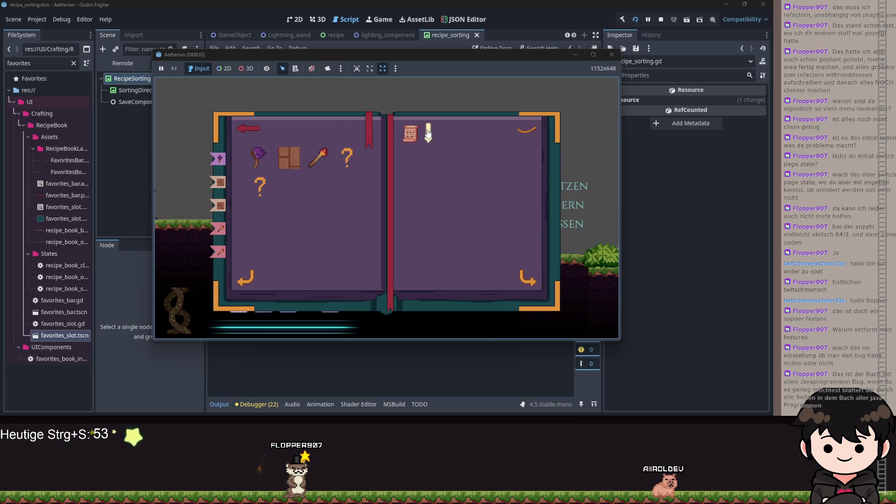
pyautogui.click(428, 133)
pyautogui.click(428, 133)
pyautogui.click(428, 133)
pyautogui.click(428, 134)
pyautogui.click(428, 133)
pyautogui.click(428, 133)
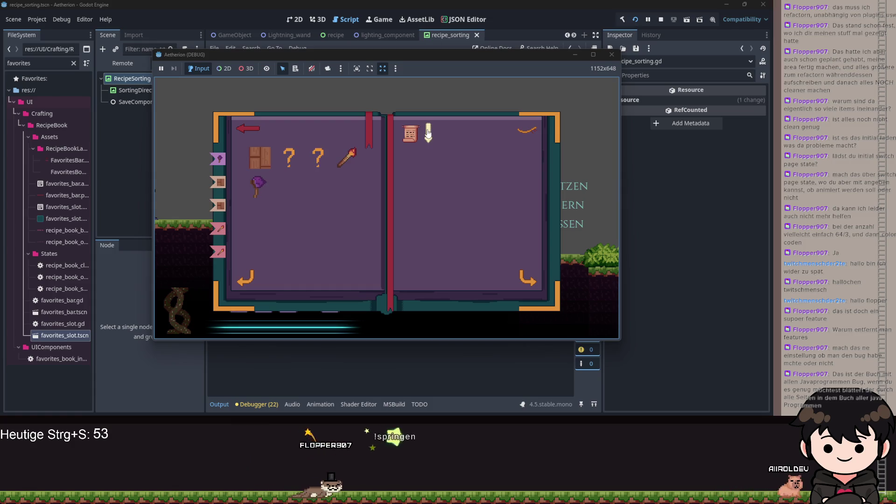
pyautogui.click(428, 133)
pyautogui.click(428, 133)
pyautogui.click(428, 133)
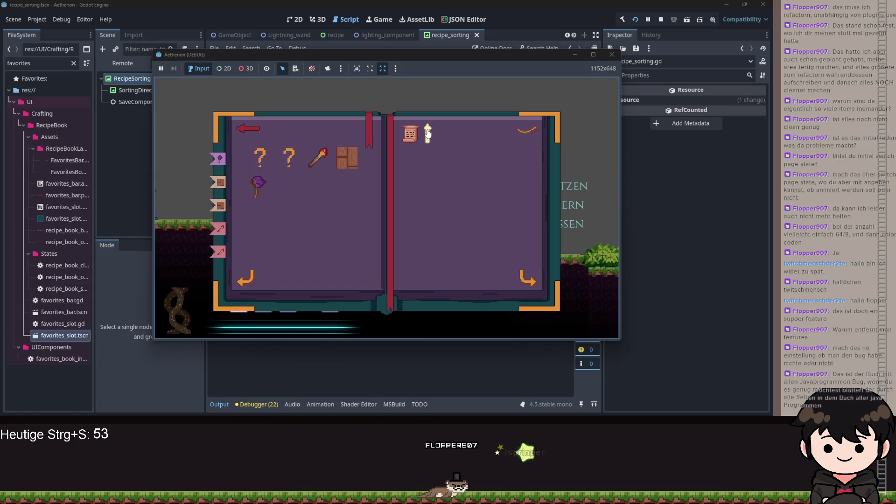
pyautogui.click(428, 133)
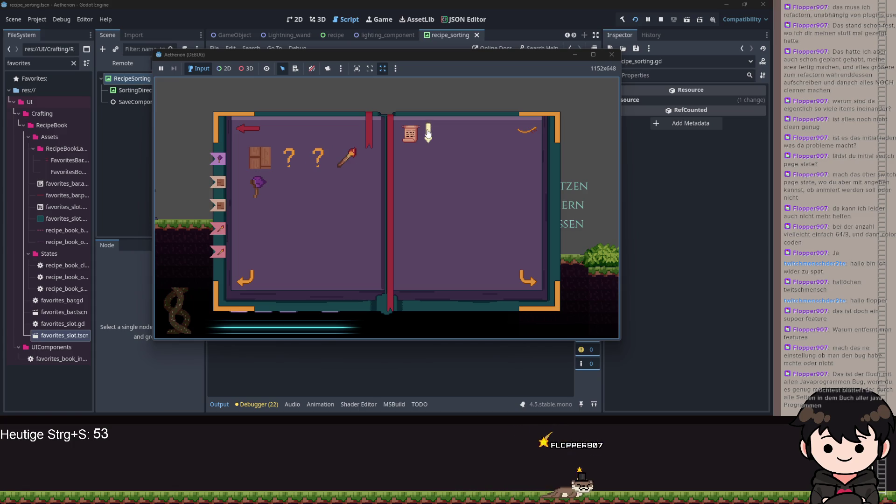
pyautogui.click(428, 133)
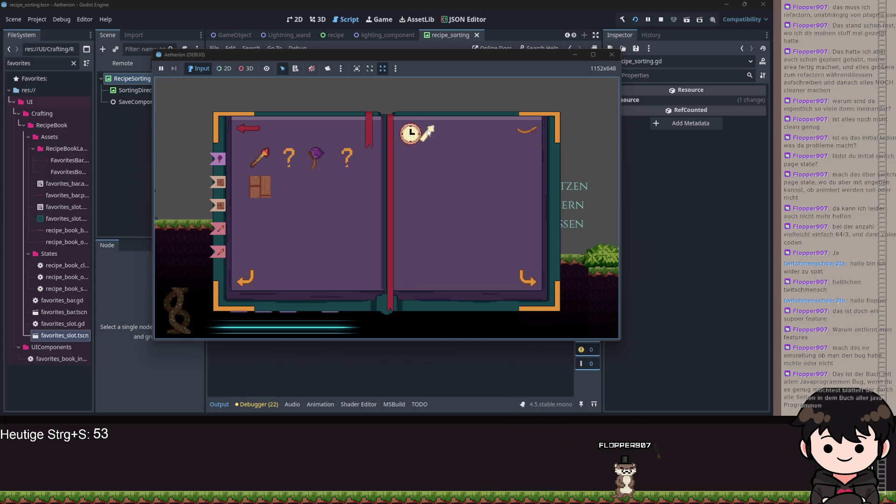
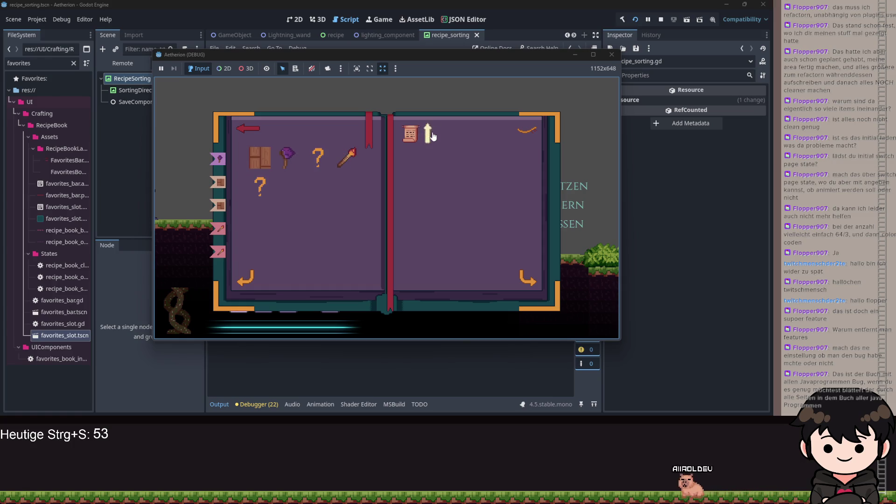
# Cycle the game's recipe list through six sort orders, then minimize the Aetherion game window.
pyautogui.click(433, 135)
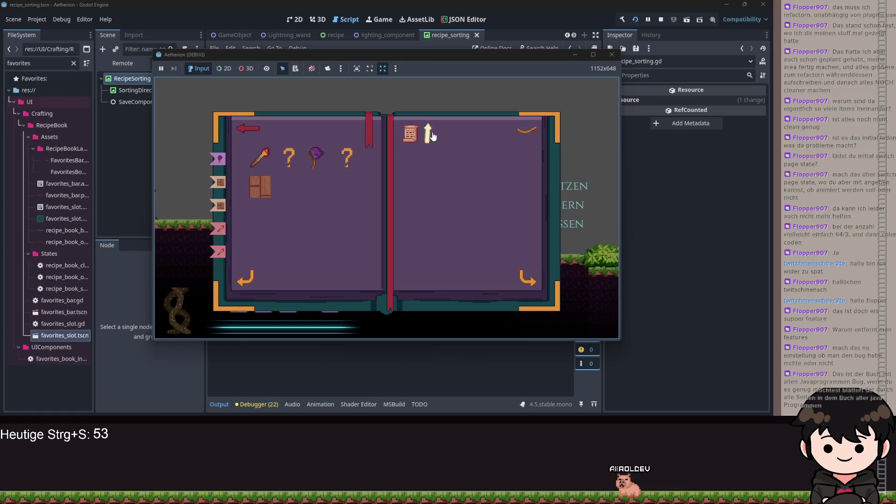
pyautogui.click(433, 135)
pyautogui.click(433, 135)
pyautogui.click(433, 136)
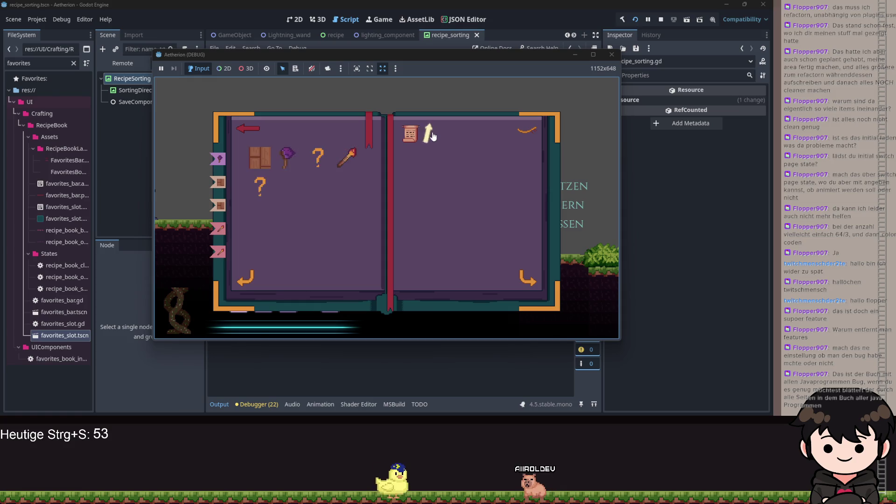
pyautogui.click(434, 135)
pyautogui.click(433, 135)
pyautogui.click(577, 56)
pyautogui.scroll(5, 409, 258)
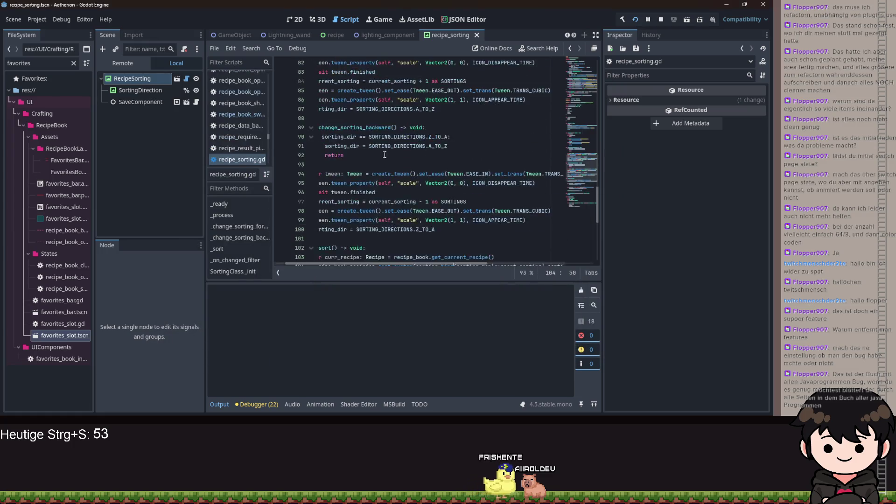
# Add a breakpoint on line 31, where the callable calls sorting_alg, then bring the game window forward.
pyautogui.hscroll(-3, 409, 261)
pyautogui.scroll(3, 374, 210)
pyautogui.scroll(-3, 350, 193)
pyautogui.scroll(10, 349, 193)
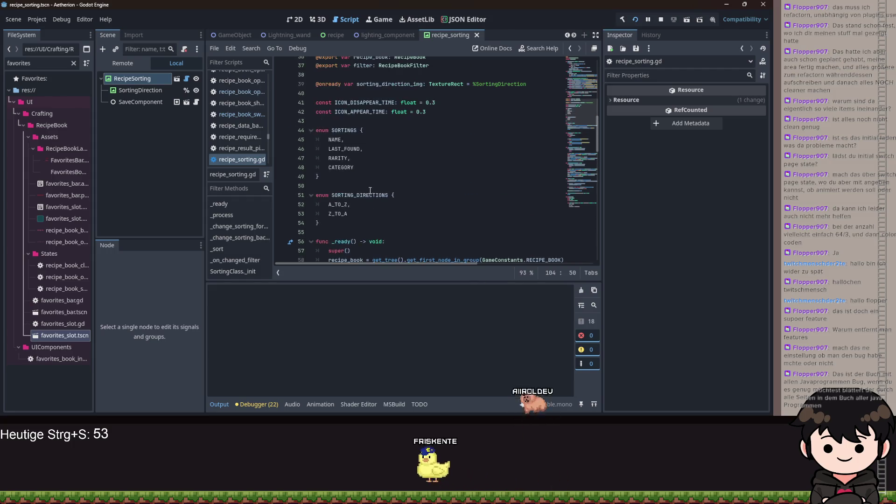
pyautogui.scroll(3, 375, 187)
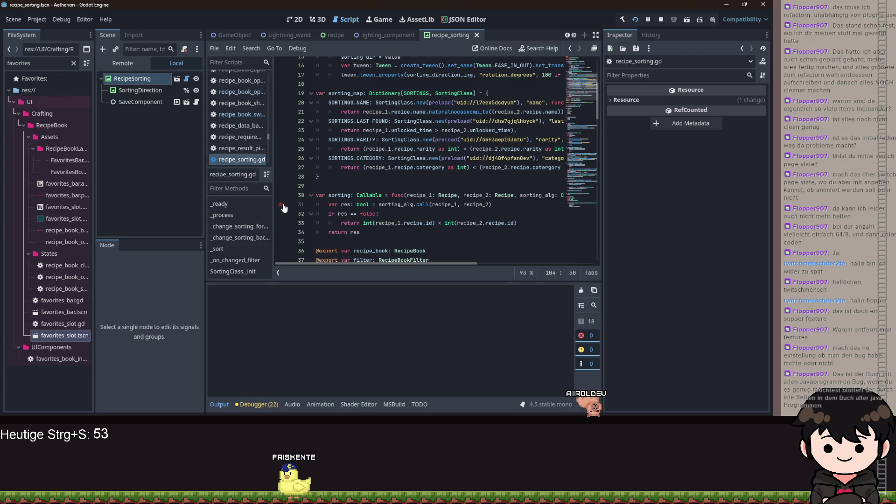
pyautogui.click(281, 204)
pyautogui.click(468, 383)
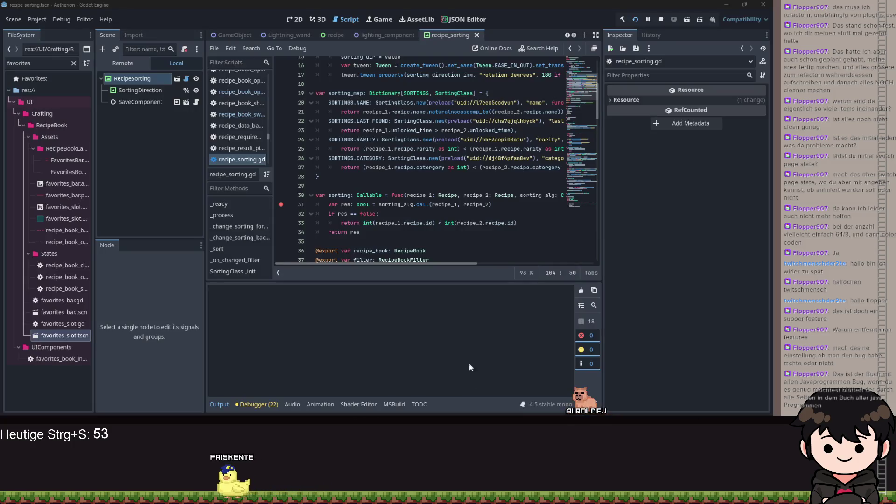
# Trigger a recipe sort in the game so execution pauses at the line 31 breakpoint.
pyautogui.click(426, 135)
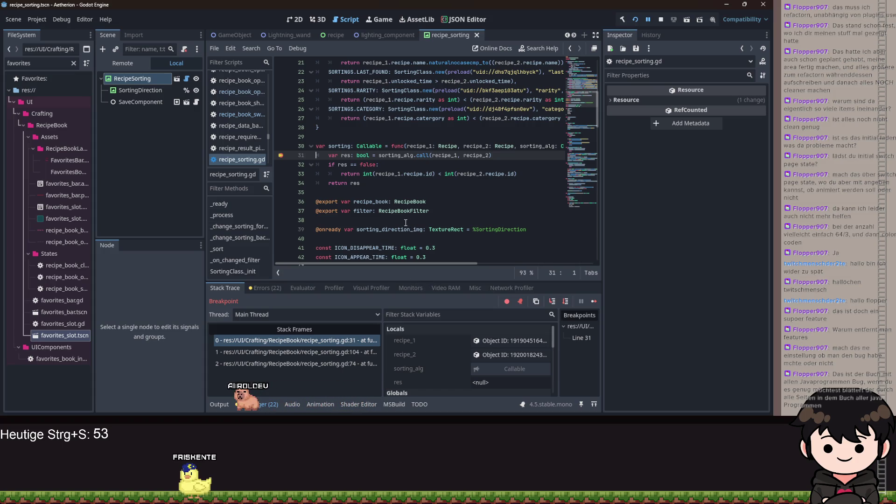
pyautogui.scroll(-8, 403, 223)
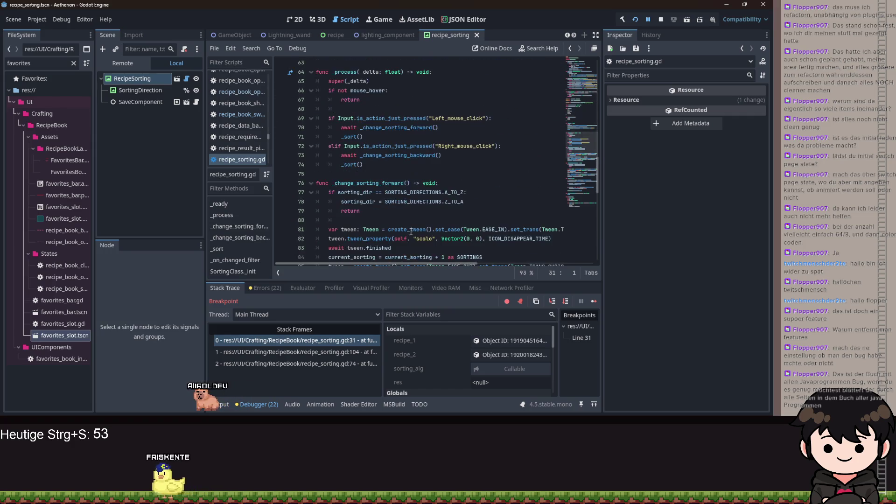
pyautogui.scroll(8, 435, 224)
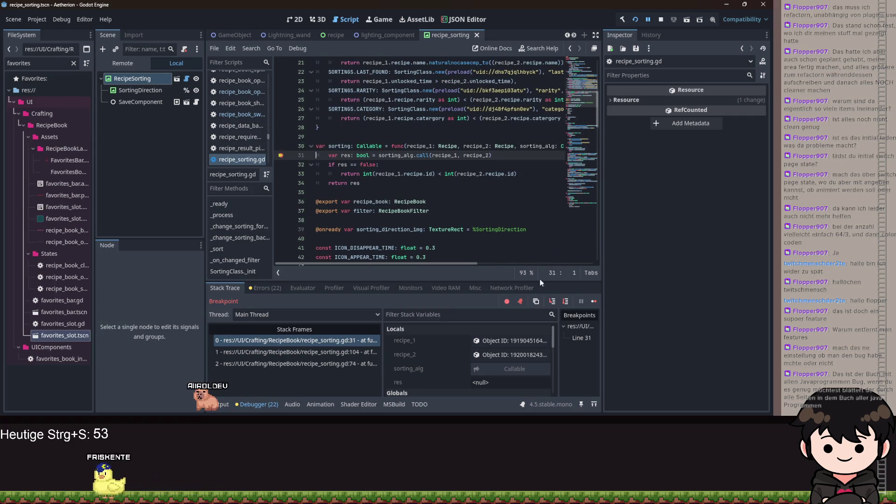
# Step over to line 32 and show recipe_1's remote members, with Whisper_wand.tres as its recipe.
pyautogui.click(565, 301)
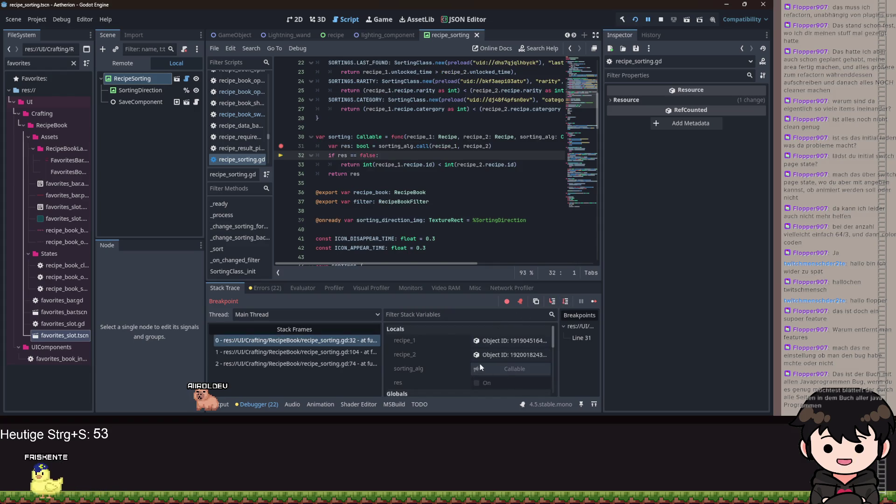
pyautogui.scroll(-1, 476, 357)
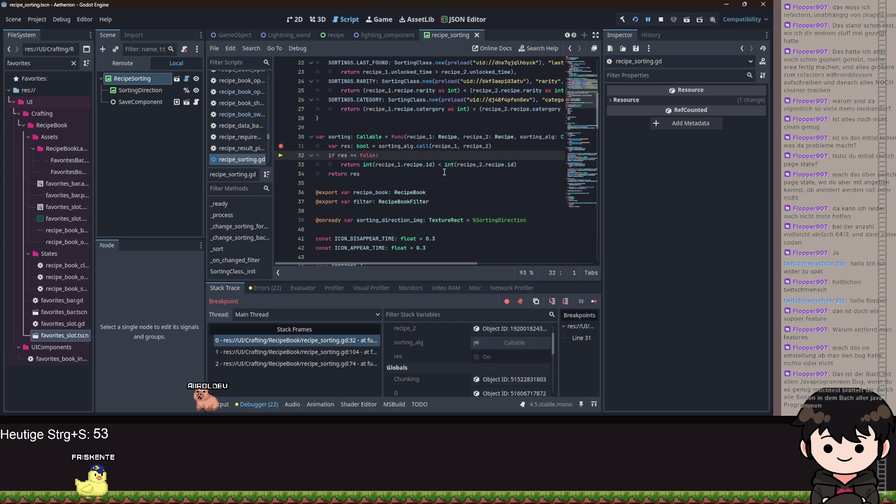
pyautogui.scroll(3, 445, 172)
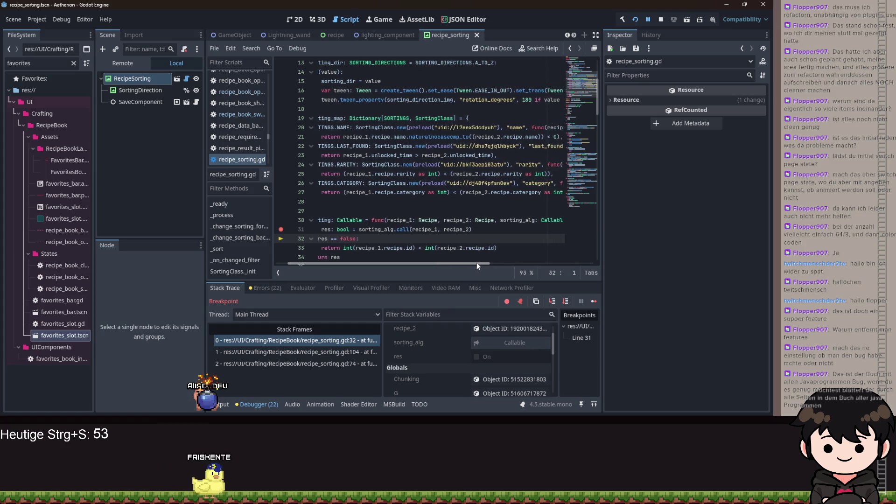
pyautogui.scroll(2, 452, 327)
pyautogui.click(497, 341)
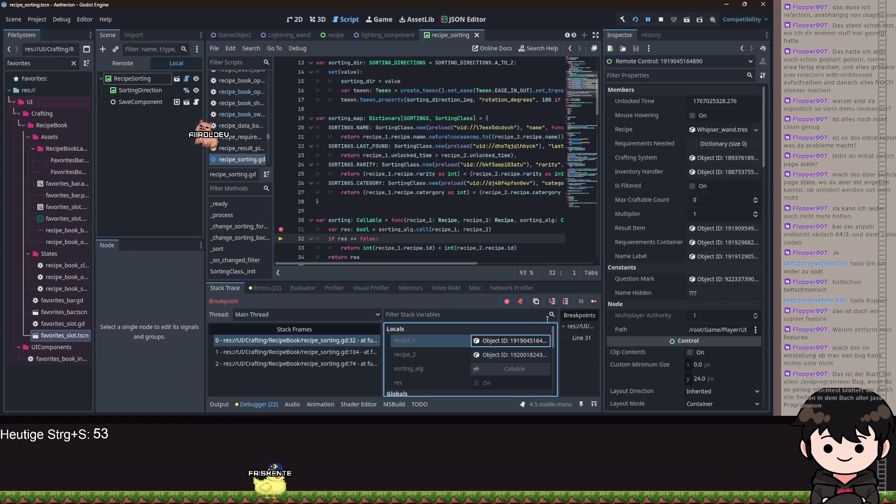
# Inspect recipe_2's remote properties, which show wood_wall.tres as its recipe.
pyautogui.click(506, 357)
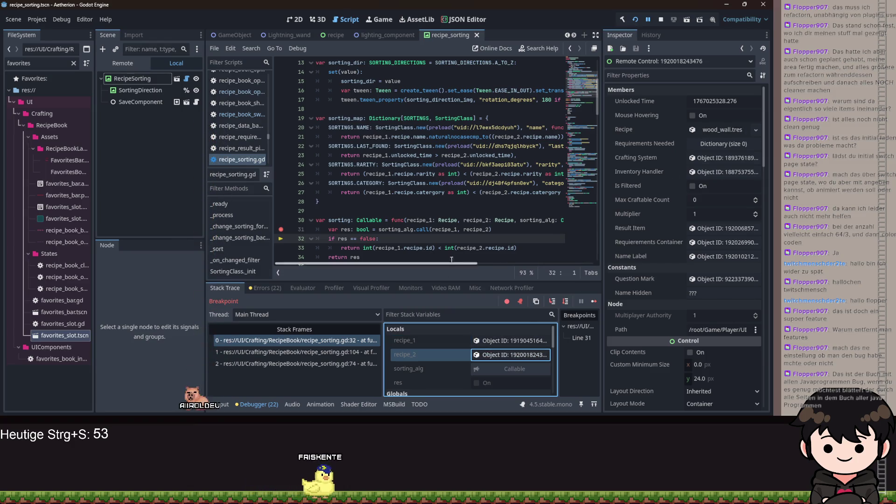
pyautogui.moveTo(472, 217)
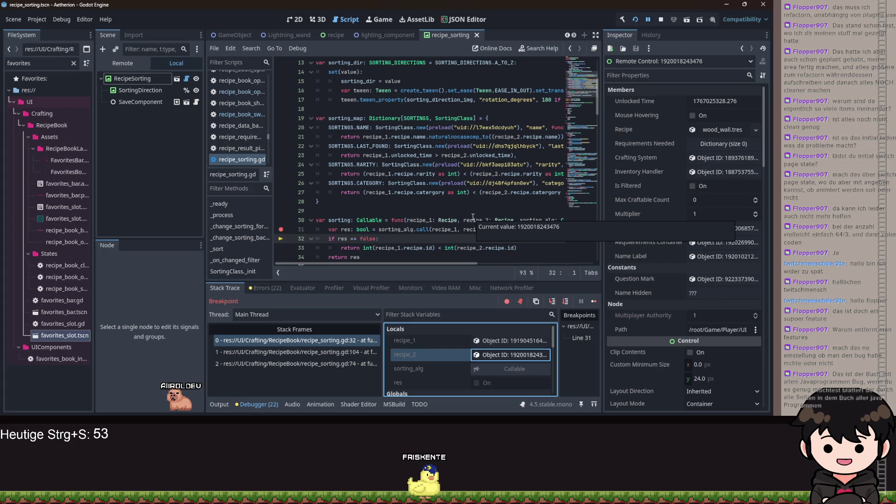
pyautogui.scroll(-2, 420, 219)
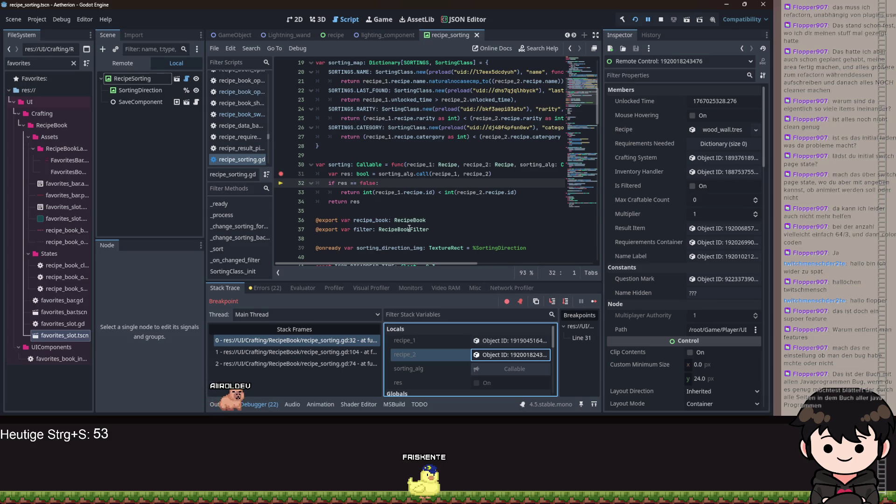
# Select sorting_alg.call(recipe_1, recipe_2) on line 31 to read sorting_alg's current value.
pyautogui.moveTo(502, 175); pyautogui.dragTo(374, 173)
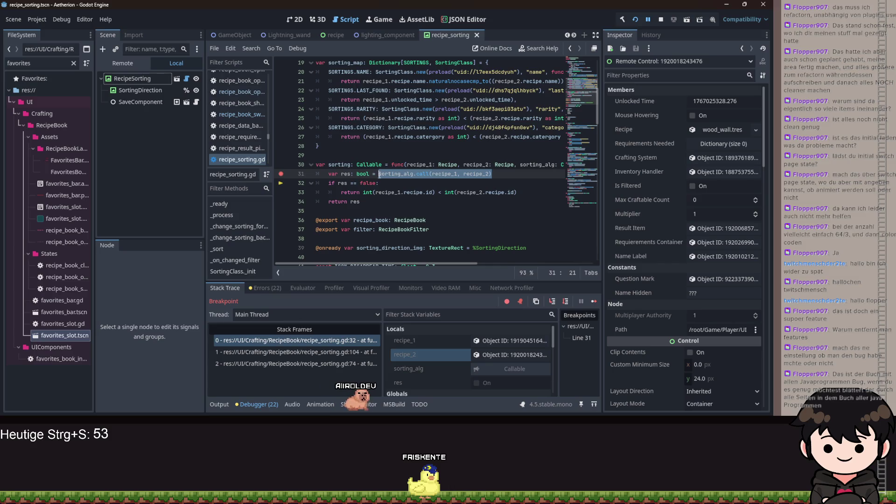
pyautogui.moveTo(503, 173); pyautogui.dragTo(357, 173)
pyautogui.scroll(2, 442, 178)
pyautogui.scroll(-1, 442, 178)
pyautogui.click(516, 202)
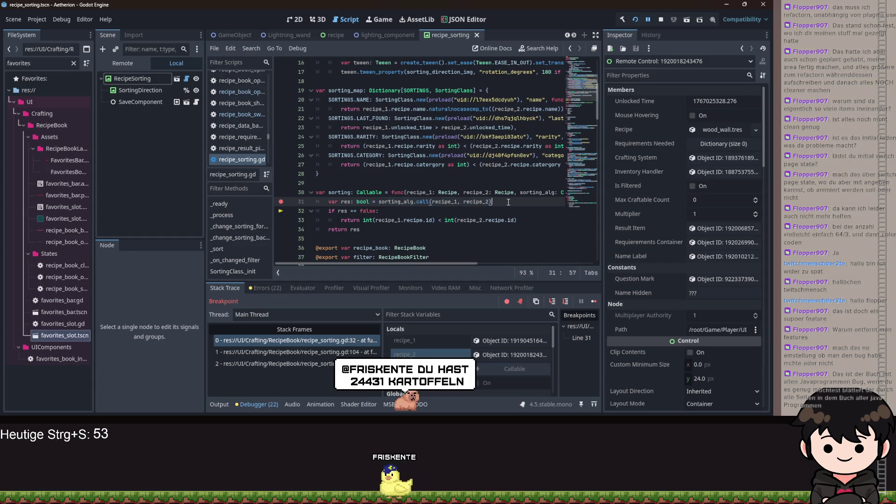
pyautogui.moveTo(516, 202); pyautogui.dragTo(379, 202)
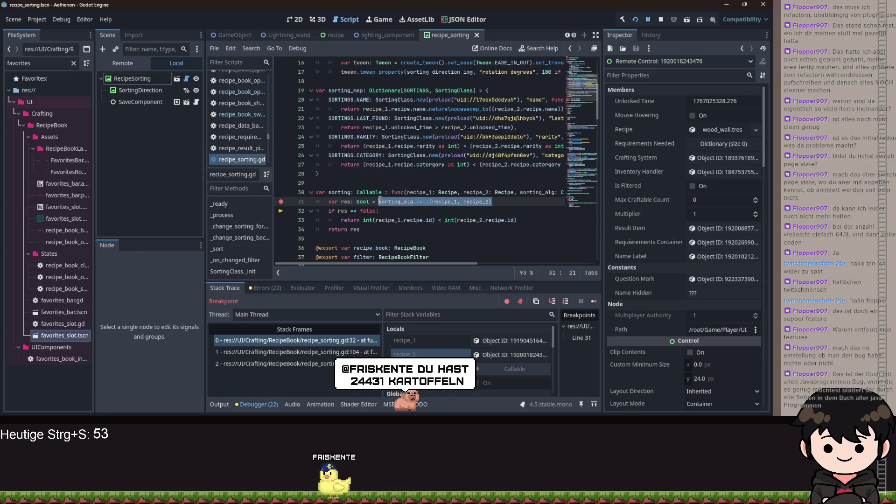
pyautogui.moveTo(379, 200)
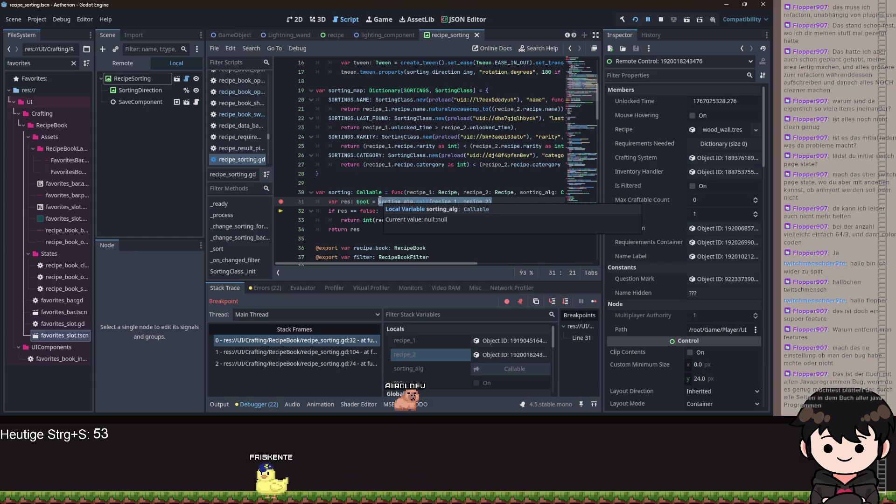
pyautogui.moveTo(376, 262)
pyautogui.mouseDown()
pyautogui.moveTo(512, 267)
pyautogui.moveTo(349, 251)
pyautogui.mouseUp()
# Place the caret after the sorting_map's closing brace.
pyautogui.scroll(1, 355, 227)
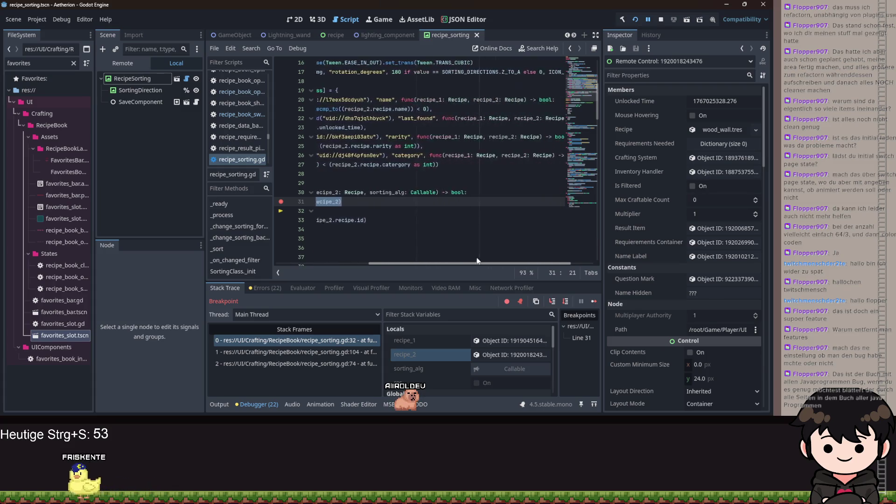
pyautogui.scroll(5, 354, 227)
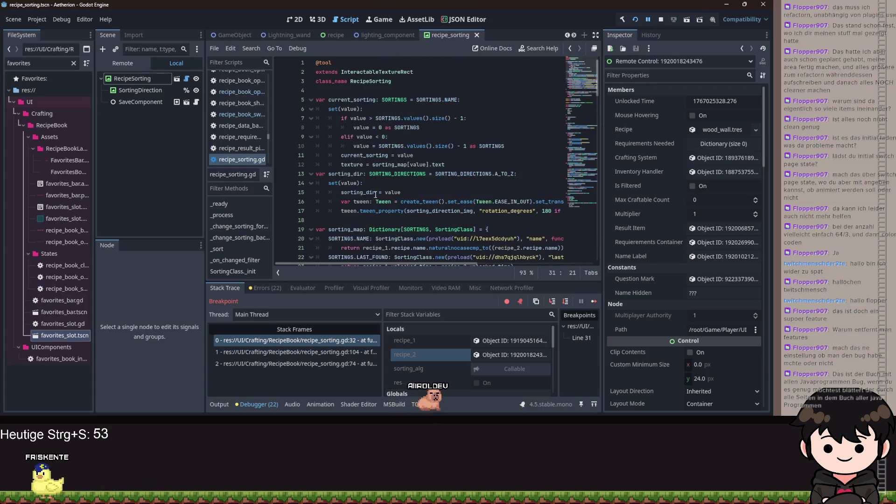
pyautogui.scroll(-5, 394, 174)
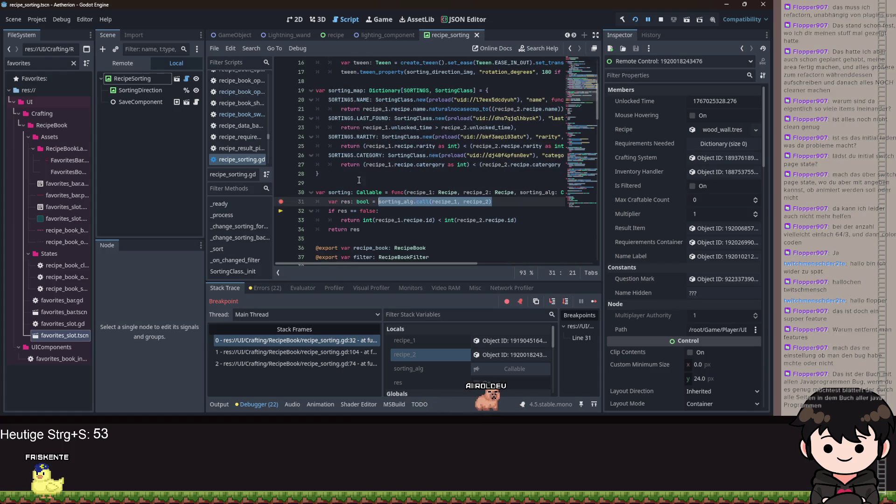
pyautogui.click(344, 175)
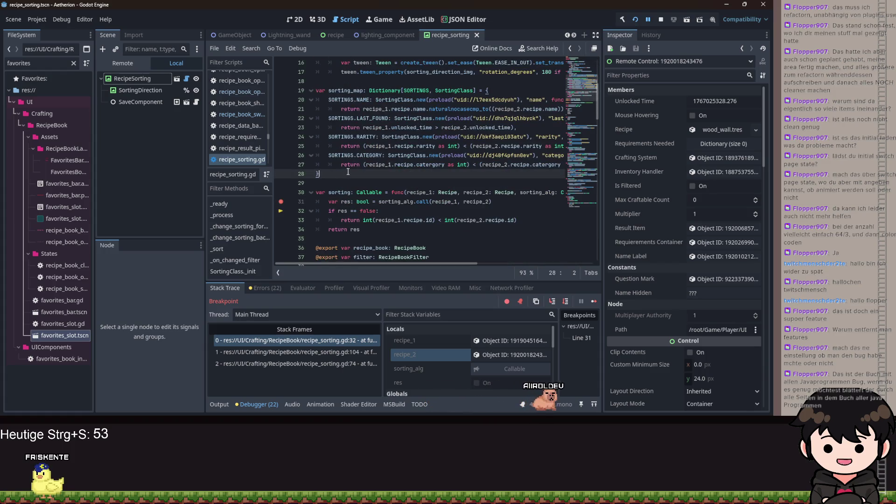
pyautogui.scroll(-5, 355, 182)
# Insert blank lines below the SORTING_DIRECTIONS enum to make room for a new enum.
pyautogui.click(373, 229)
pyautogui.press('Return')
pyautogui.press('Return')
pyautogui.scroll(-2, 391, 196)
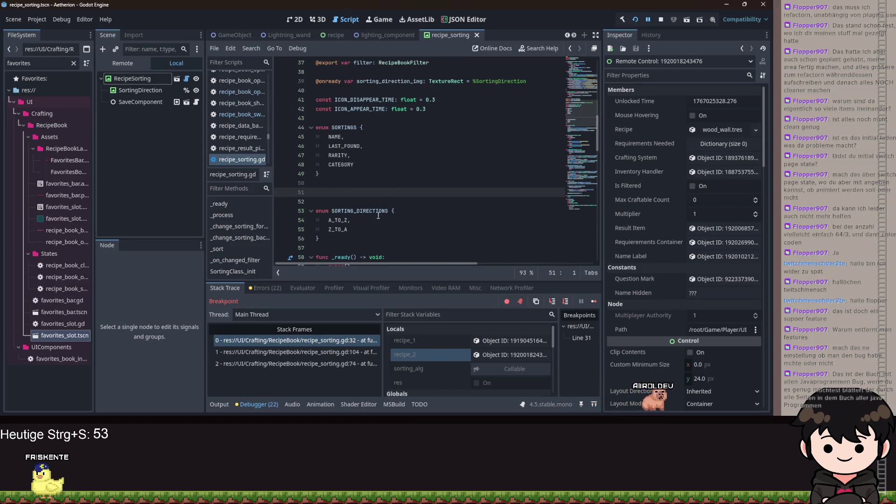
pyautogui.press('BackSpace')
pyautogui.press('BackSpace')
pyautogui.scroll(-1, 377, 212)
pyautogui.click(327, 192)
pyautogui.press('Return')
pyautogui.press('Return')
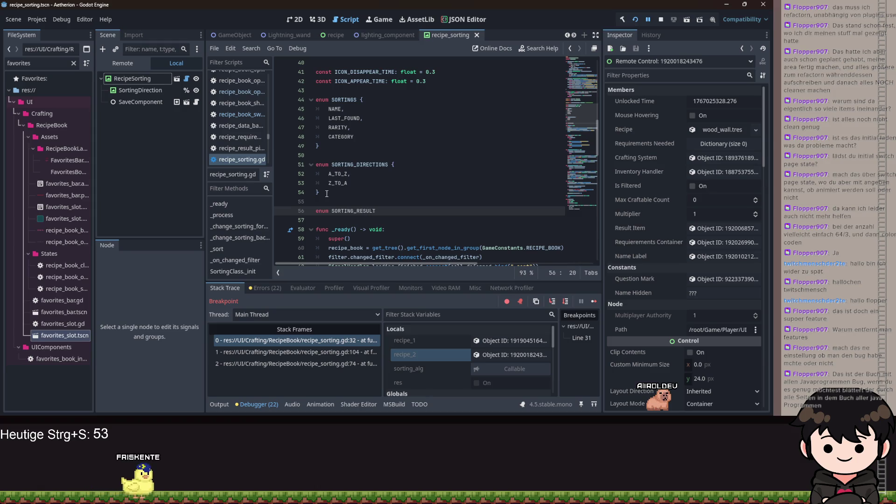
pyautogui.scroll(3, 327, 193)
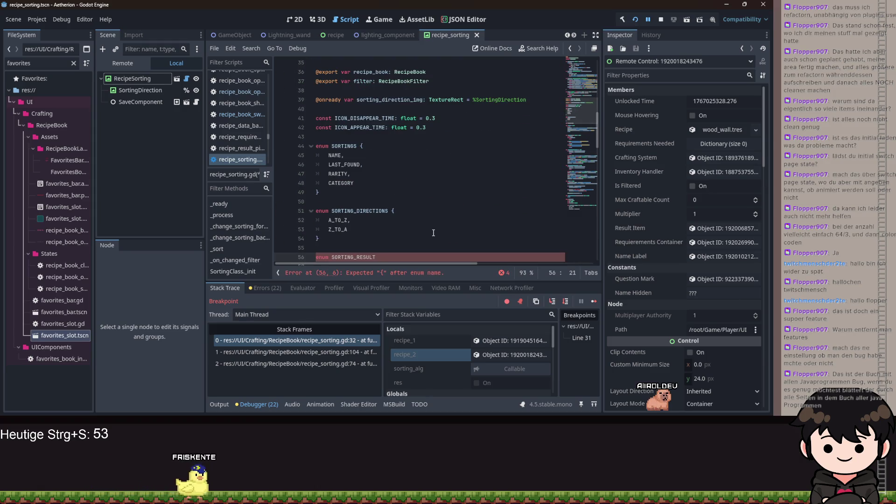
pyautogui.write('{}')
# Fill the SORTING_RESULT enum with GREATER, SMALLER and EQUALS entries.
pyautogui.press('Return')
pyautogui.write('GREATER;')
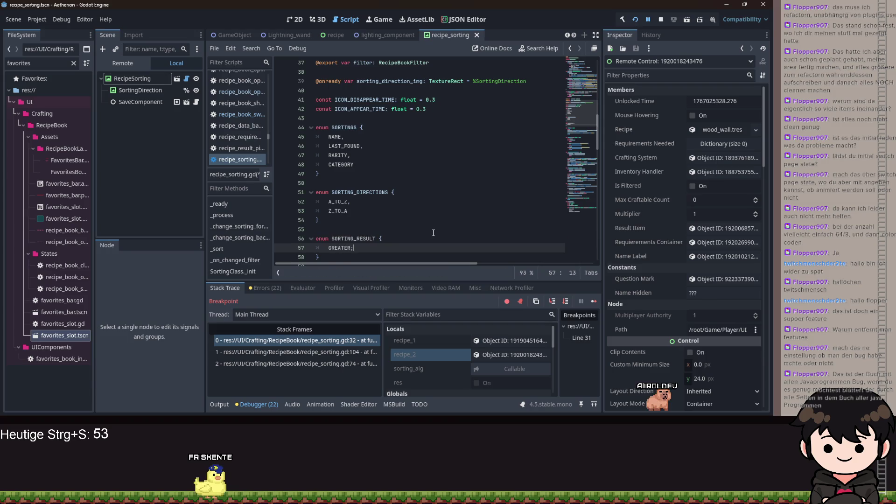
pyautogui.press('BackSpace')
pyautogui.write(',')
pyautogui.press('Return')
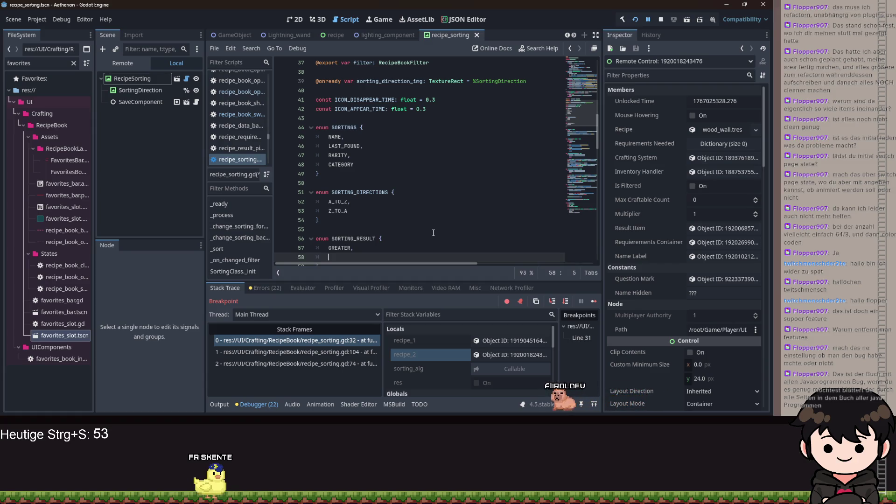
pyautogui.write('SMALLER,')
pyautogui.press('Return')
pyautogui.write('EQUALS')
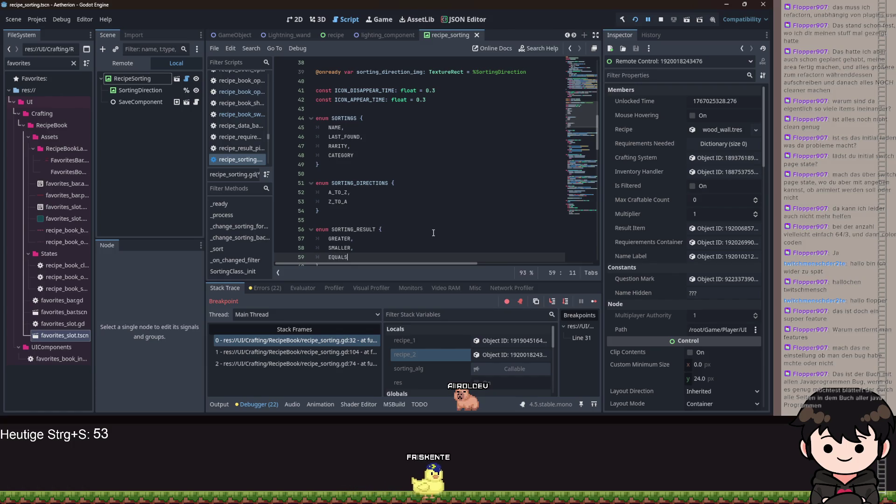
pyautogui.scroll(6, 371, 188)
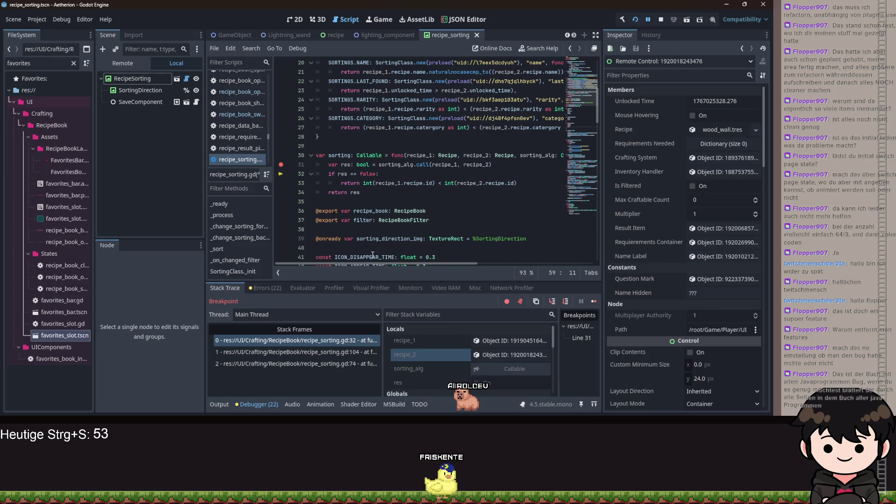
# Change the category and rarity sorters' return types from bool to SORTING_RESULT.
pyautogui.moveTo(375, 265); pyautogui.dragTo(543, 267)
pyautogui.doubleClick(539, 148)
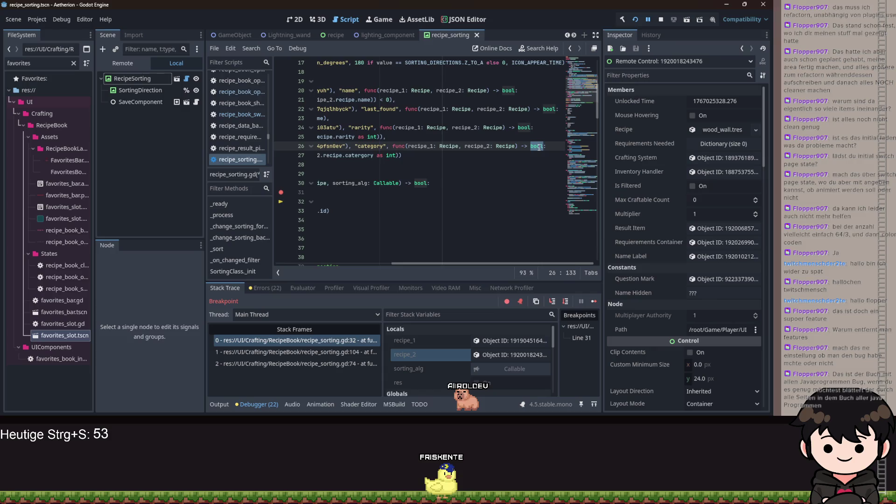
pyautogui.moveTo(539, 148)
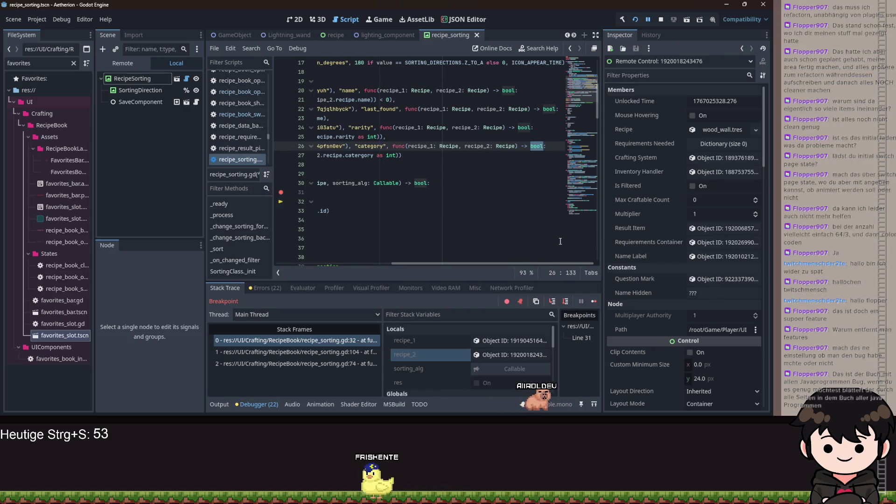
pyautogui.write('SORTING')
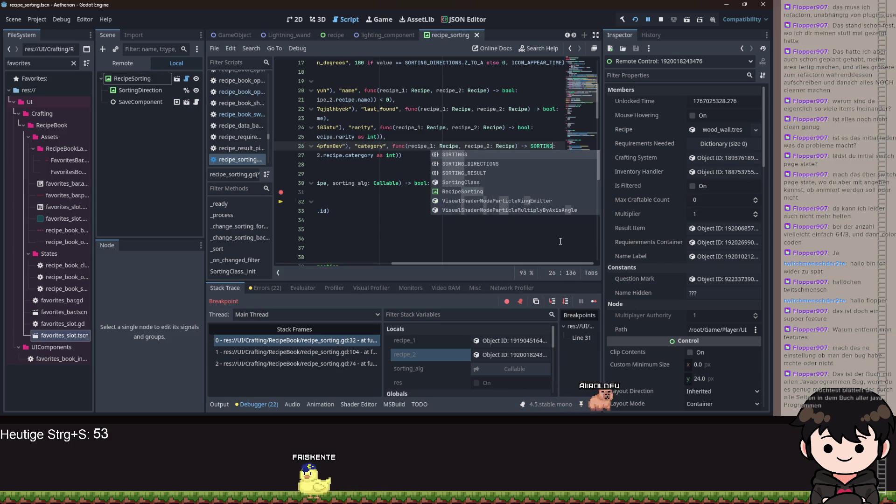
pyautogui.press('Return')
pyautogui.press('Up')
pyautogui.press('Up')
pyautogui.press('Left')
pyautogui.hotkey('ctrl', 'shift', 'Left')
pyautogui.write('S')
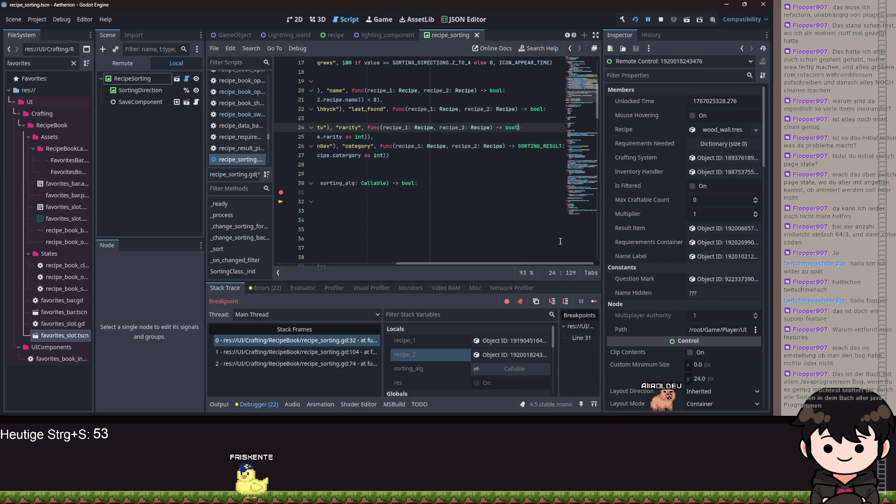
pyautogui.write('OR')
pyautogui.press('Down')
pyautogui.press('Down')
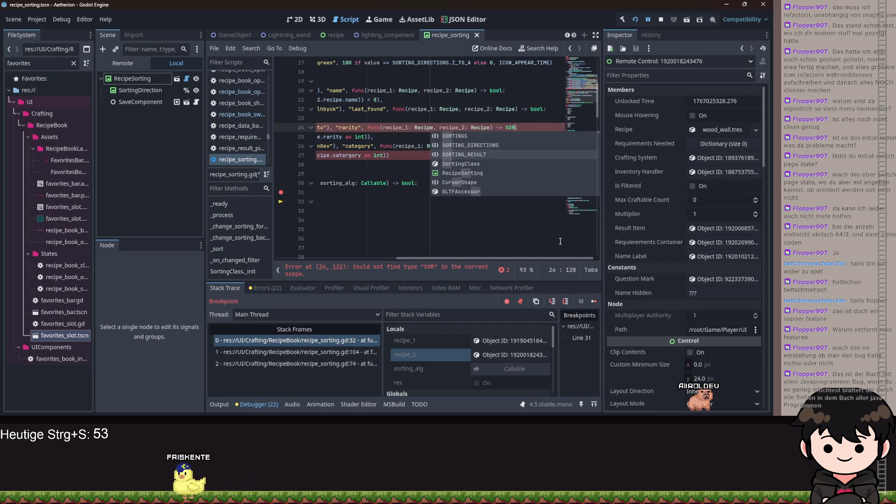
# Change the last_found and name sorters' return types to SORTING_RESULT as well.
pyautogui.press('Return')
pyautogui.press('Up')
pyautogui.press('Up')
pyautogui.press('Left')
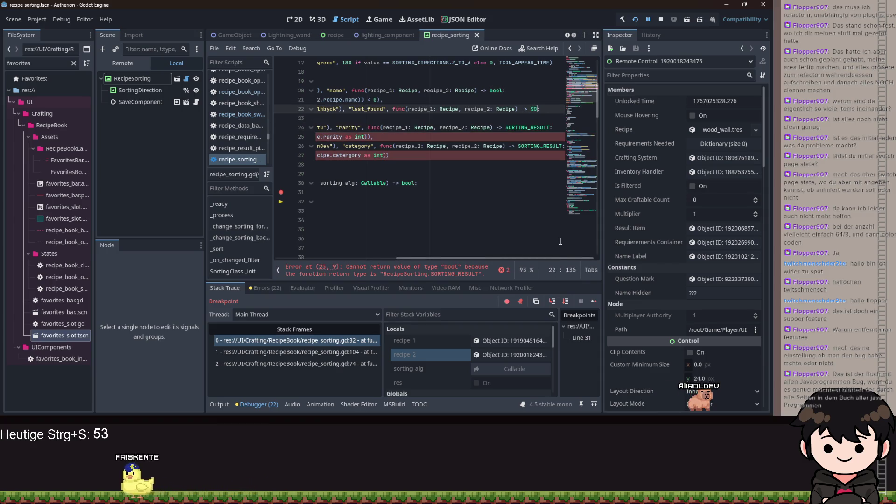
pyautogui.write('RT')
pyautogui.press('Return')
pyautogui.press('Up')
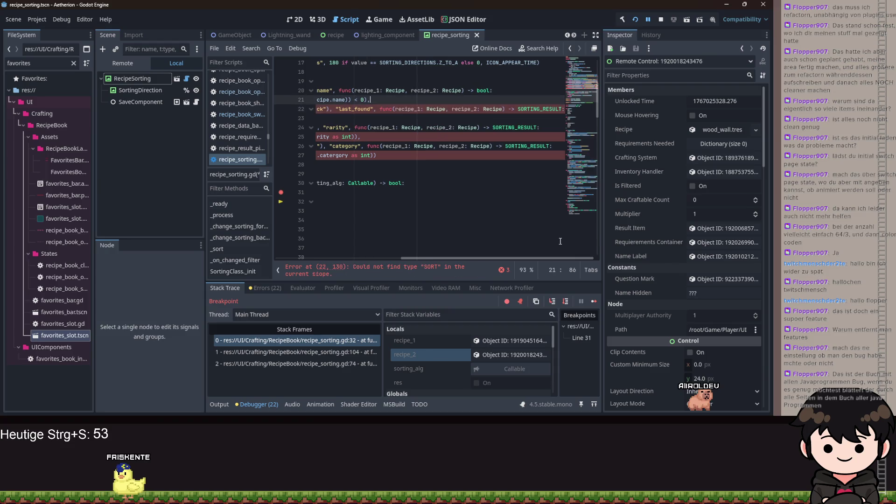
pyautogui.press('Up')
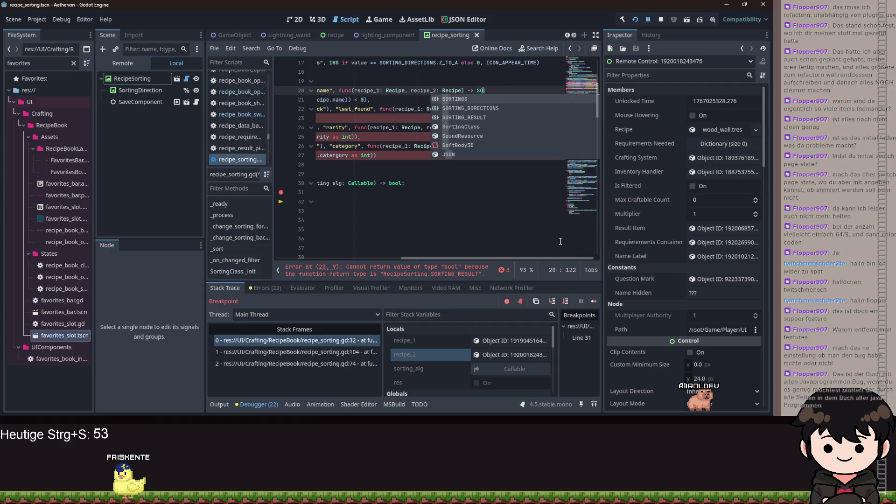
pyautogui.write('OR')
pyautogui.press('Return')
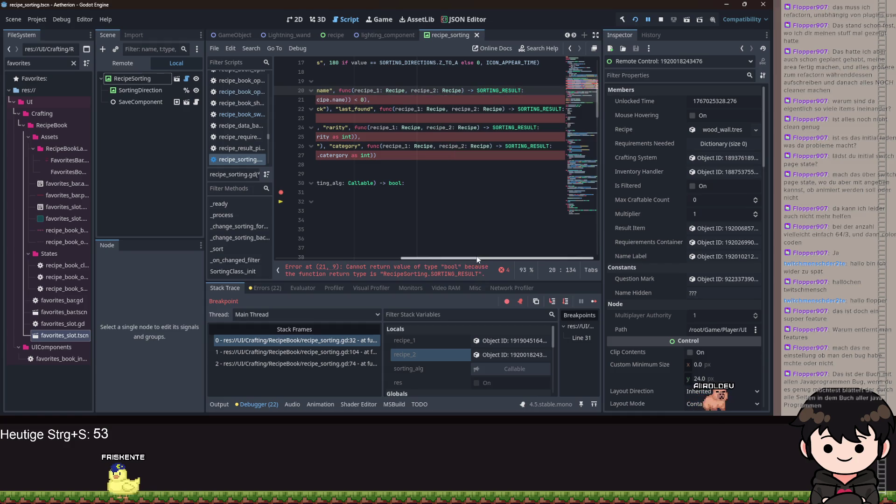
# Undo the return type changes so the sorting lambdas return bool again.
pyautogui.moveTo(477, 256); pyautogui.dragTo(326, 233)
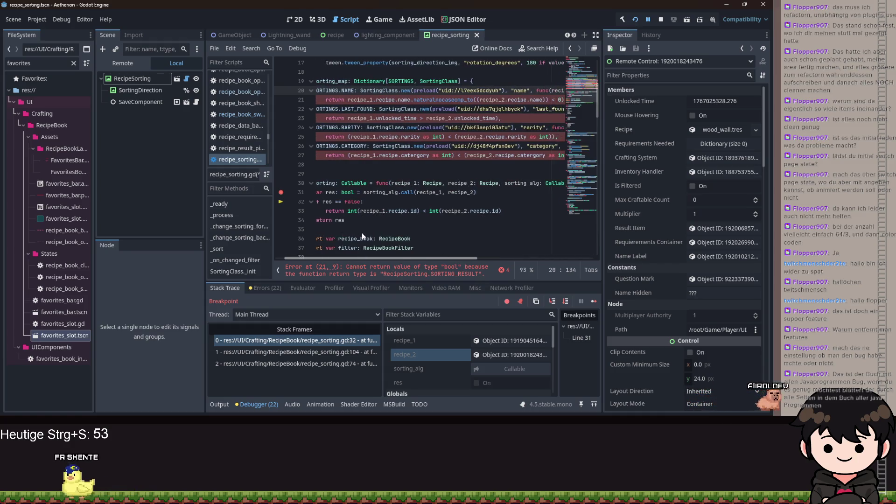
pyautogui.hscroll(5, 345, 232)
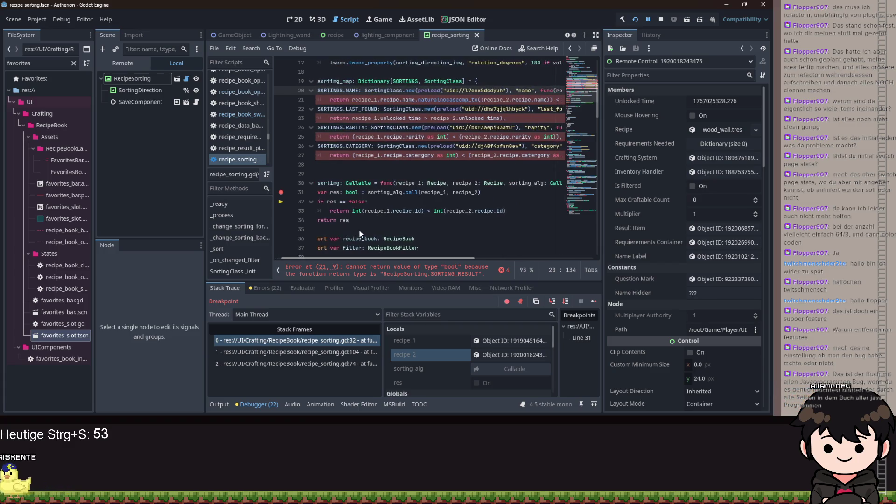
pyautogui.hscroll(-4, 352, 233)
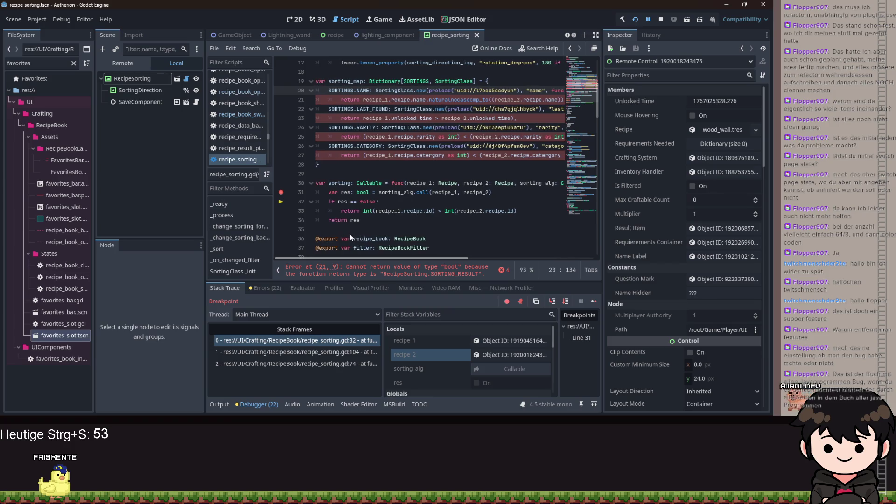
pyautogui.hscroll(10, 476, 239)
pyautogui.click(512, 186)
pyautogui.hotkey('ctrl', 'shift', 'z')
pyautogui.hotkey('ctrl', 'shift', 'z')
pyautogui.hotkey('ctrl', 'shift', 'z')
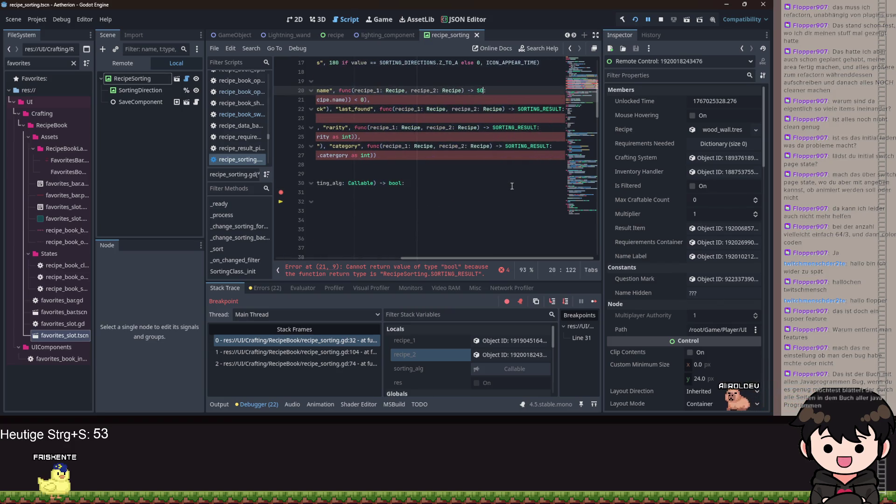
pyautogui.hotkey('ctrl', 'shift', 'z')
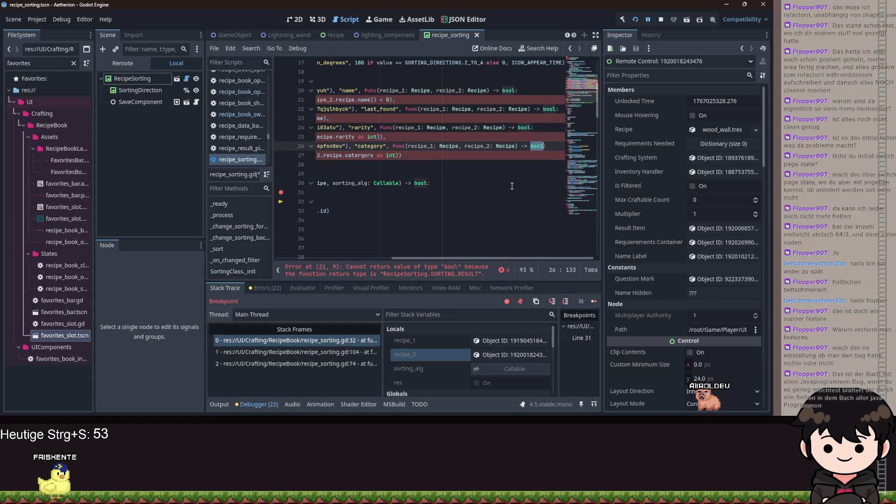
# Add a blank line after line 30 at the top of the sorting callable.
pyautogui.moveTo(466, 264); pyautogui.dragTo(307, 251)
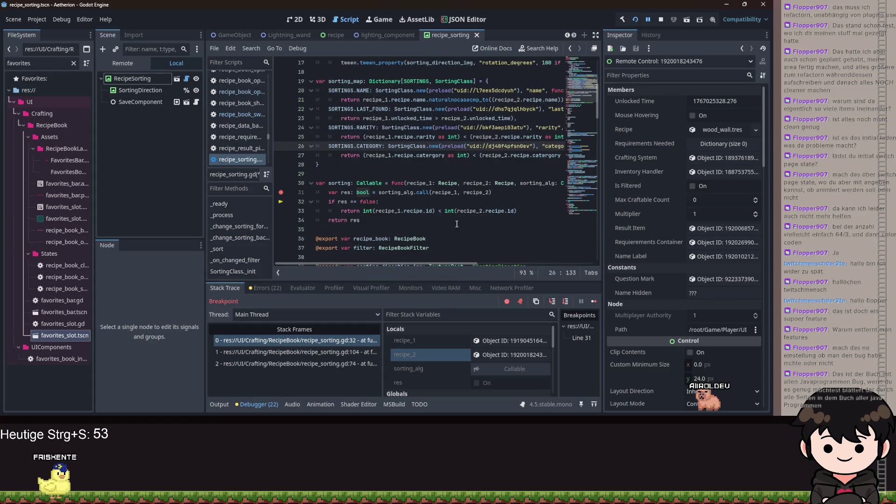
pyautogui.moveTo(396, 264); pyautogui.dragTo(490, 266)
pyautogui.click(489, 185)
pyautogui.press('Return')
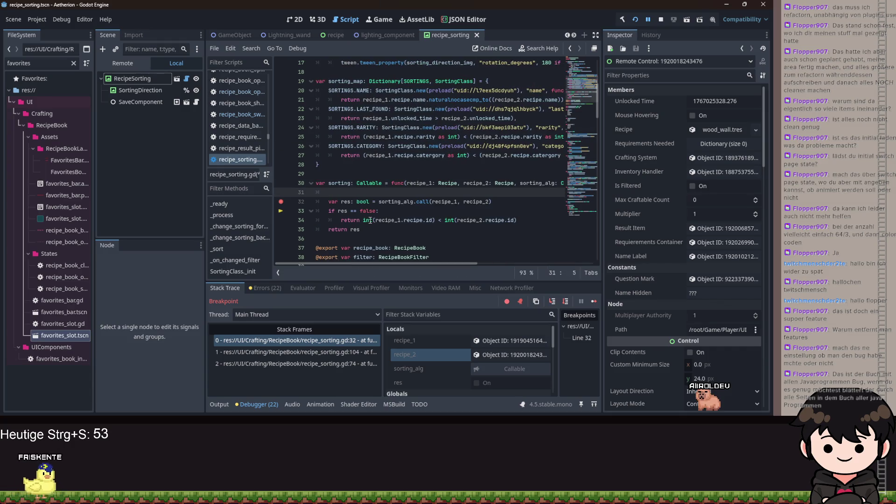
pyautogui.hotkey('ctrl', 'z')
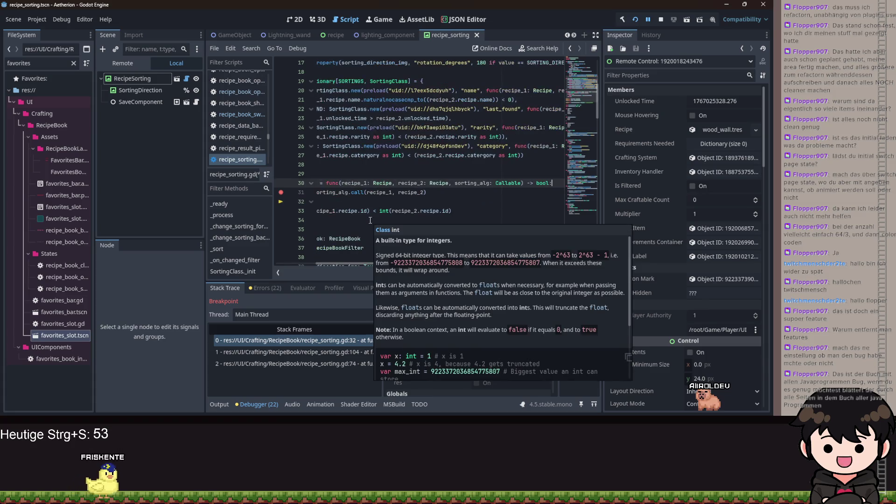
pyautogui.press('Return')
# Save recipe_sorting.gd with the new SORTING_RESULT enum.
pyautogui.scroll(-5, 492, 207)
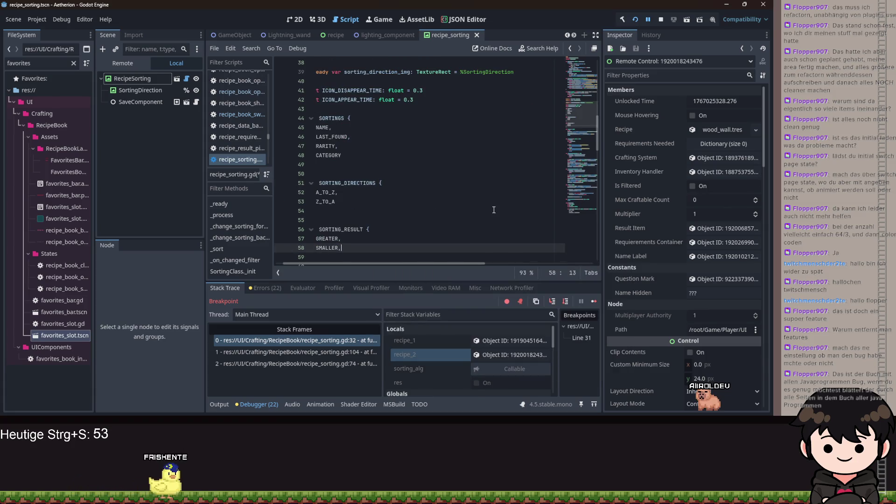
pyautogui.scroll(4, 502, 205)
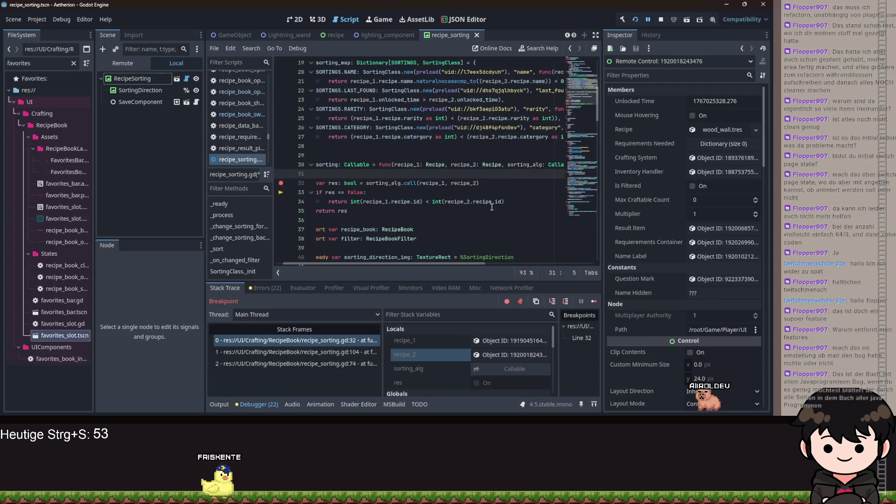
pyautogui.hscroll(5, 553, 233)
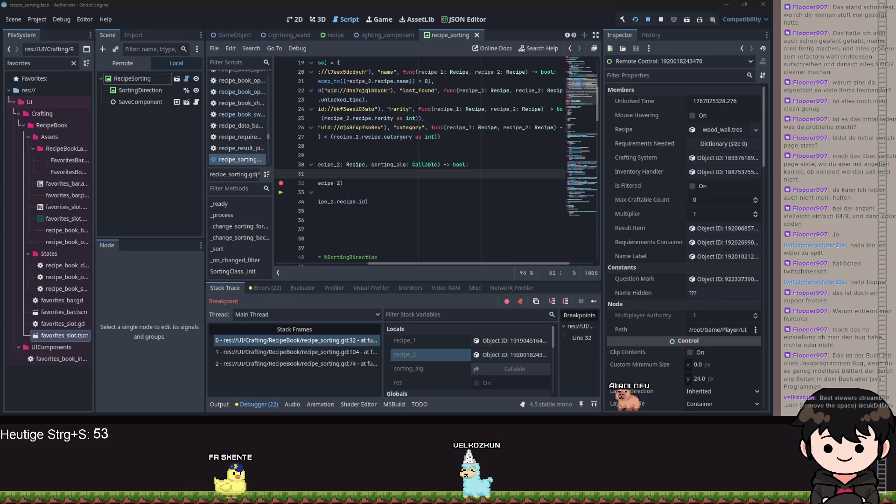
pyautogui.hotkey('ctrl', 's')
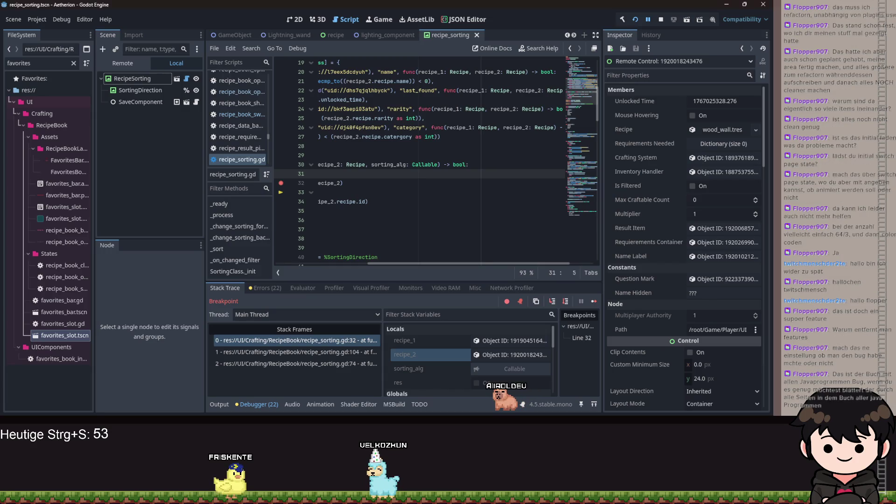
pyautogui.click(427, 183)
pyautogui.moveTo(494, 261); pyautogui.dragTo(549, 251)
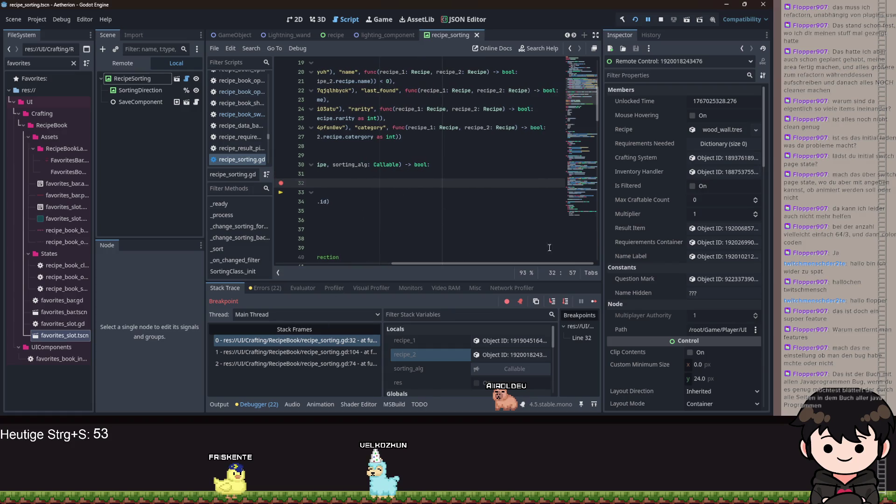
pyautogui.doubleClick(533, 128)
pyautogui.write('ORTI')
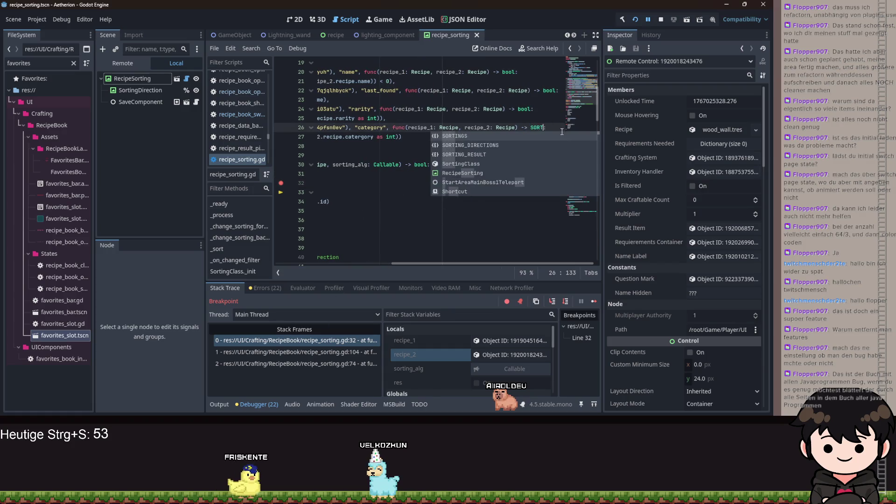
pyautogui.press('Down')
pyautogui.press('Return')
pyautogui.press('Up')
pyautogui.press('Up')
pyautogui.press('BackSpace')
pyautogui.press('BackSpace')
pyautogui.press('BackSpace')
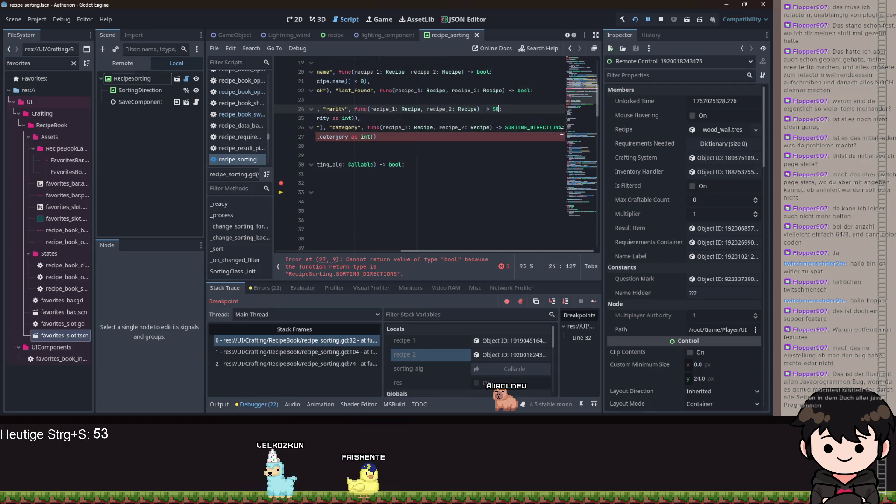
pyautogui.write('SORT')
pyautogui.press('Return')
pyautogui.press('Up')
pyautogui.press('Up')
pyautogui.press('BackSpace')
pyautogui.press('BackSpace')
pyautogui.press('BackSpace')
pyautogui.write('SORT')
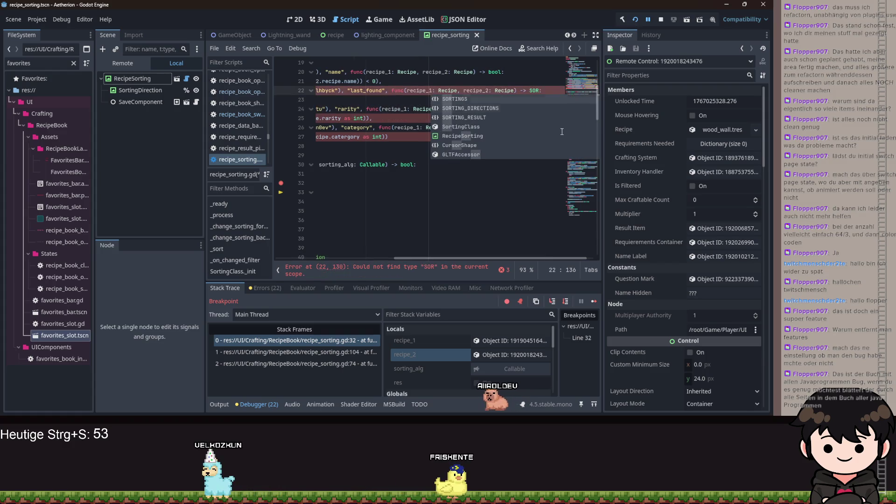
pyautogui.press('Return')
pyautogui.press('Up')
pyautogui.press('Up')
pyautogui.press('Up')
pyautogui.press('Down')
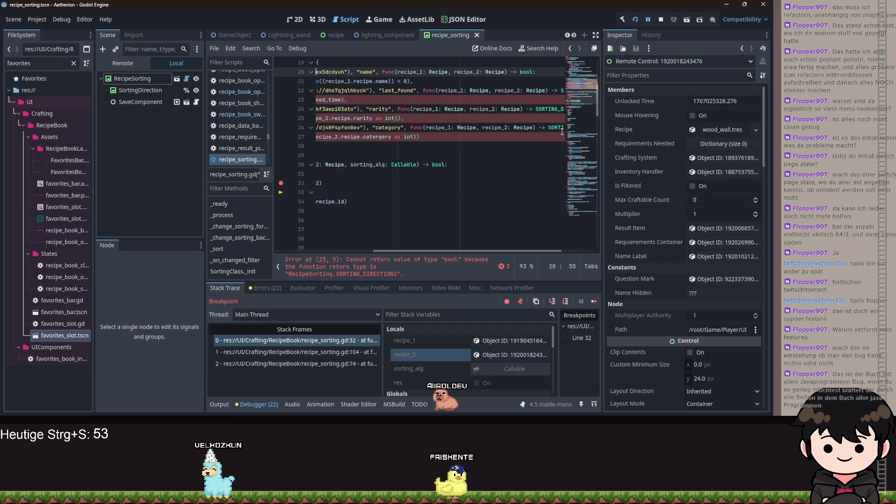
pyautogui.write('ORTING')
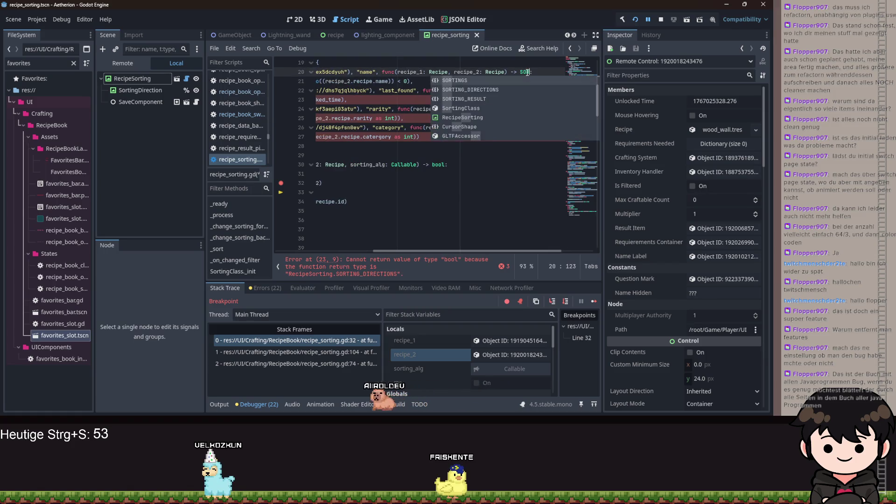
pyautogui.press('Return')
pyautogui.press('Down')
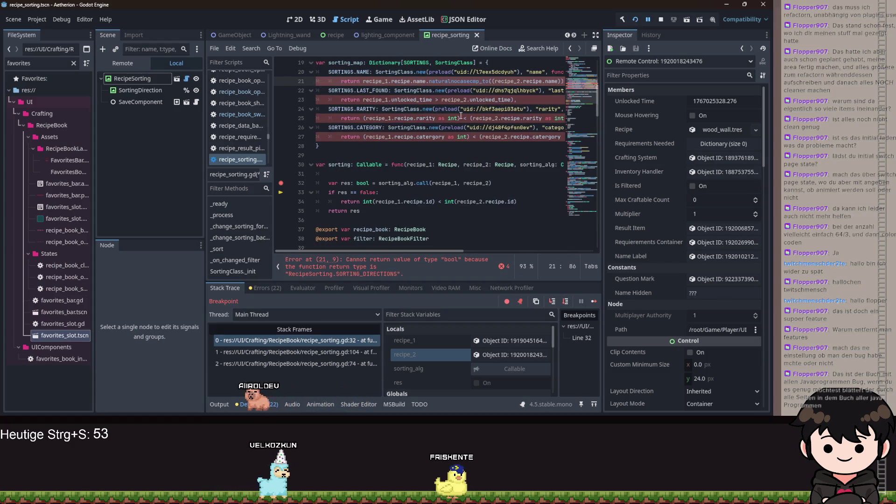
pyautogui.hscroll(1, 437, 252)
pyautogui.hscroll(5, 438, 252)
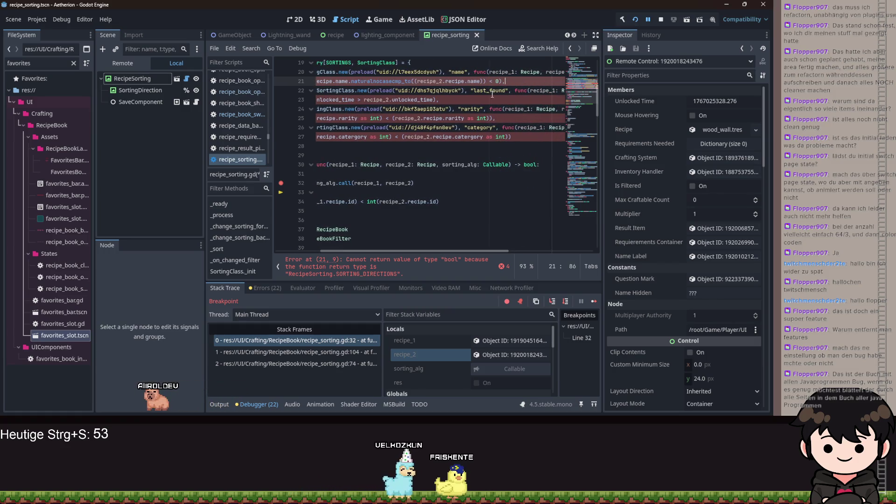
pyautogui.hscroll(3, 437, 225)
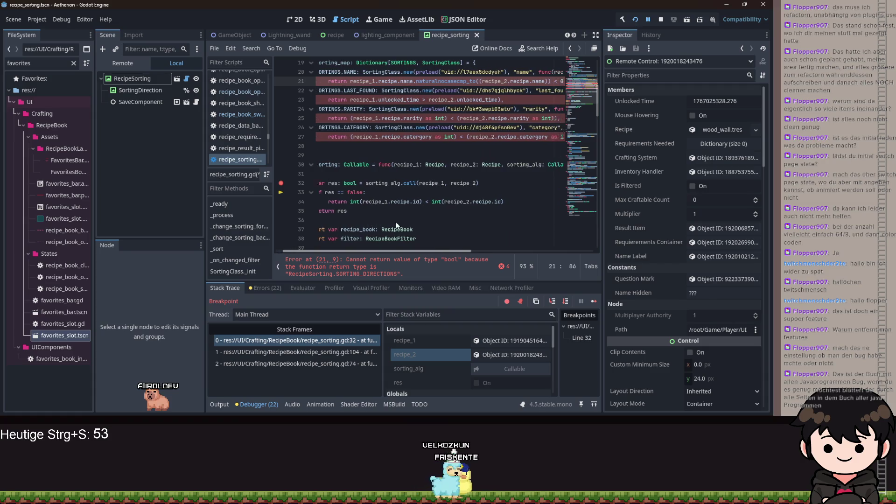
pyautogui.hscroll(-5, 437, 226)
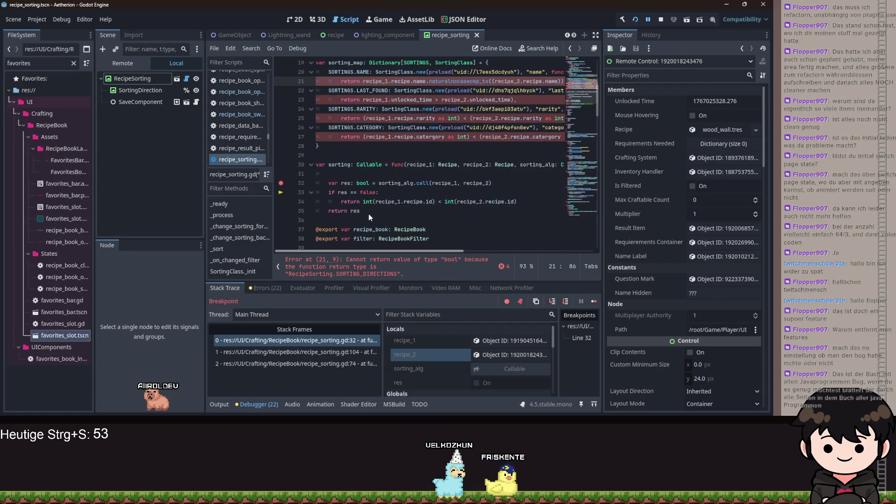
pyautogui.hscroll(5, 369, 209)
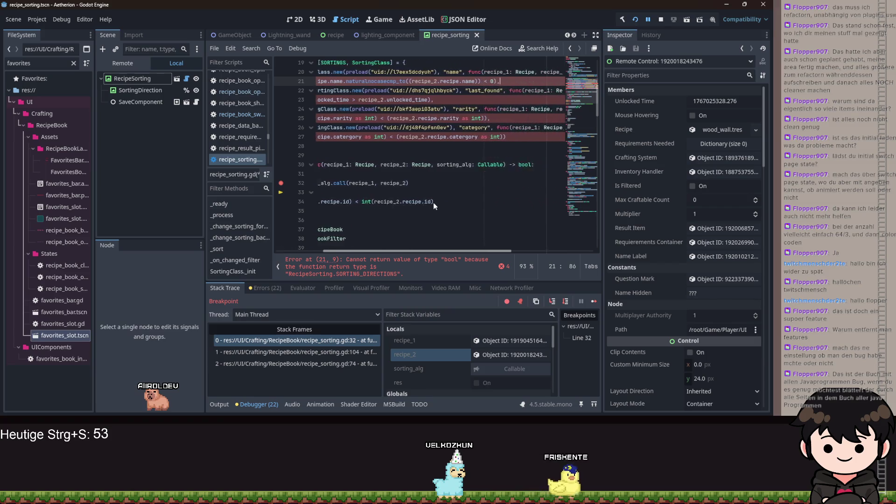
pyautogui.hscroll(-6, 420, 201)
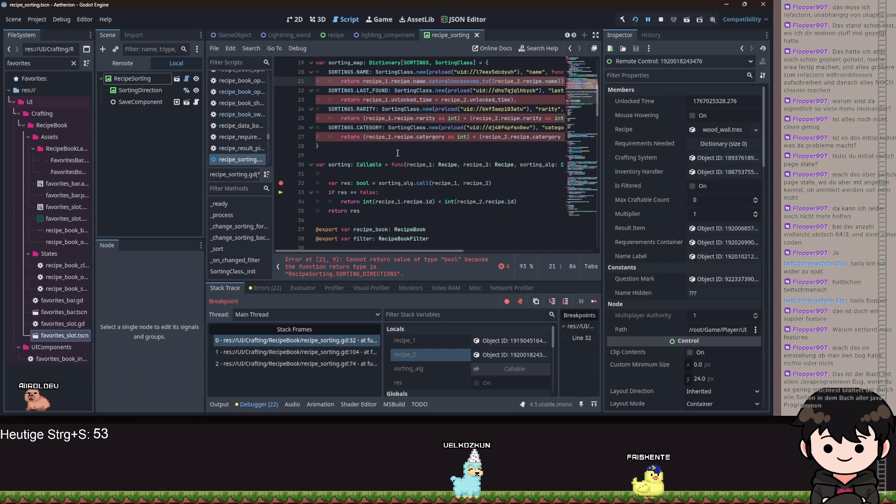
pyautogui.moveTo(399, 250)
pyautogui.mouseDown()
pyautogui.moveTo(508, 252)
pyautogui.moveTo(411, 237)
pyautogui.mouseUp()
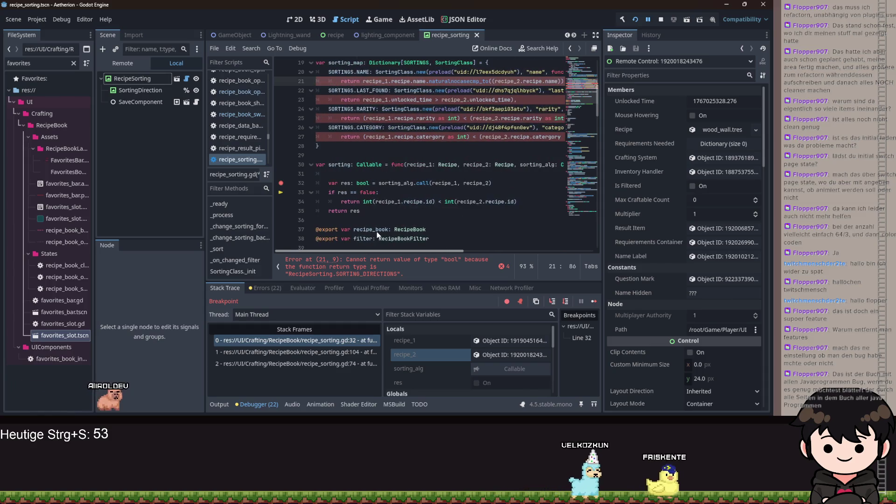
pyautogui.scroll(-10, 377, 224)
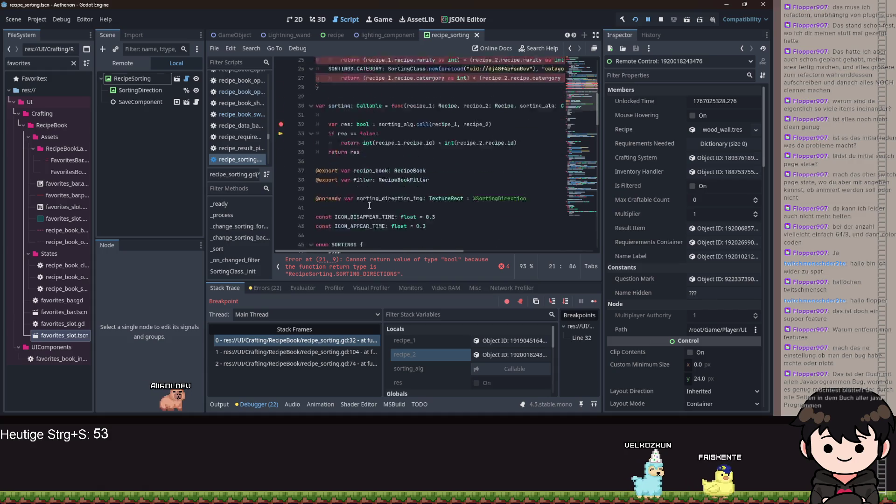
pyautogui.scroll(-15, 373, 217)
# Write func get_sorting_direction(alg: Callable) below _on_changed_filter with a pass body.
pyautogui.click(382, 200)
pyautogui.press('Return')
pyautogui.press('Return')
pyautogui.press('Up')
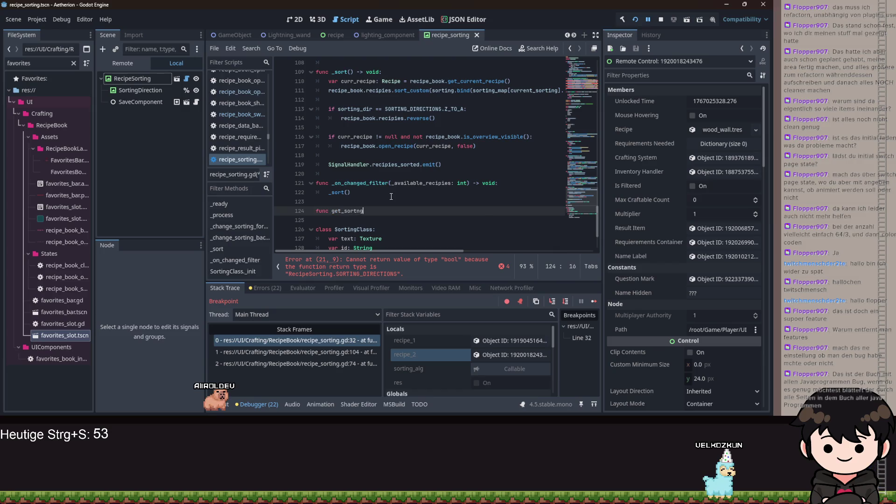
pyautogui.press('BackSpace')
pyautogui.press('BackSpace')
pyautogui.write('_direction(alg:')
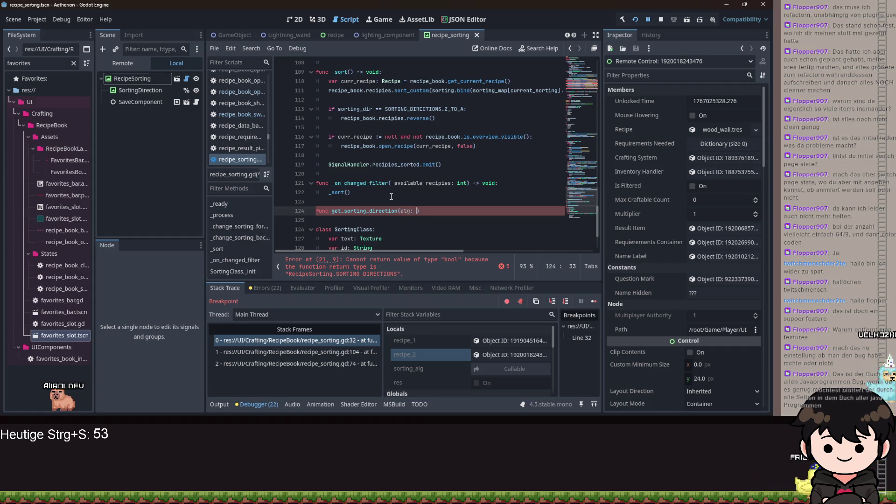
pyautogui.write('alg: Callable) ->')
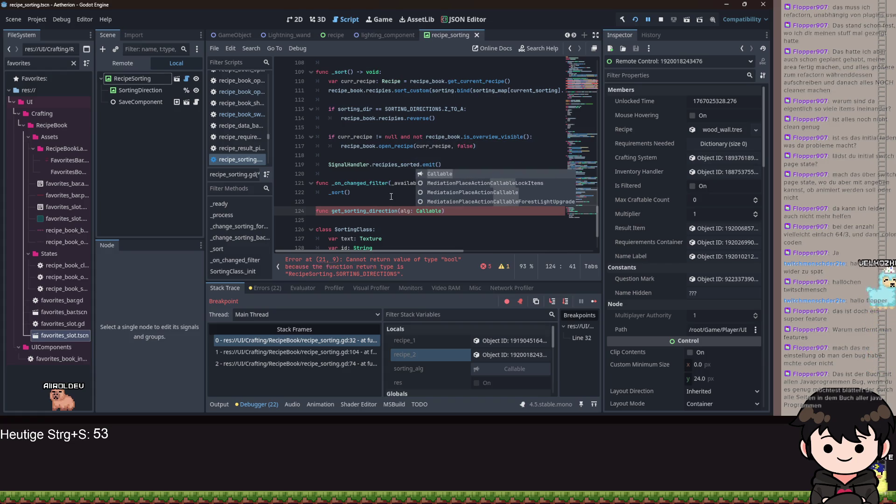
pyautogui.write(' Sorting')
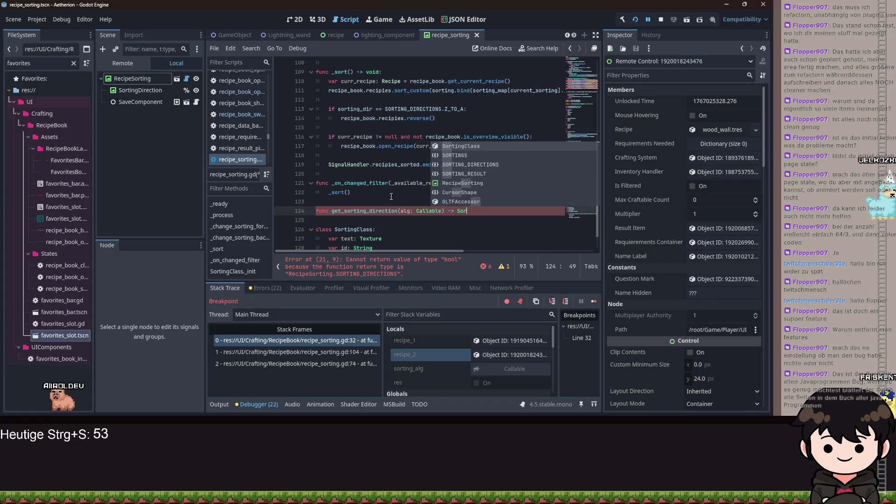
pyautogui.press('Down')
pyautogui.press('Down')
pyautogui.press('Return')
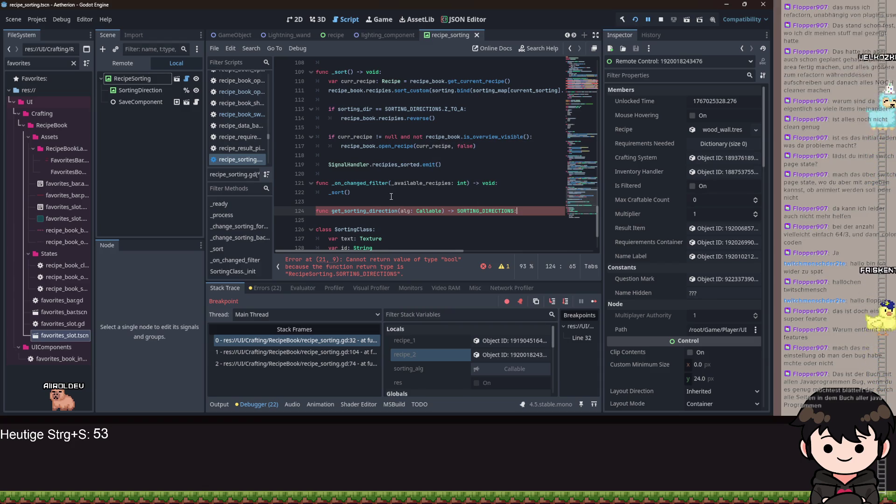
pyautogui.write(':')
pyautogui.press('Return')
pyautogui.write('pass')
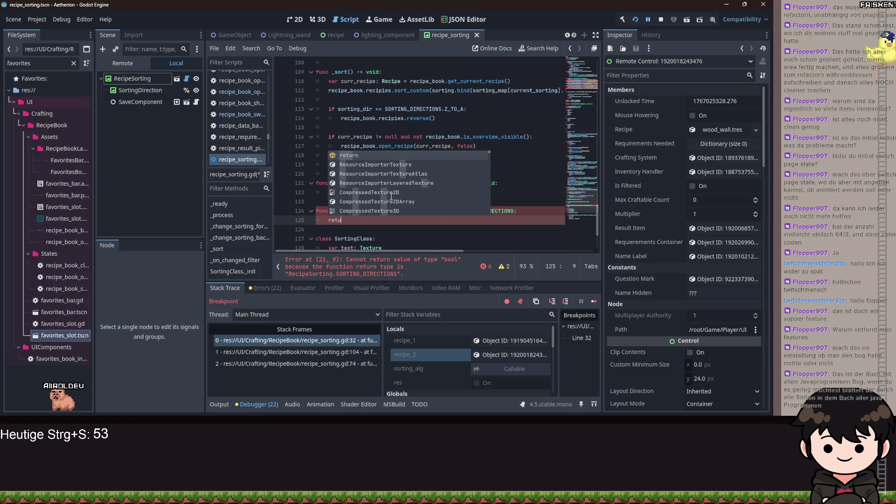
# Start a return statement referencing SORTING_DIRECTIONS in the function body.
pyautogui.write('rn SO')
pyautogui.press('Down')
pyautogui.press('Return')
pyautogui.write('.')
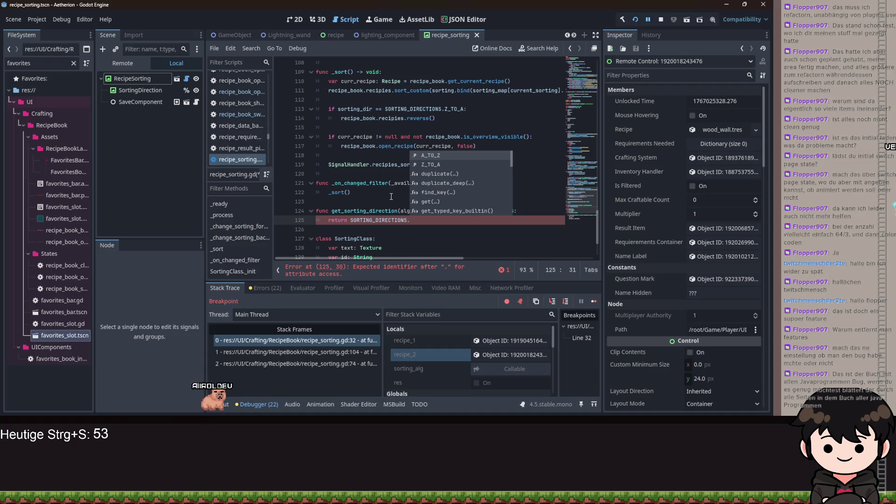
pyautogui.hotkey('ctrl', 'BackSpace')
pyautogui.hotkey('ctrl', 'BackSpace')
pyautogui.scroll(5, 489, 224)
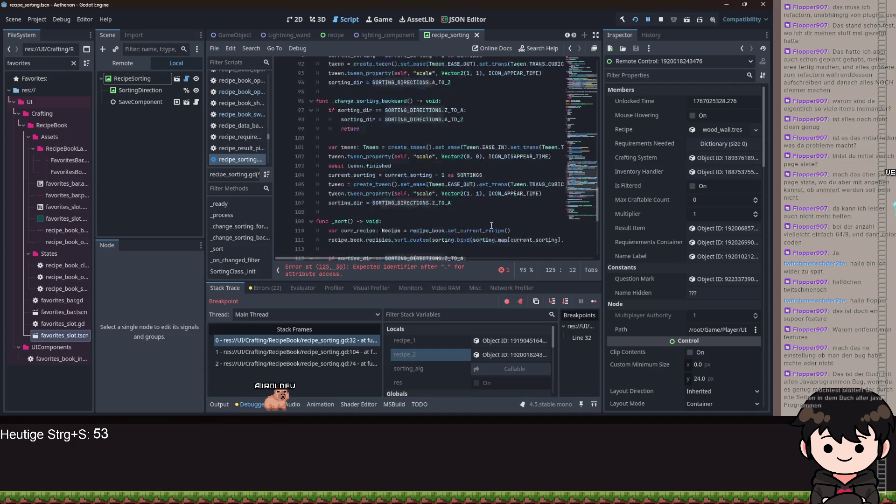
pyautogui.scroll(-8, 490, 225)
# Switch the return type to SORTING_RESULT and make the function return SORTING_RESULT.GREATER.
pyautogui.doubleClick(464, 155)
pyautogui.write('SO')
pyautogui.press('Down')
pyautogui.press('Down')
pyautogui.press('Return')
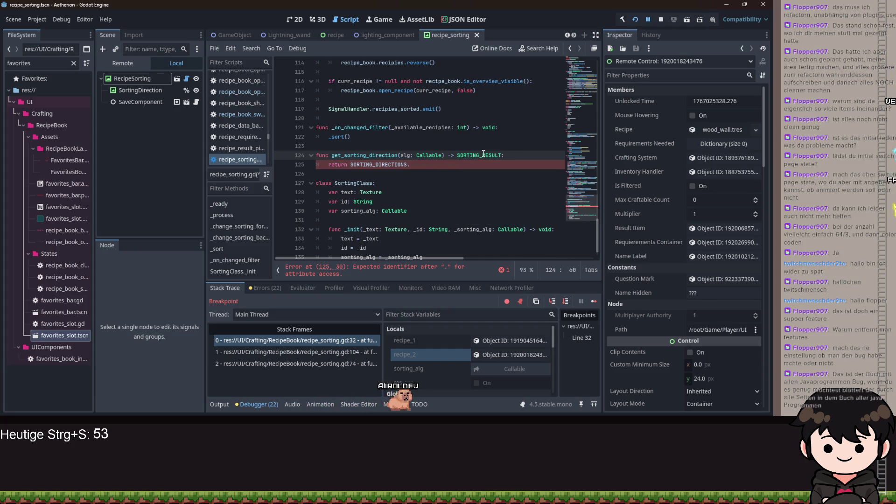
pyautogui.click(385, 167)
pyautogui.write('SO')
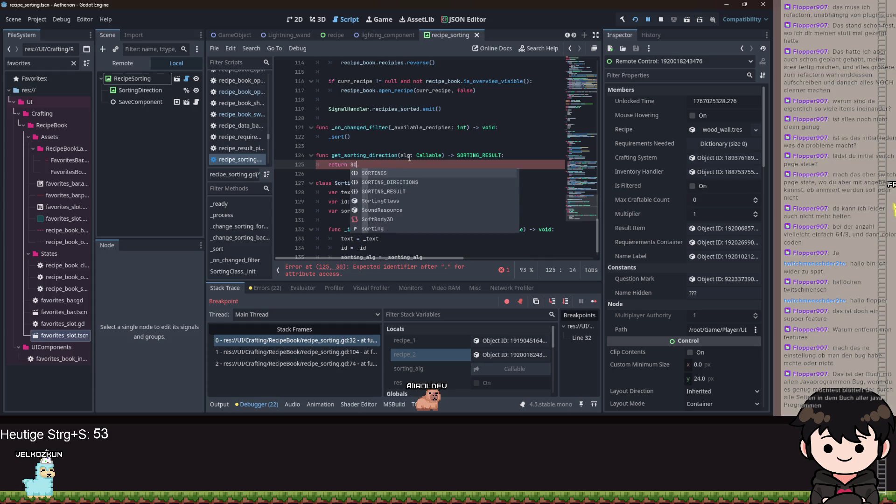
pyautogui.press('Down')
pyautogui.press('Down')
pyautogui.press('Return')
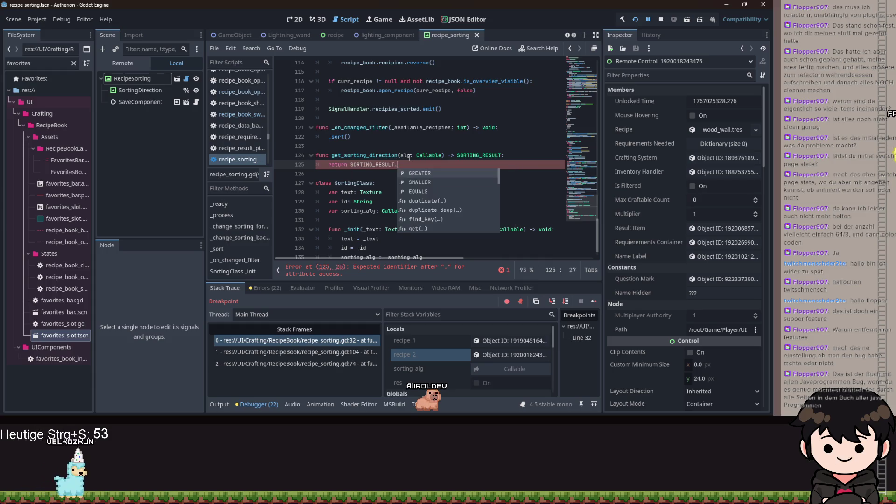
pyautogui.press('Return')
pyautogui.doubleClick(480, 155)
pyautogui.hotkey('ctrl', 'c')
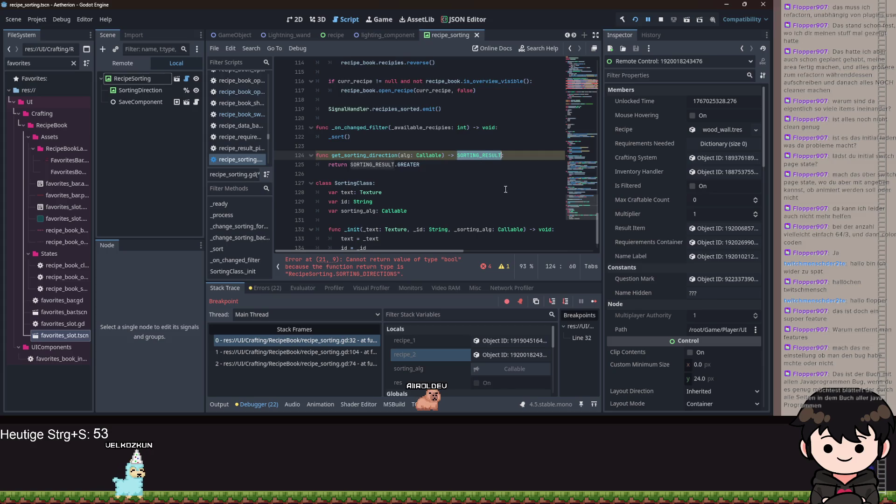
# Paste SORTING_RESULT over the comparison functions' SORTING_DIRECTIONS return types on lines 20–26.
pyautogui.scroll(20, 504, 188)
pyautogui.hscroll(2, 456, 256)
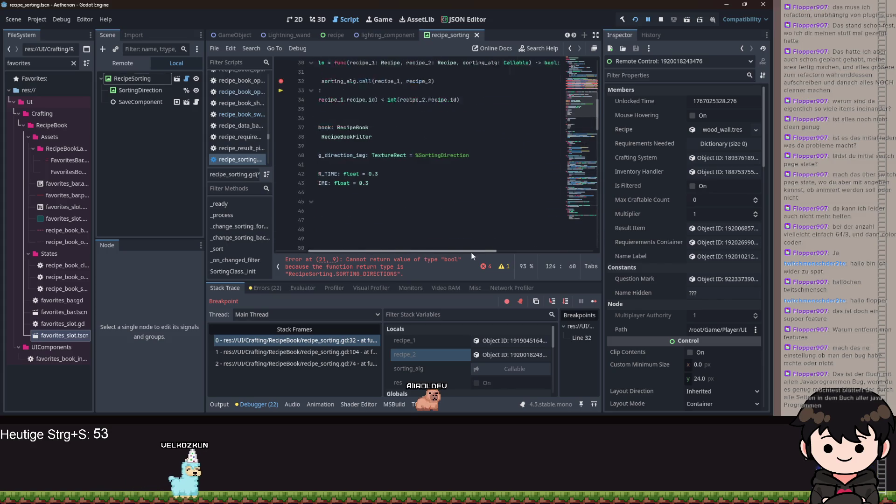
pyautogui.hscroll(3, 456, 252)
pyautogui.scroll(7, 455, 252)
pyautogui.doubleClick(536, 220)
pyautogui.hotkey('ctrl', 'v')
pyautogui.doubleClick(509, 202)
pyautogui.hotkey('ctrl', 'v')
pyautogui.doubleClick(532, 183)
pyautogui.hotkey('ctrl', 'v')
pyautogui.doubleClick(493, 164)
pyautogui.hotkey('ctrl', 'v')
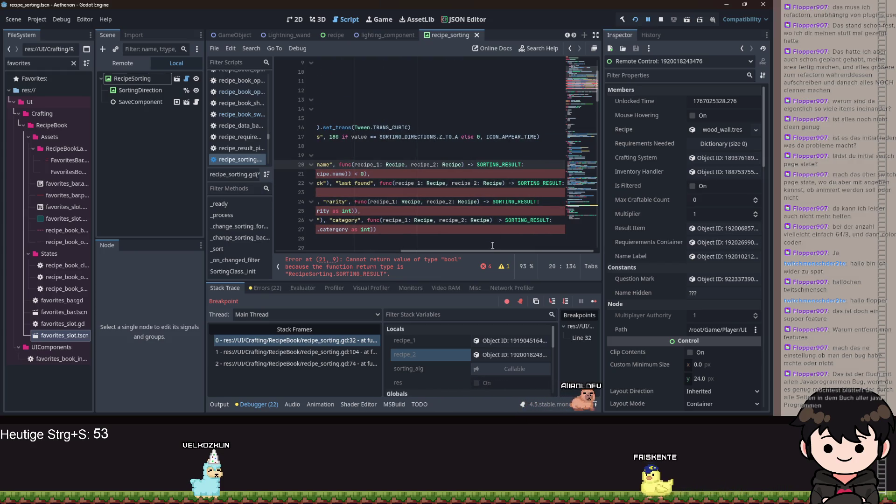
# Select the name comparison on line 21 to review the bool-versus-SORTING_RESULT type error.
pyautogui.moveTo(494, 250); pyautogui.dragTo(295, 236)
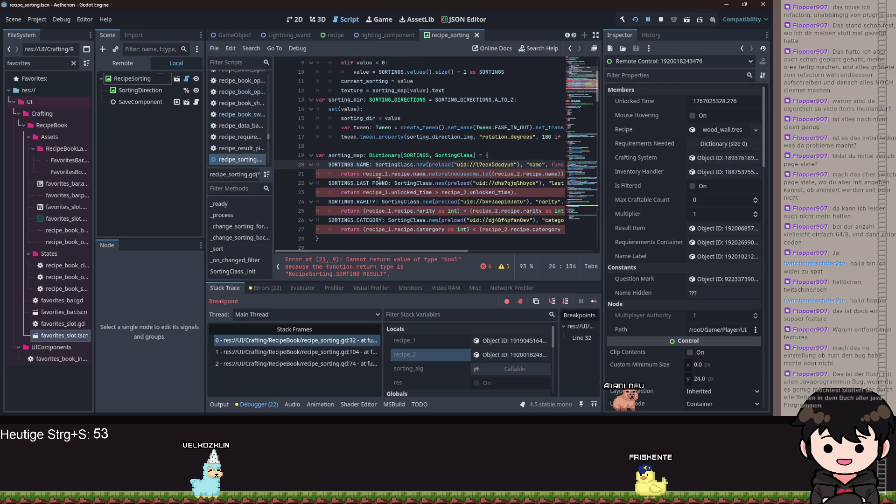
pyautogui.moveTo(336, 177); pyautogui.dragTo(572, 172)
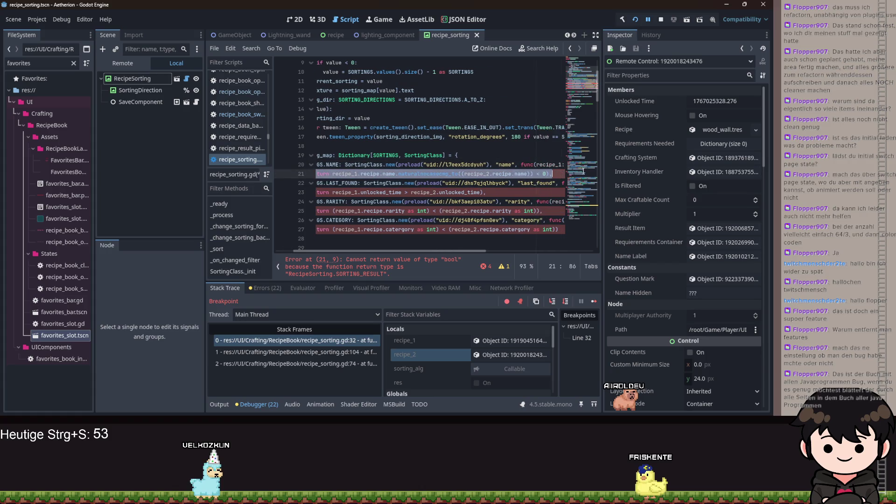
pyautogui.moveTo(436, 250)
pyautogui.mouseDown()
pyautogui.moveTo(416, 234)
pyautogui.moveTo(459, 236)
pyautogui.moveTo(426, 234)
pyautogui.mouseUp()
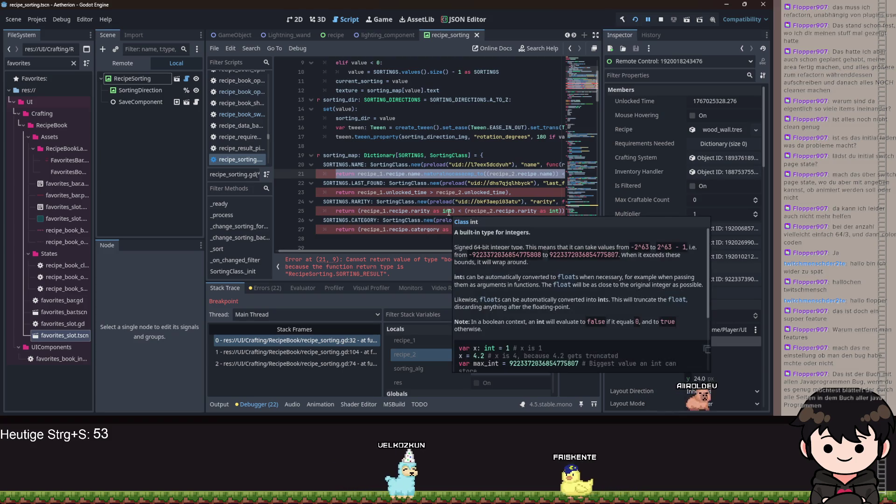
pyautogui.moveTo(419, 250)
pyautogui.mouseDown()
pyautogui.moveTo(514, 251)
pyautogui.moveTo(406, 239)
pyautogui.moveTo(450, 241)
pyautogui.moveTo(412, 244)
pyautogui.mouseUp()
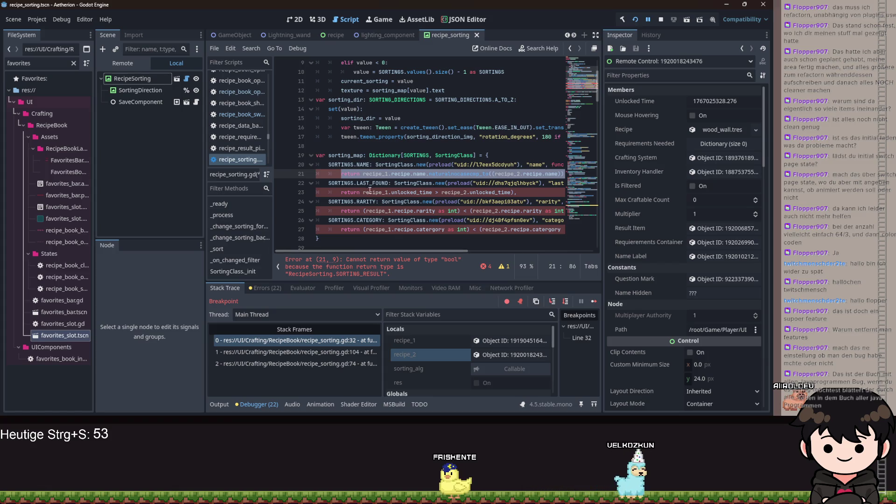
pyautogui.click(364, 174)
pyautogui.scroll(-20, 453, 209)
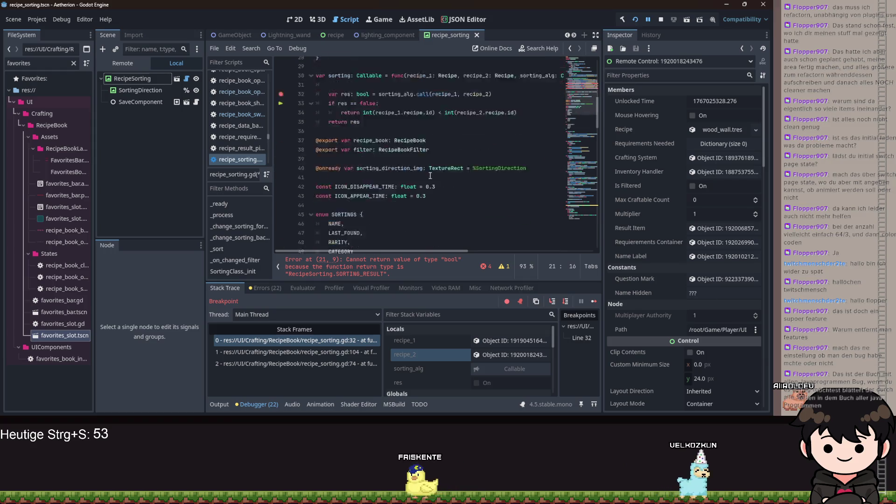
pyautogui.scroll(-3, 453, 209)
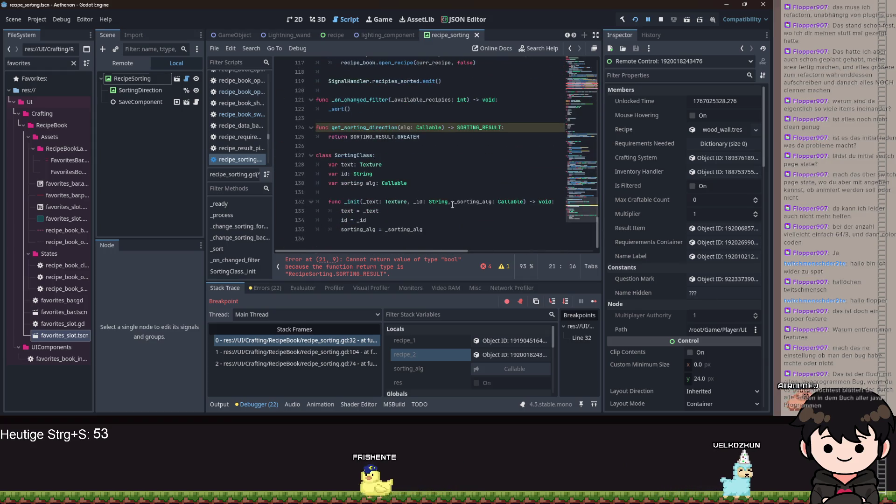
# Insert 'param: String, ' after alg: Callable in get_sorting_direction's signature on line 124.
pyautogui.click(442, 128)
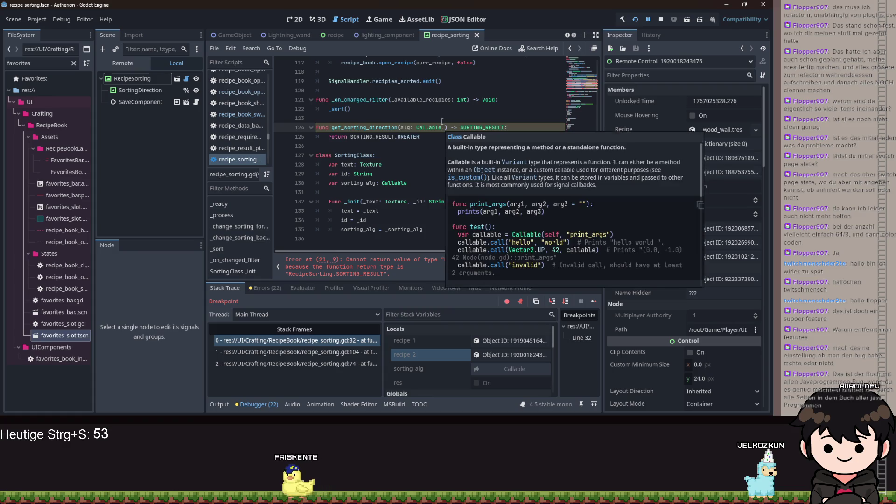
pyautogui.hotkey('ctrl', 'space')
pyautogui.press('Escape')
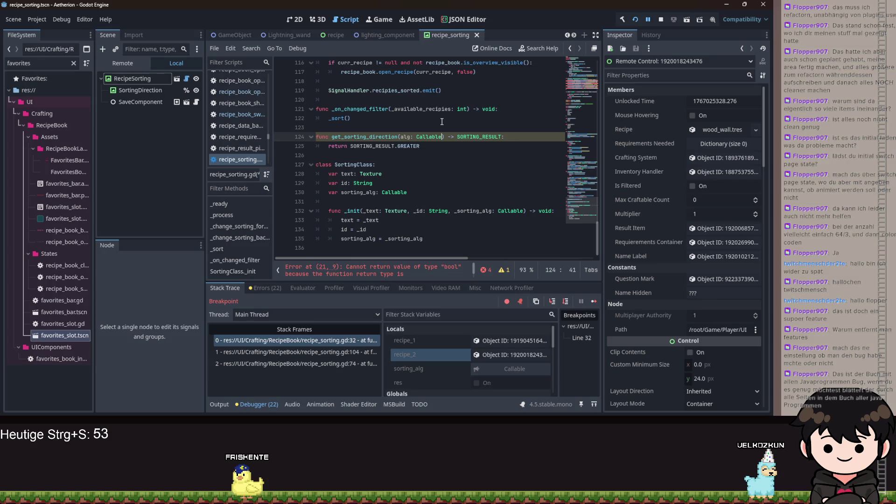
pyautogui.press('Down')
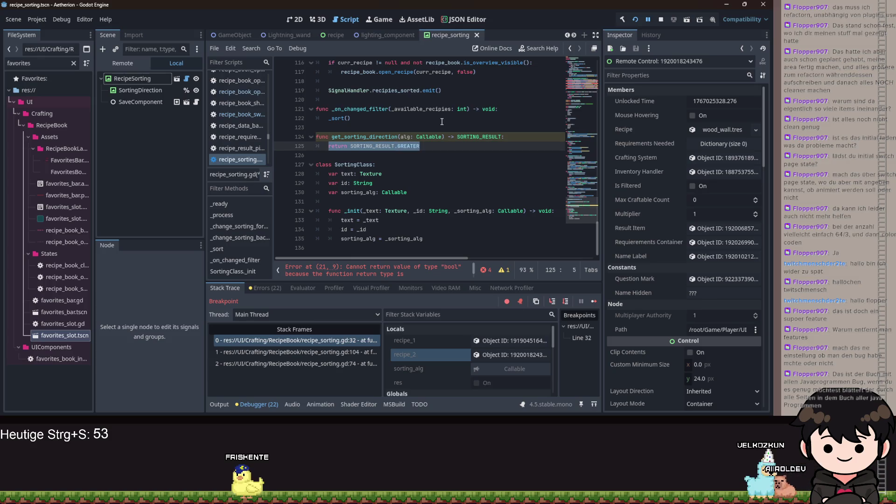
pyautogui.click(443, 136)
pyautogui.write(',')
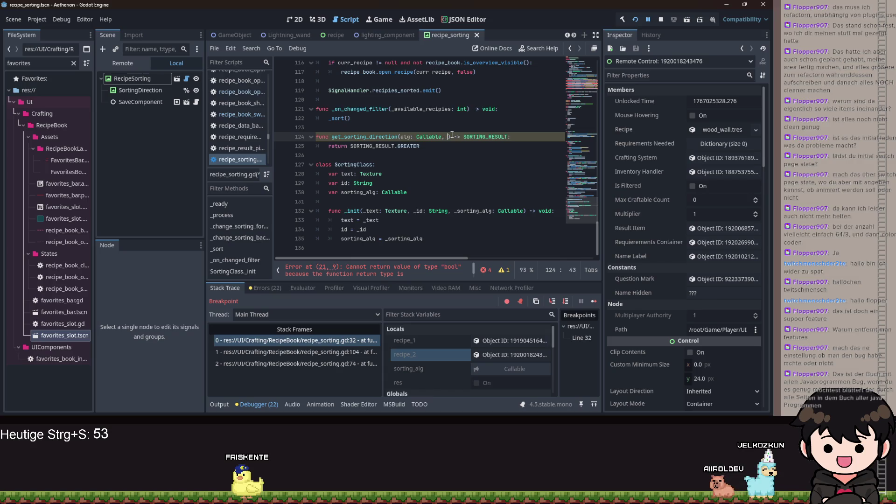
pyautogui.write('param: String,')
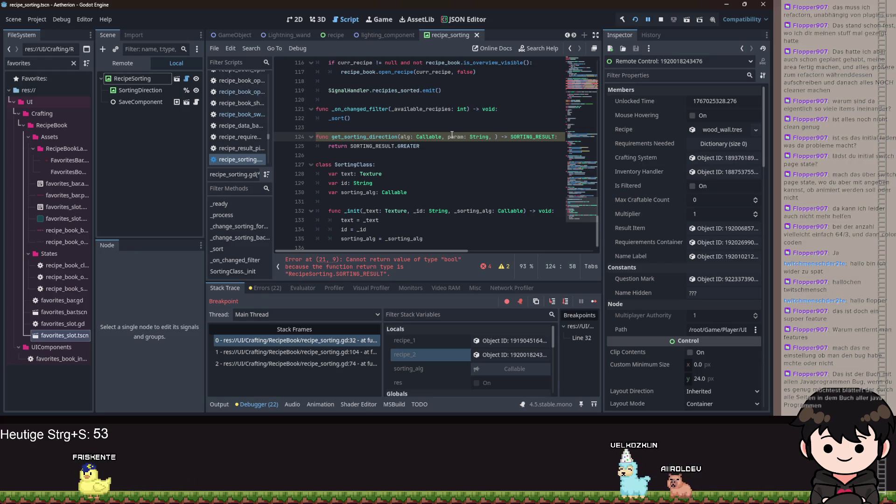
pyautogui.scroll(10, 567, 203)
pyautogui.moveTo(599, 201); pyautogui.dragTo(598, 106)
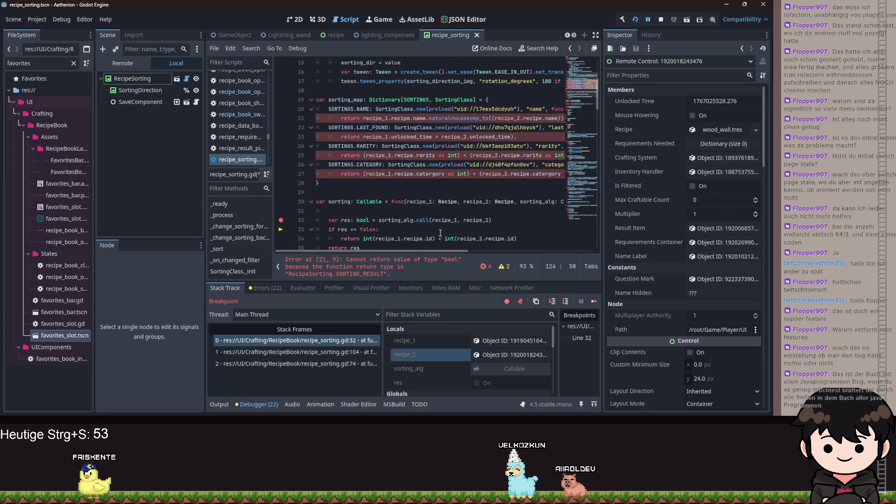
pyautogui.moveTo(415, 252)
pyautogui.mouseDown()
pyautogui.moveTo(521, 247)
pyautogui.moveTo(391, 237)
pyautogui.mouseUp()
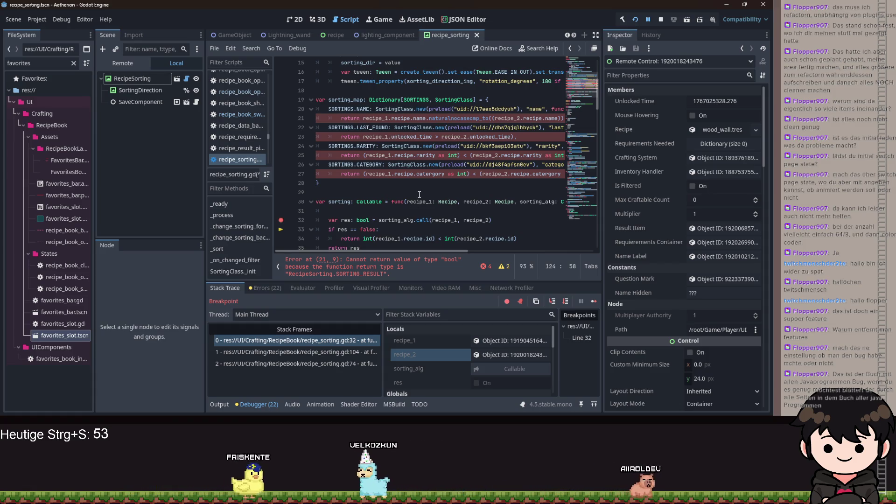
pyautogui.click(497, 136)
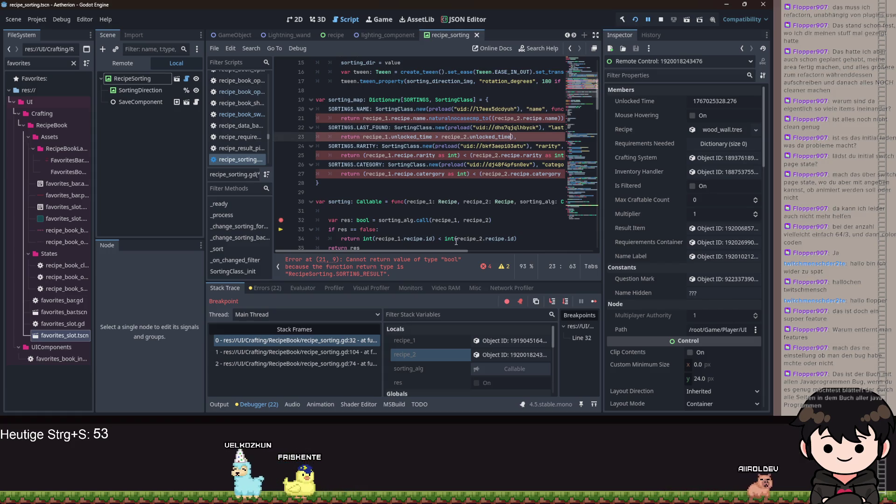
pyautogui.moveTo(455, 250)
pyautogui.mouseDown()
pyautogui.moveTo(526, 246)
pyautogui.moveTo(451, 232)
pyautogui.moveTo(527, 233)
pyautogui.moveTo(514, 231)
pyautogui.mouseUp()
pyautogui.hscroll(-8, 518, 232)
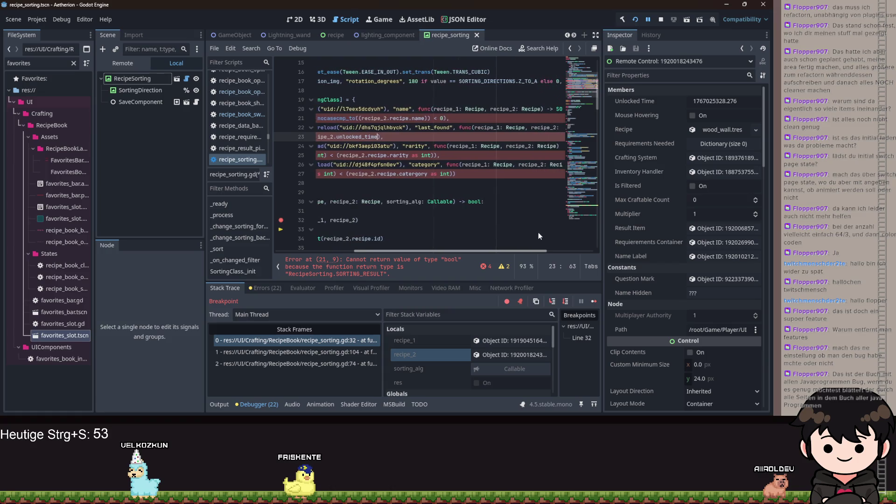
pyautogui.scroll(-20, 383, 193)
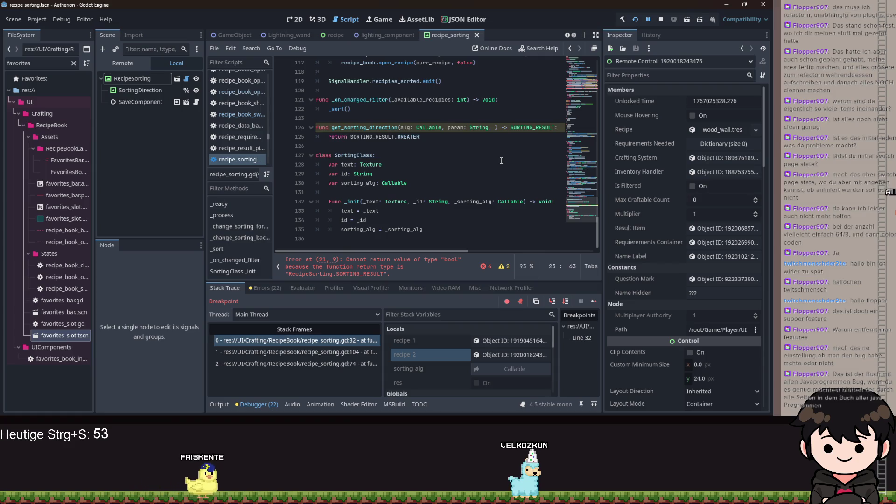
pyautogui.scroll(20, 443, 130)
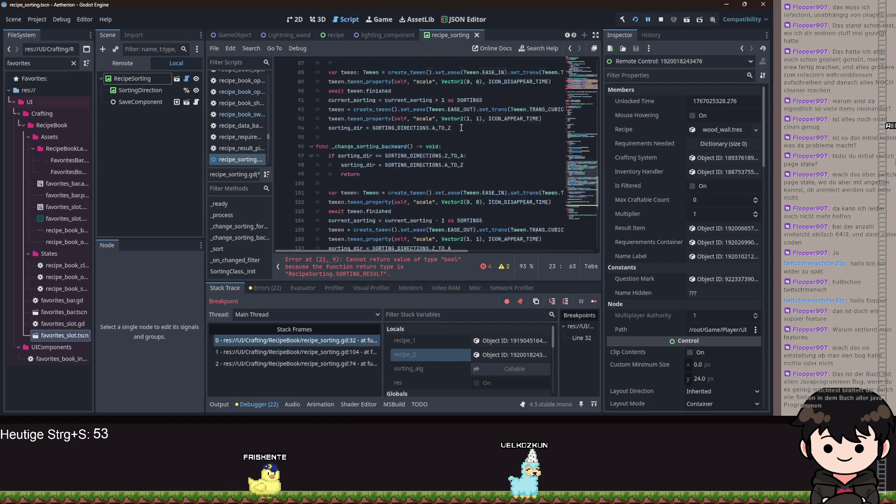
pyautogui.scroll(5, 491, 116)
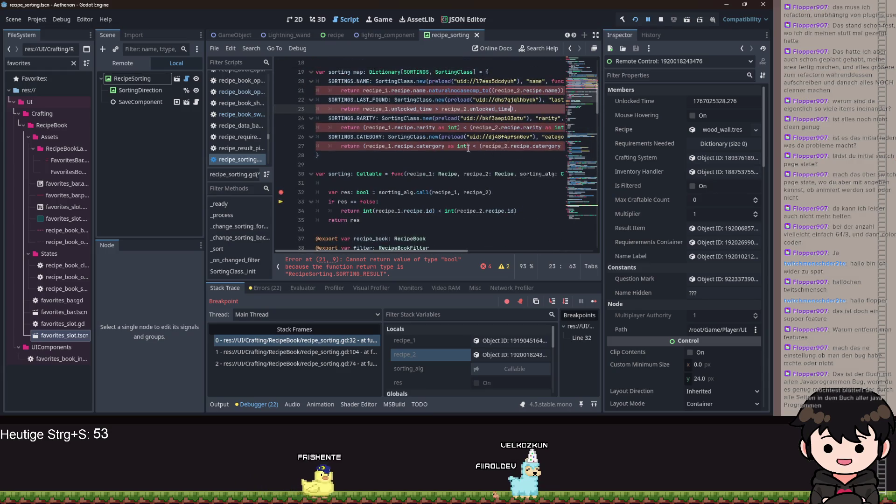
pyautogui.moveTo(361, 145); pyautogui.dragTo(383, 146)
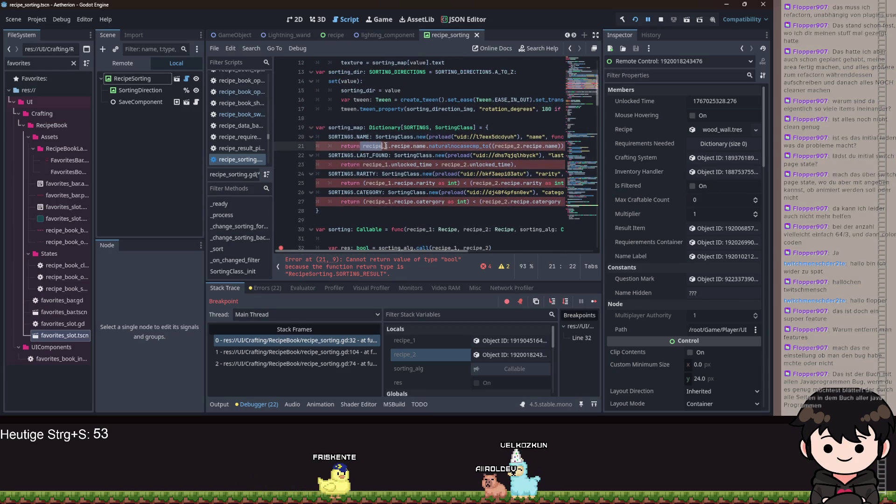
pyautogui.moveTo(470, 151)
pyautogui.mouseDown()
pyautogui.moveTo(563, 148)
pyautogui.moveTo(541, 135)
pyautogui.moveTo(523, 140)
pyautogui.moveTo(531, 156)
pyautogui.moveTo(540, 146)
pyautogui.mouseUp()
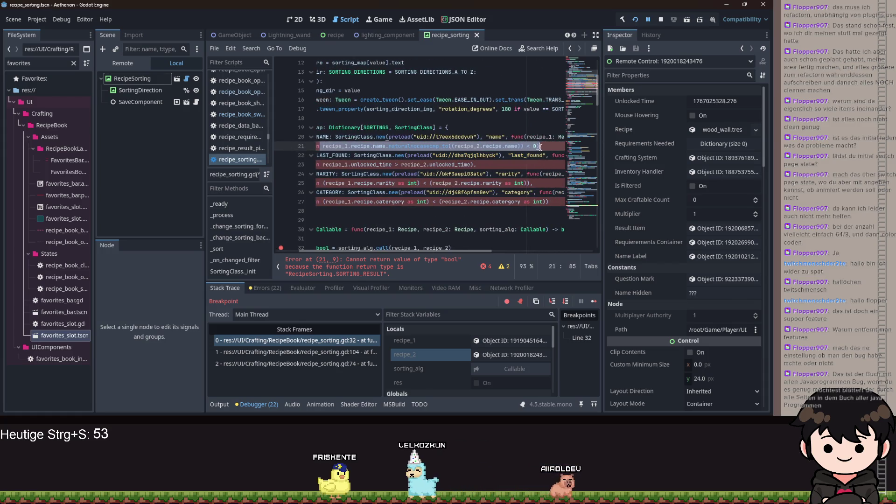
pyautogui.moveTo(482, 250); pyautogui.dragTo(484, 250)
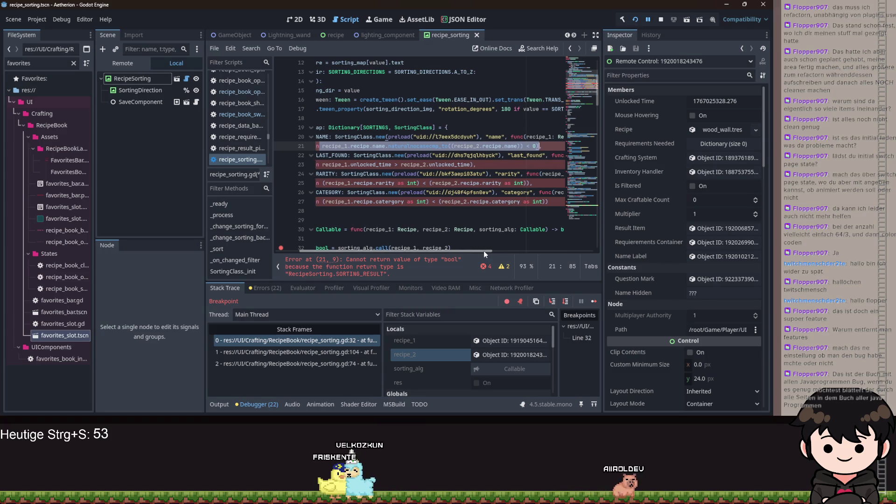
pyautogui.click(528, 145)
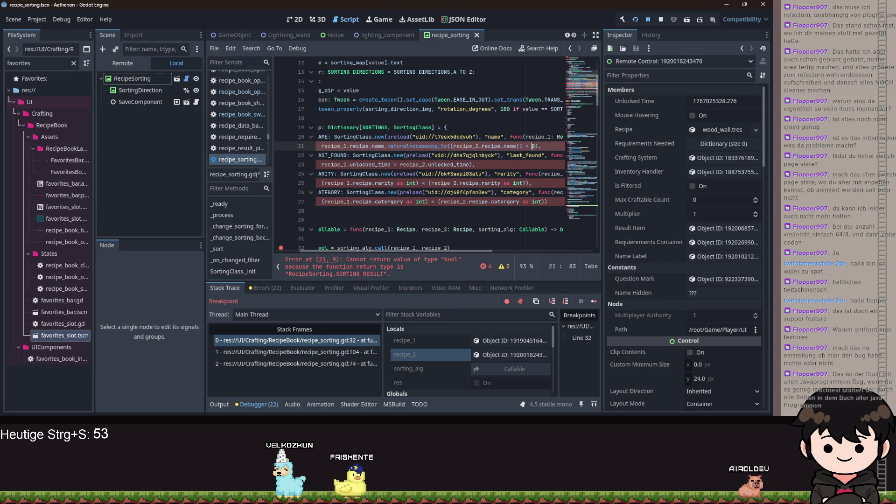
pyautogui.click(527, 146)
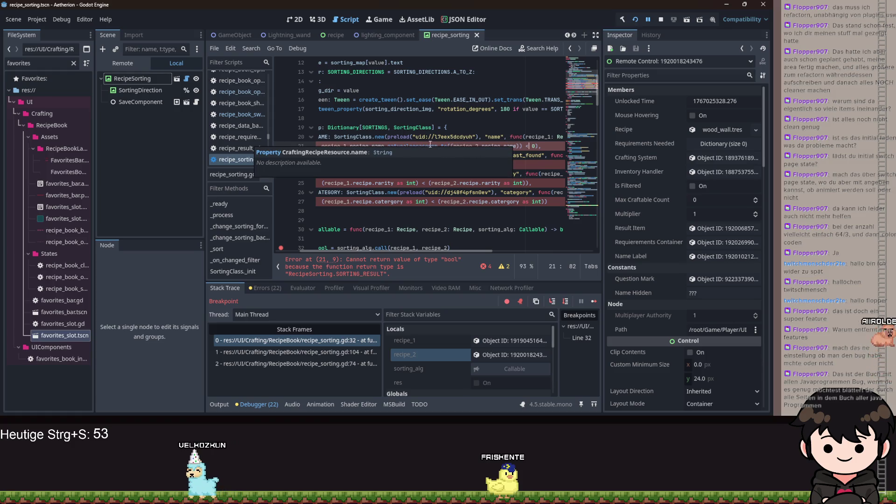
pyautogui.click(406, 136)
pyautogui.hscroll(-2, 422, 252)
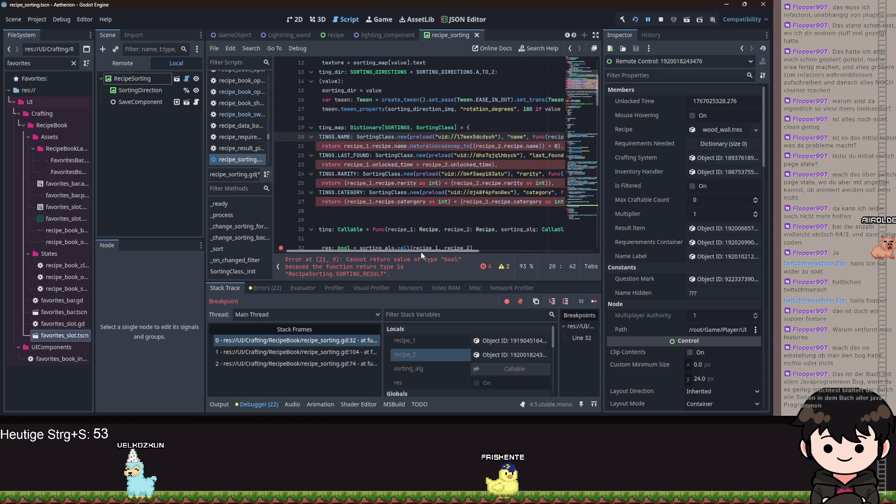
pyautogui.hscroll(1, 424, 243)
pyautogui.hscroll(-1, 424, 243)
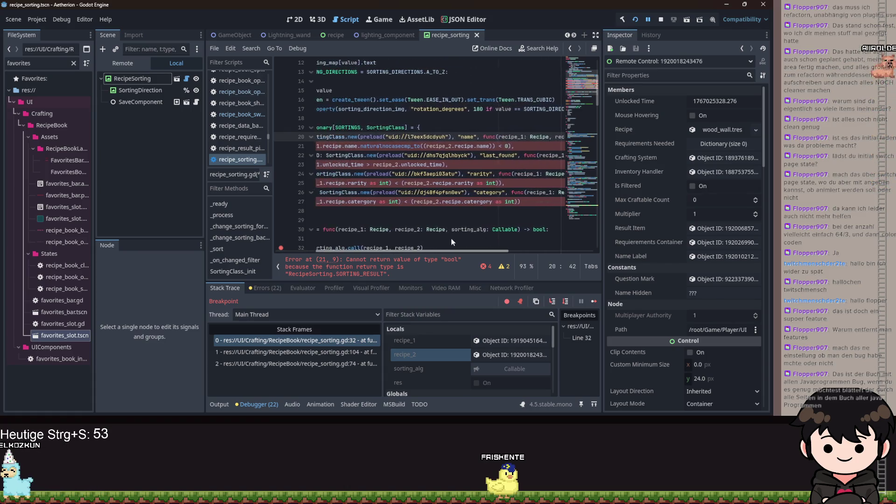
pyautogui.hscroll(-1, 418, 241)
pyautogui.hscroll(4, 415, 238)
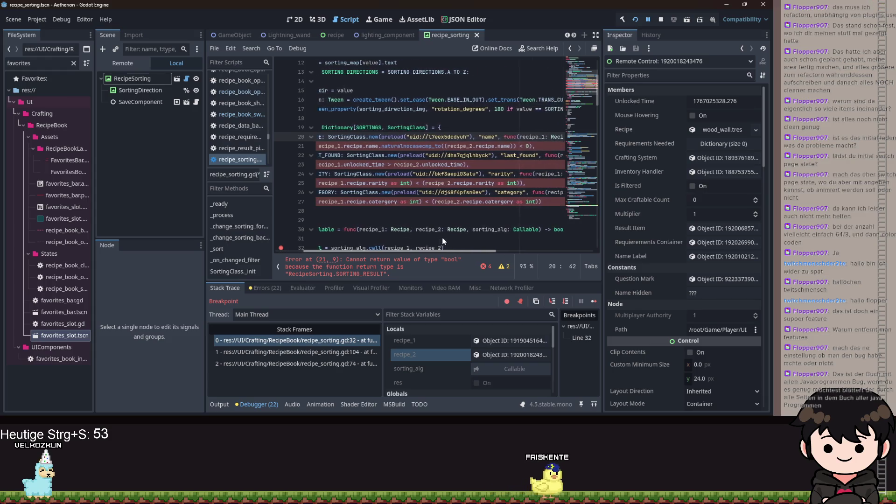
pyautogui.hscroll(-4, 410, 245)
pyautogui.hscroll(2, 410, 245)
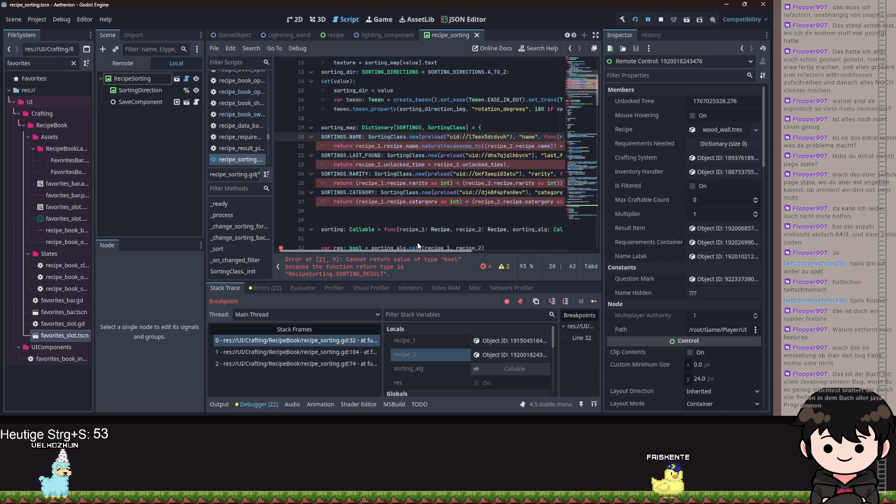
pyautogui.hscroll(2, 415, 242)
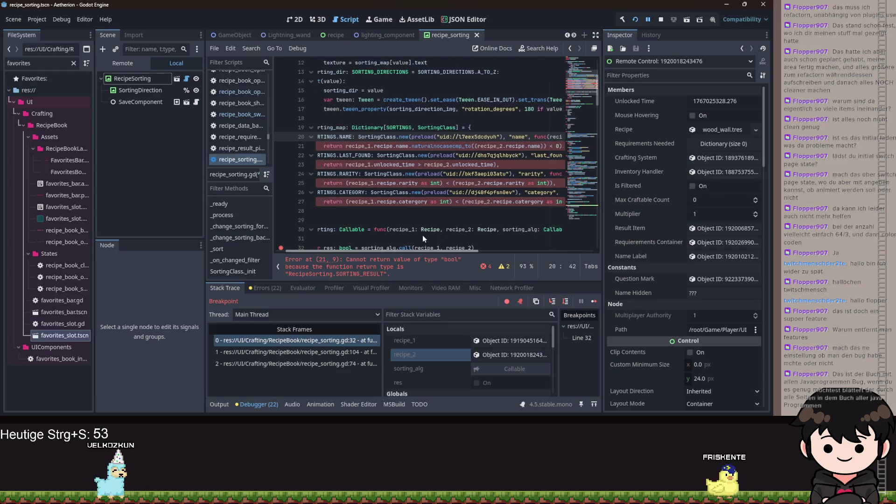
pyautogui.hscroll(-4, 415, 236)
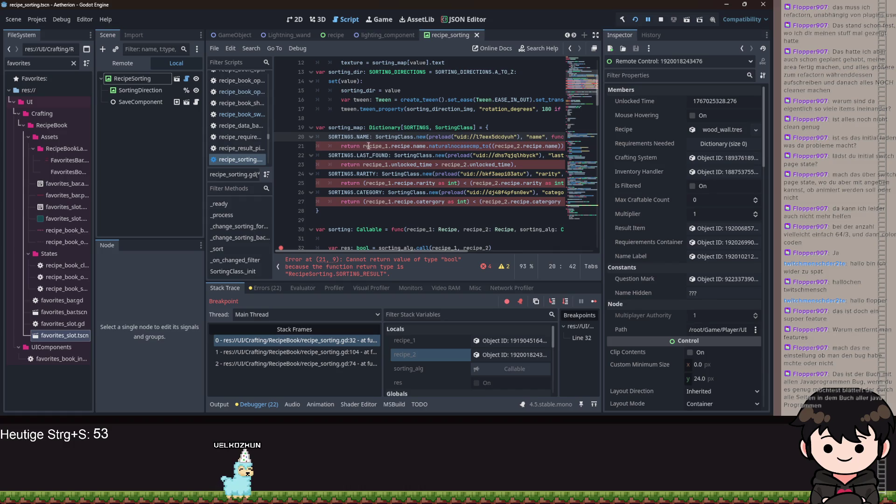
pyautogui.moveTo(365, 145); pyautogui.dragTo(386, 147)
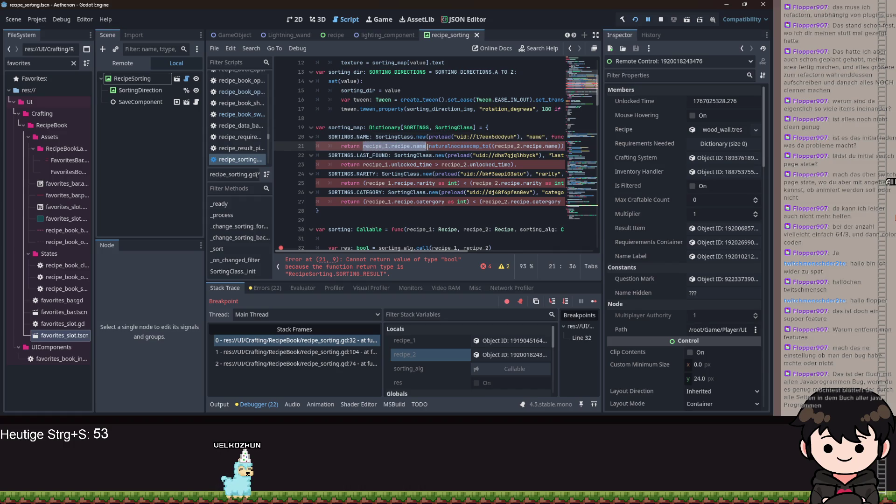
pyautogui.moveTo(407, 252); pyautogui.dragTo(458, 254)
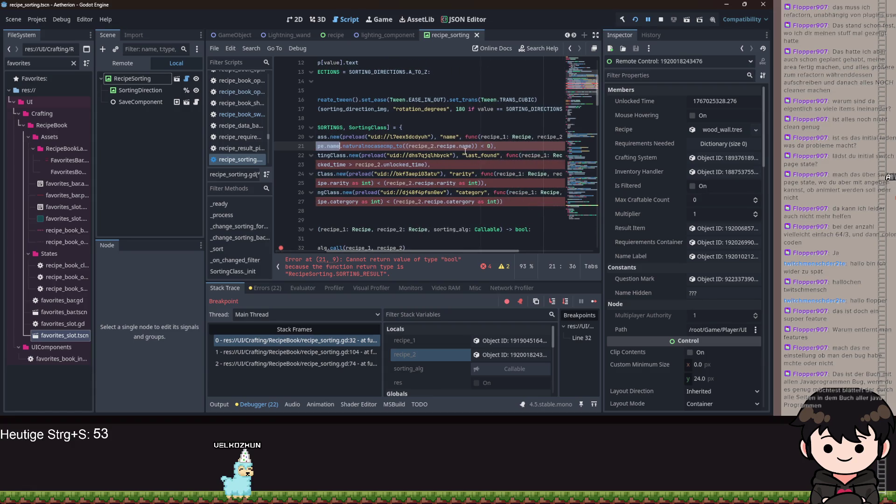
pyautogui.moveTo(415, 148); pyautogui.dragTo(309, 148)
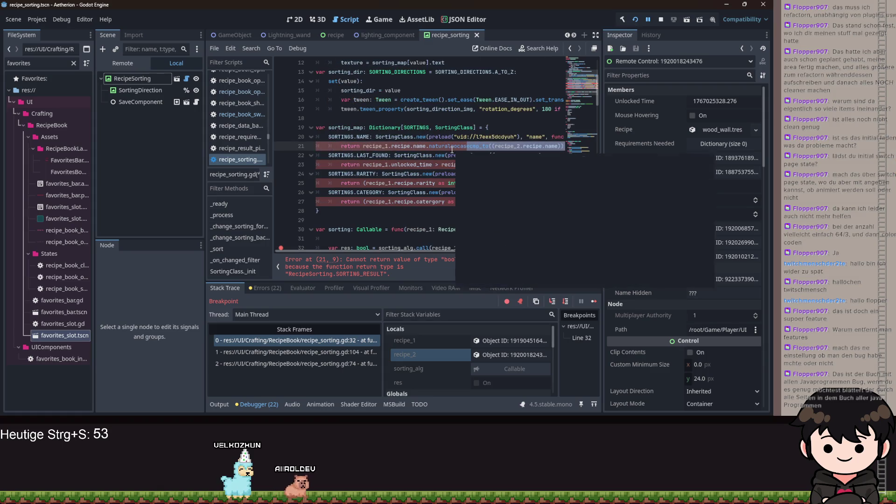
pyautogui.moveTo(467, 145)
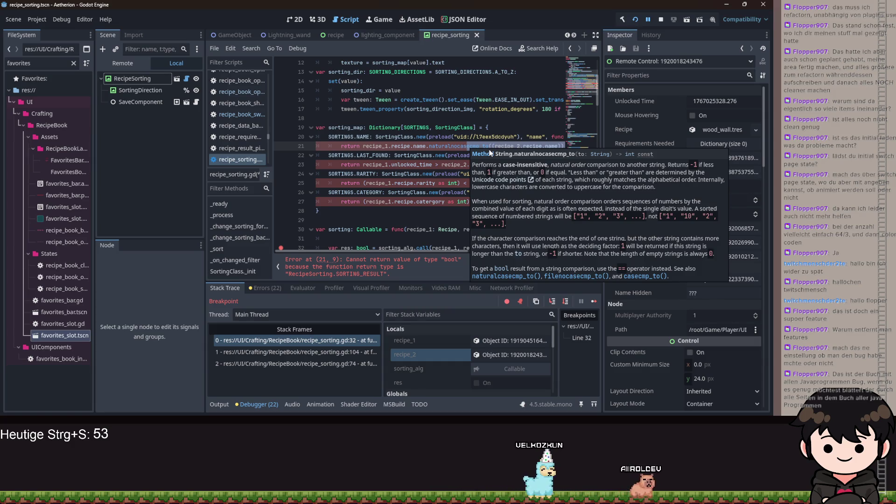
pyautogui.moveTo(505, 146)
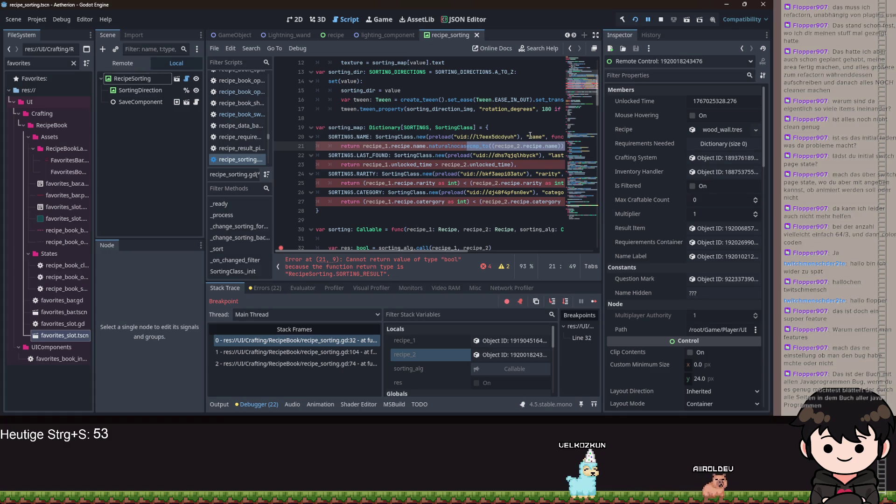
pyautogui.moveTo(530, 135)
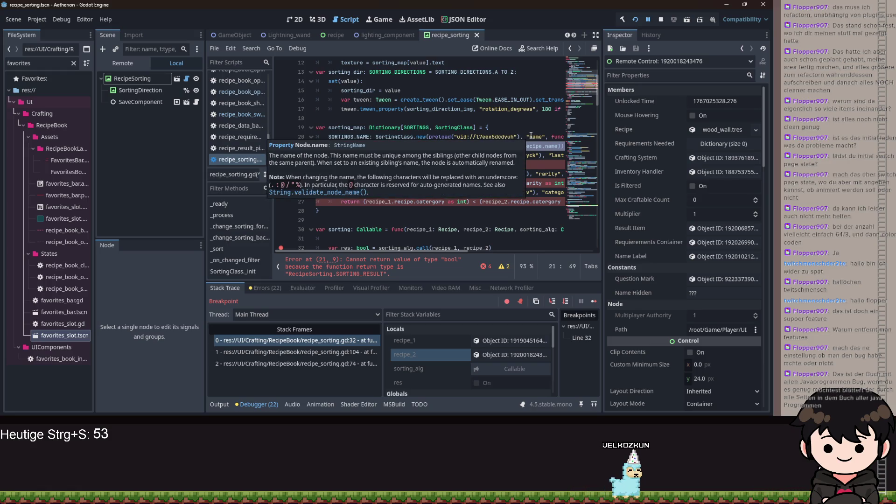
pyautogui.click(446, 220)
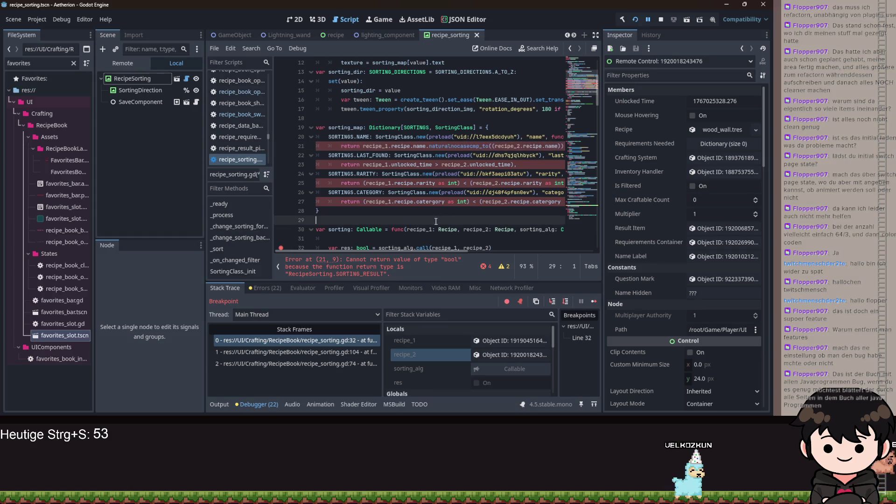
# Scroll to get_sorting_direction near line 124 and select its return SORTING_RESULT.GREATER line.
pyautogui.scroll(-2, 430, 223)
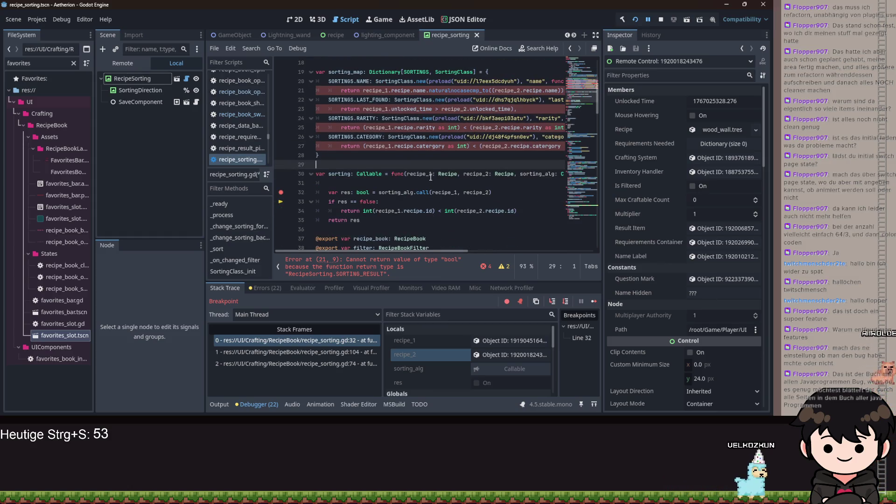
pyautogui.scroll(1, 430, 223)
pyautogui.hscroll(3, 430, 223)
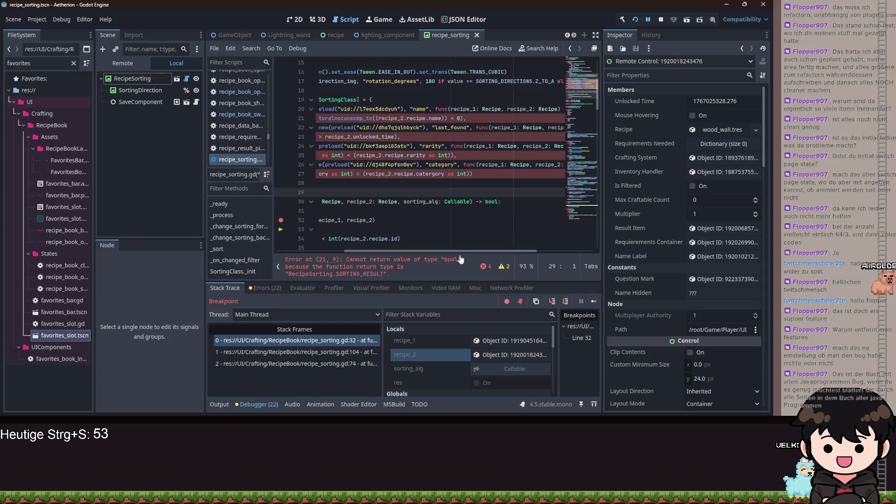
pyautogui.moveTo(518, 118)
pyautogui.mouseDown()
pyautogui.moveTo(286, 139)
pyautogui.moveTo(377, 121)
pyautogui.mouseUp()
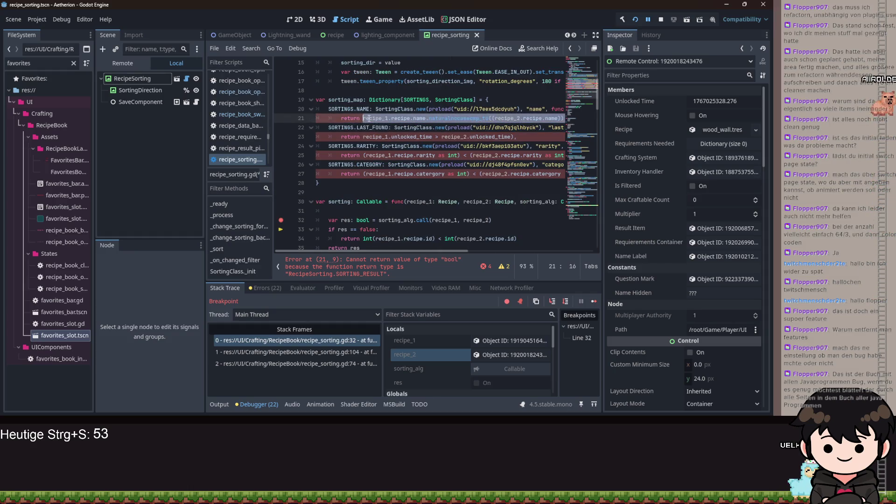
pyautogui.click(368, 118)
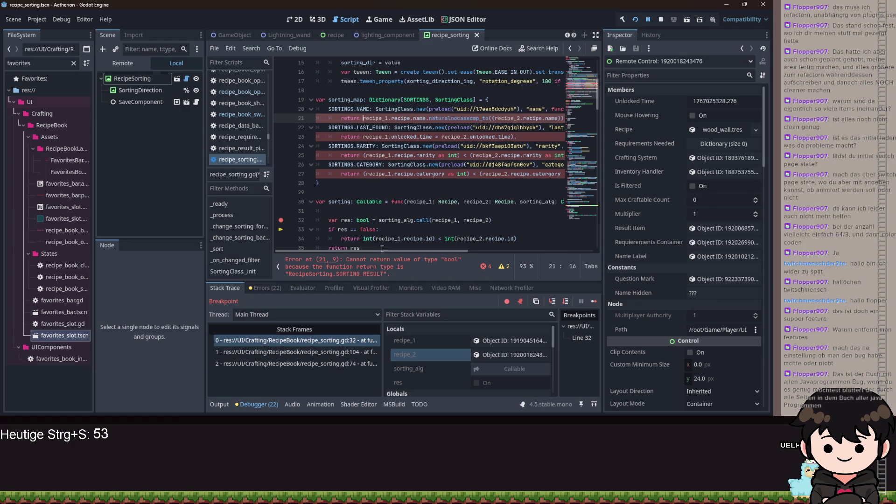
pyautogui.scroll(-20, 400, 213)
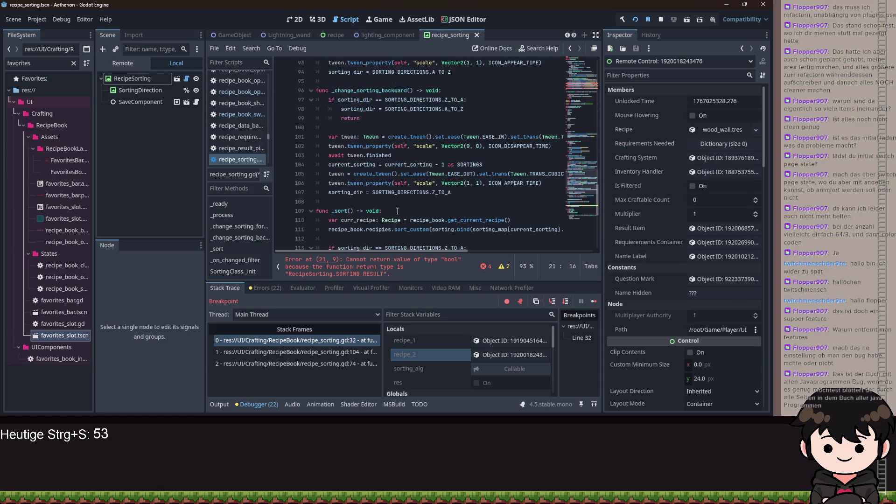
pyautogui.scroll(-3, 400, 214)
pyautogui.moveTo(432, 134); pyautogui.dragTo(329, 137)
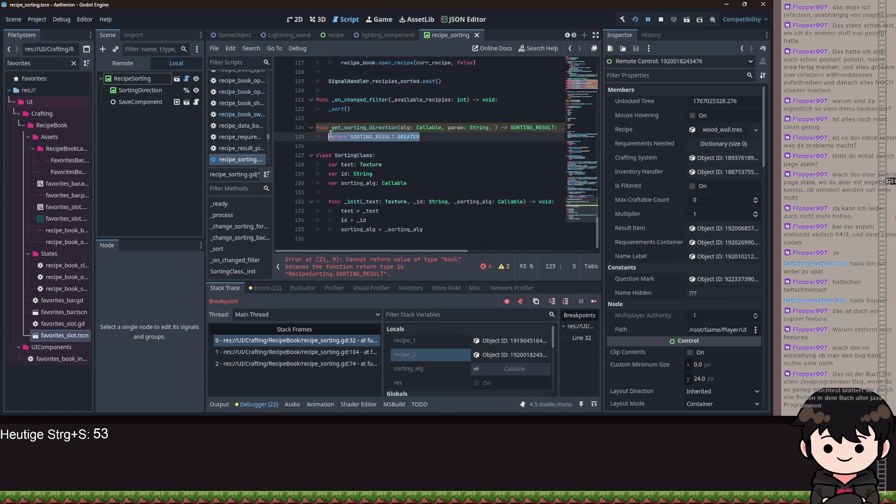
# Select the alg parameter, its Callable type and the return statement on line 125.
pyautogui.doubleClick(405, 126)
pyautogui.moveTo(448, 139); pyautogui.dragTo(329, 137)
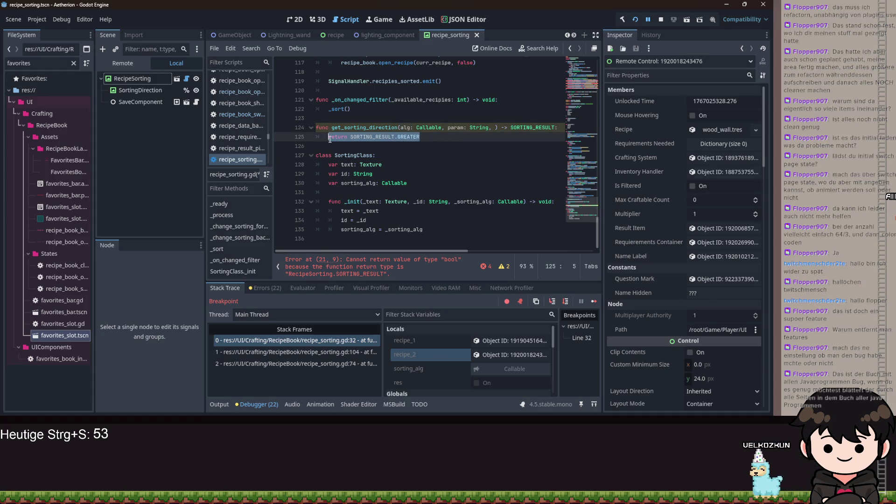
pyautogui.doubleClick(419, 128)
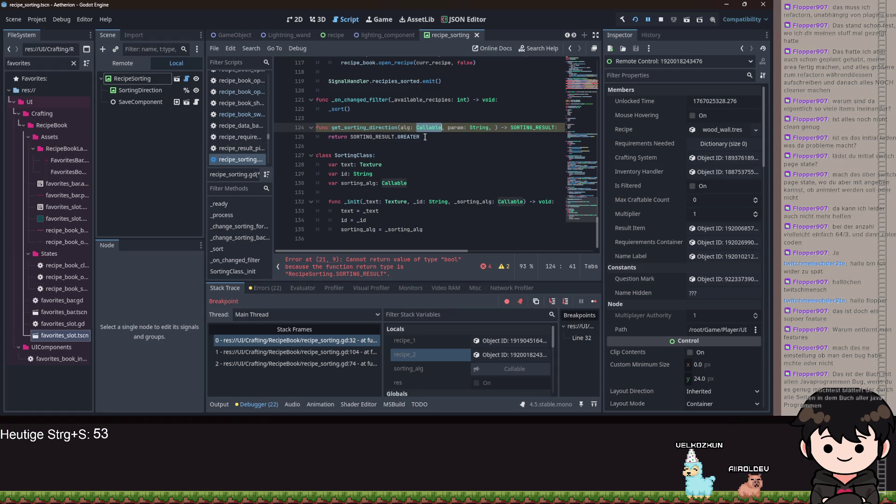
pyautogui.moveTo(433, 136); pyautogui.dragTo(328, 137)
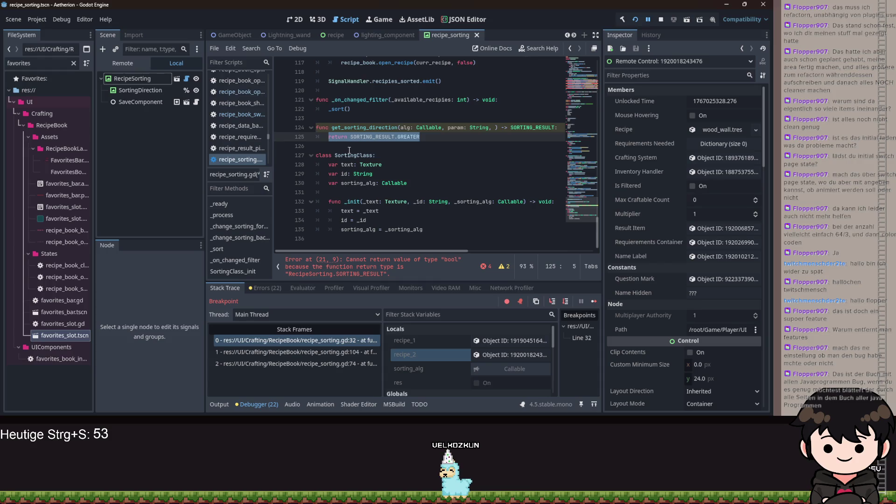
# Start a new line 126 below the return, replace Callable.create( with alg., and try get_method().
pyautogui.press('End')
pyautogui.press('Return')
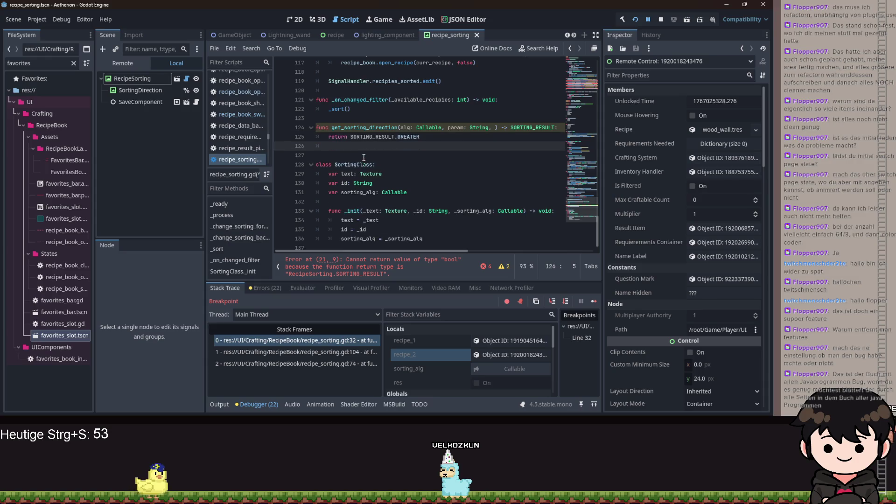
pyautogui.write('Callable.create(')
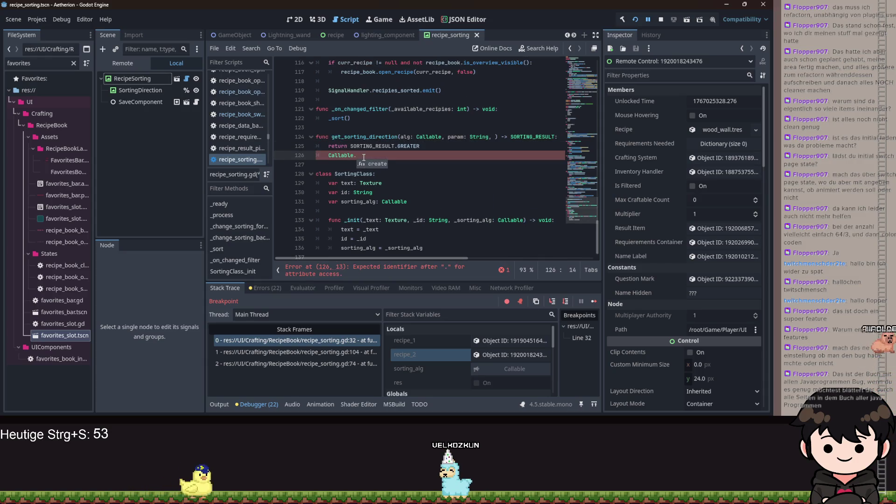
pyautogui.press('BackSpace')
pyautogui.press('BackSpace')
pyautogui.press('BackSpace')
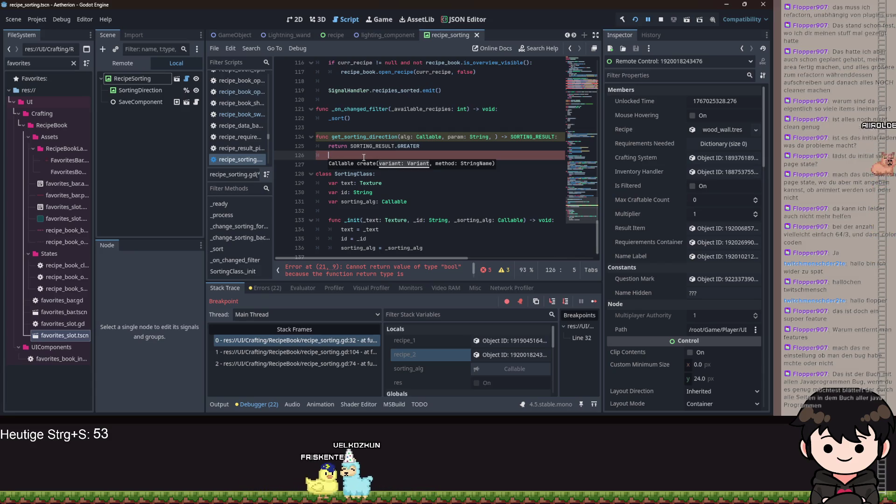
pyautogui.write('a')
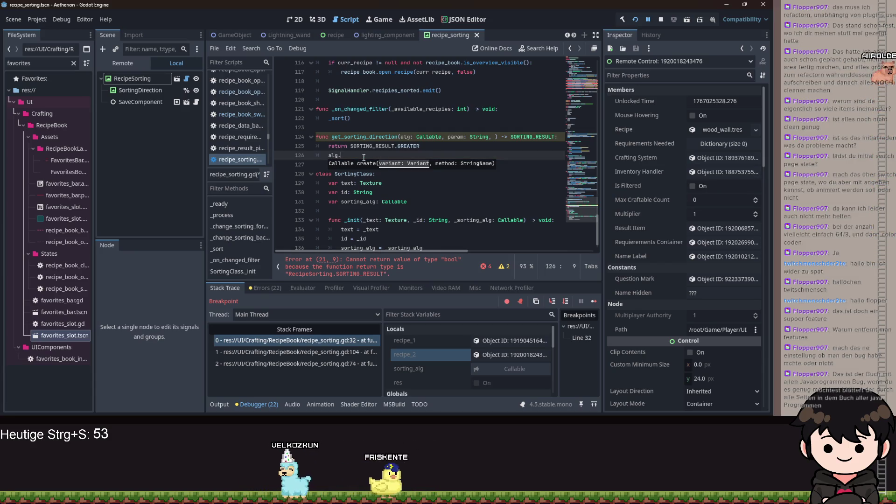
pyautogui.write('lg.')
pyautogui.press('Down')
pyautogui.press('Down')
pyautogui.press('Down')
pyautogui.press('Down')
pyautogui.press('Down')
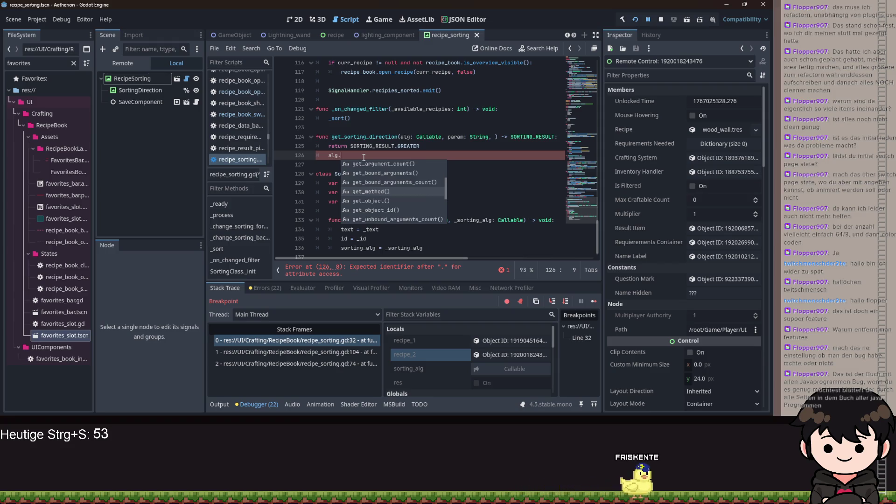
pyautogui.press('Return')
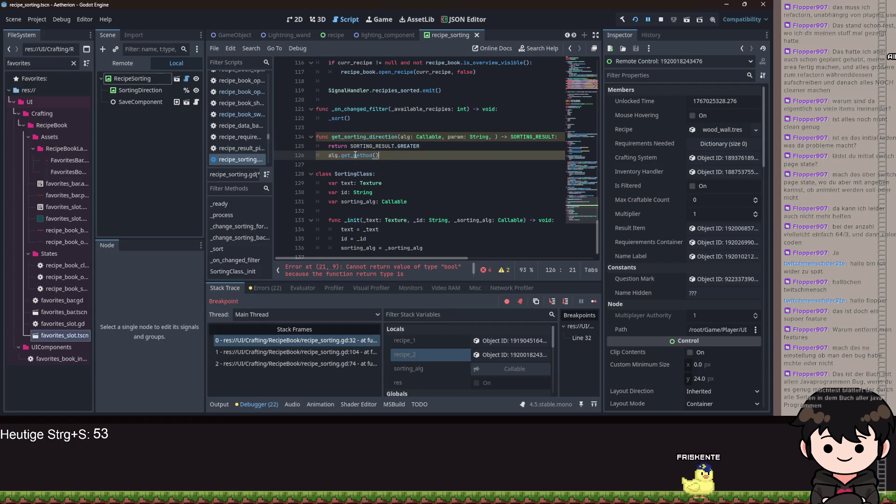
pyautogui.moveTo(356, 155)
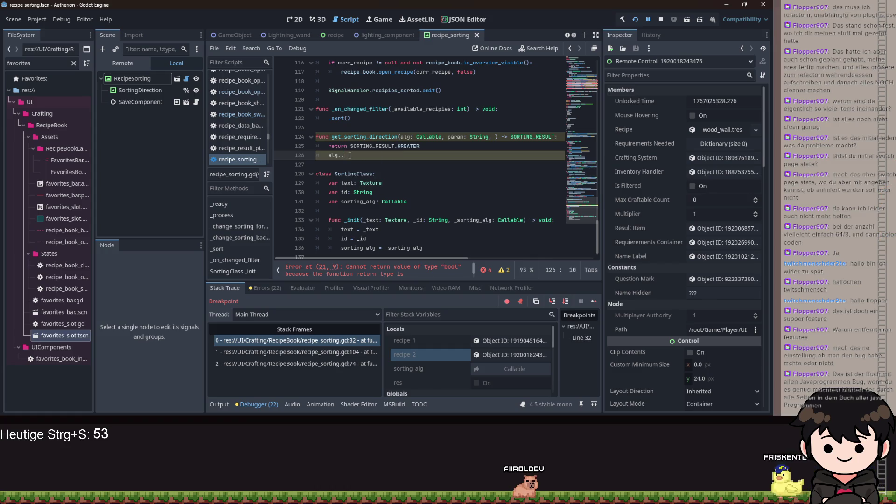
# Browse alg's suggested methods, inserting and then removing is_custom().
pyautogui.press('BackSpace')
pyautogui.press('Down')
pyautogui.press('Down')
pyautogui.press('Down')
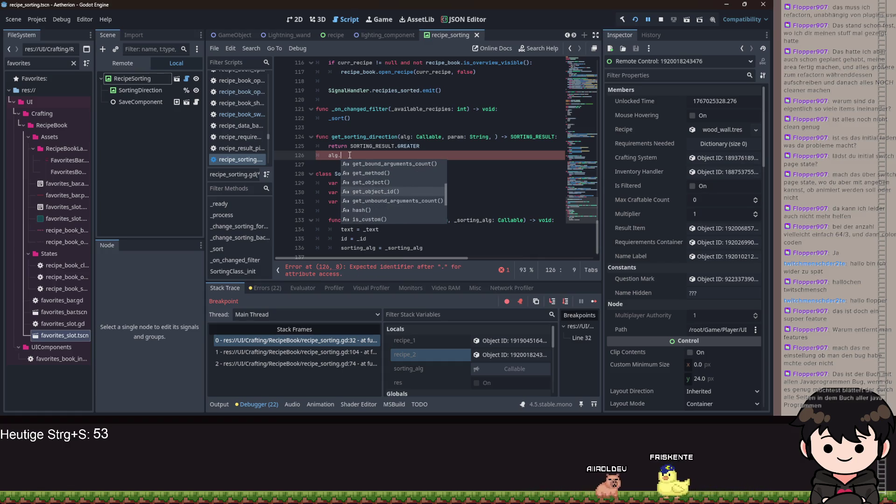
pyautogui.press('Down')
pyautogui.press('Down')
pyautogui.press('Down')
pyautogui.press('Down')
pyautogui.press('Down')
pyautogui.press('Down')
pyautogui.press('Down')
pyautogui.press('Down')
pyautogui.press('Down')
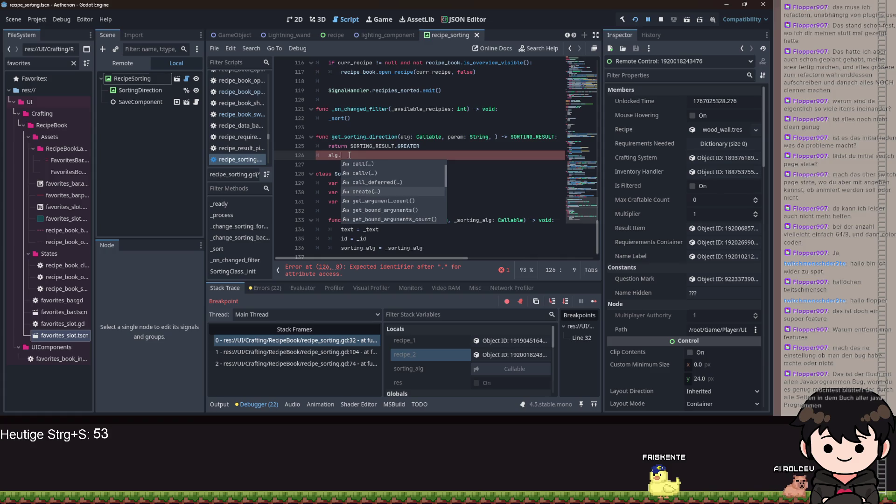
pyautogui.press('Down')
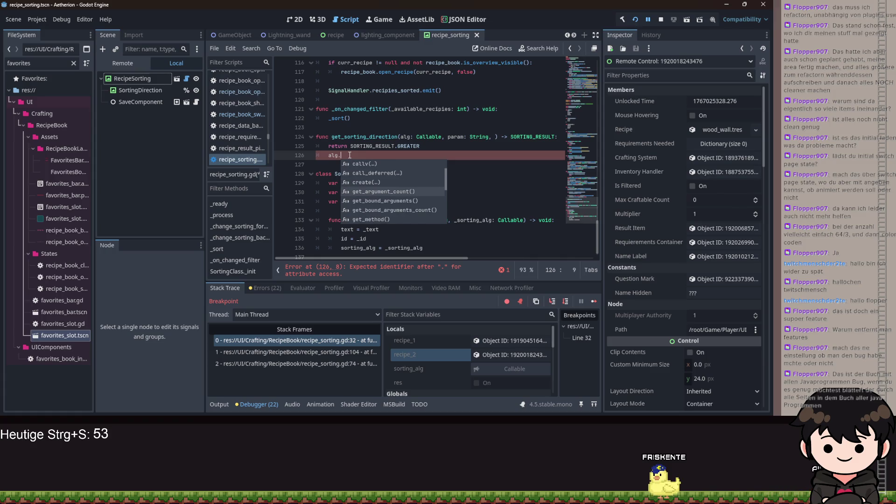
pyautogui.press('Down')
pyautogui.press('Down')
pyautogui.press('Down')
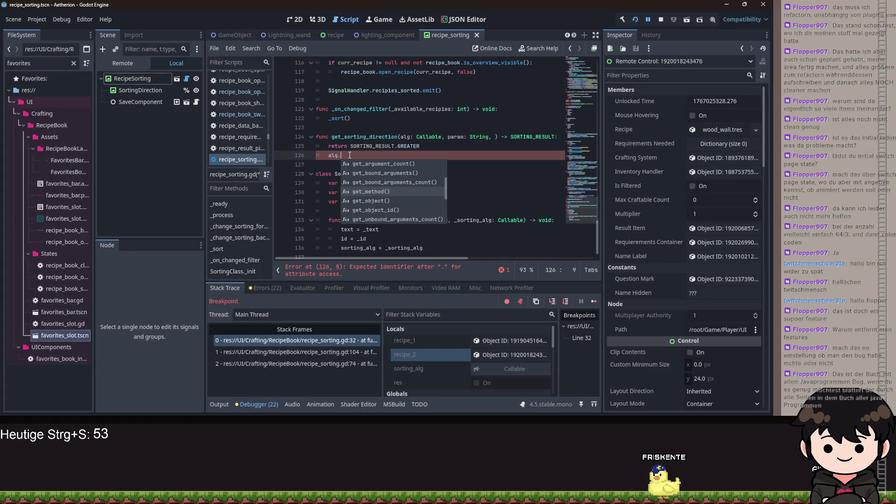
pyautogui.press('Down')
pyautogui.press('Return')
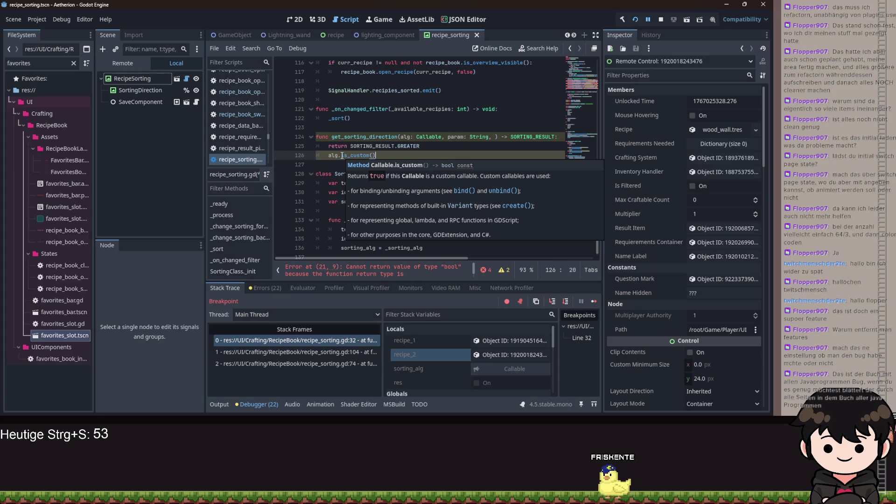
pyautogui.press('BackSpace')
pyautogui.press('BackSpace')
pyautogui.press('BackSpace')
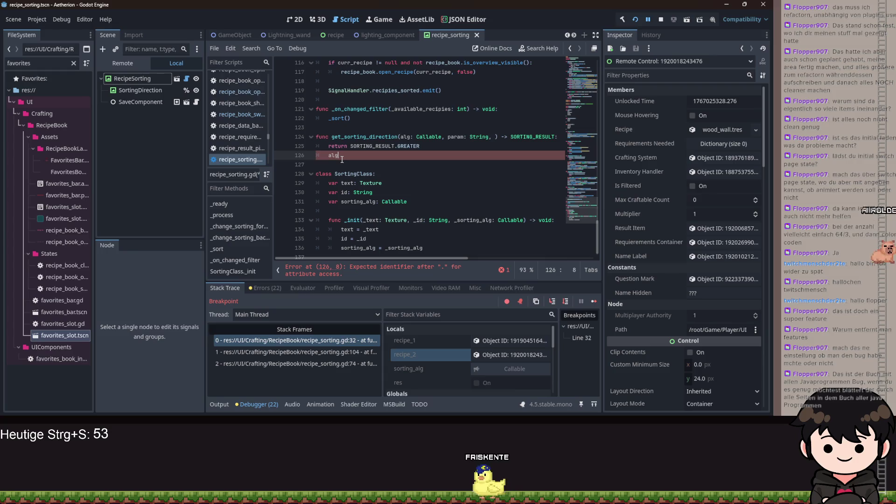
pyautogui.write('.')
pyautogui.press('Down')
pyautogui.press('Up')
# Reopen alg's suggestions, discard bindv(), and accept get_argument_count() on line 126.
pyautogui.hotkey('ctrl', 'space')
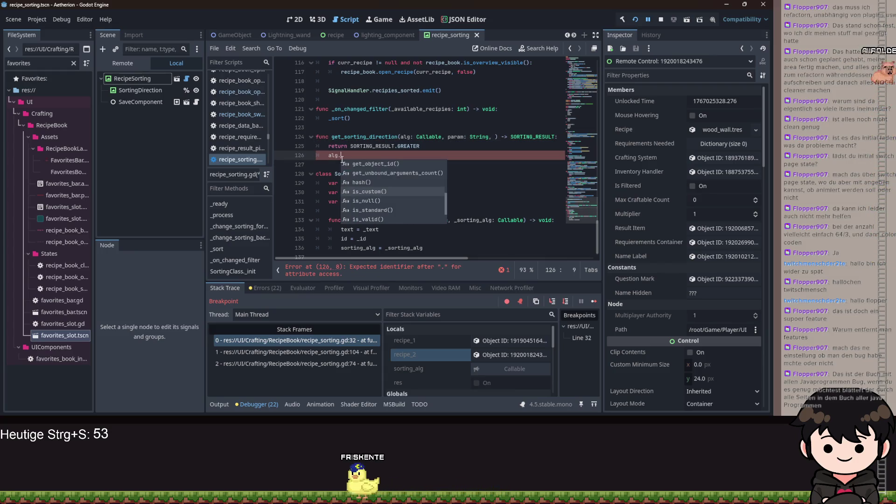
pyautogui.press('Down')
pyautogui.press('Down')
pyautogui.press('Down')
pyautogui.press('Up')
pyautogui.press('Up')
pyautogui.press('Up')
pyautogui.press('Up')
pyautogui.press('Up')
pyautogui.press('Up')
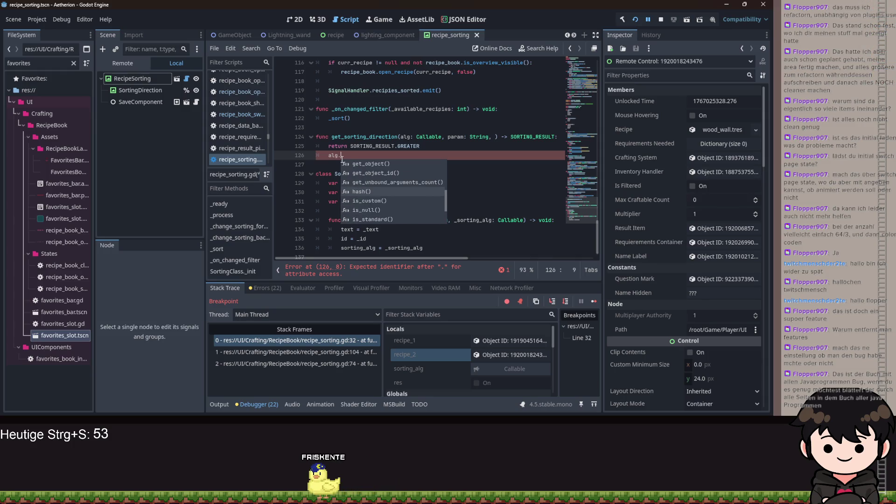
pyautogui.press('Down')
pyautogui.press('Up')
pyautogui.press('Up')
pyautogui.press('Up')
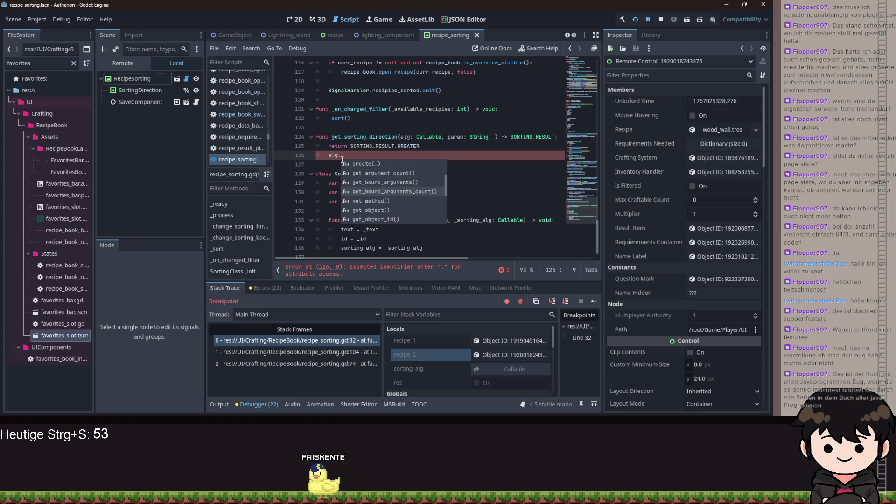
pyautogui.press('Up')
pyautogui.press('Up')
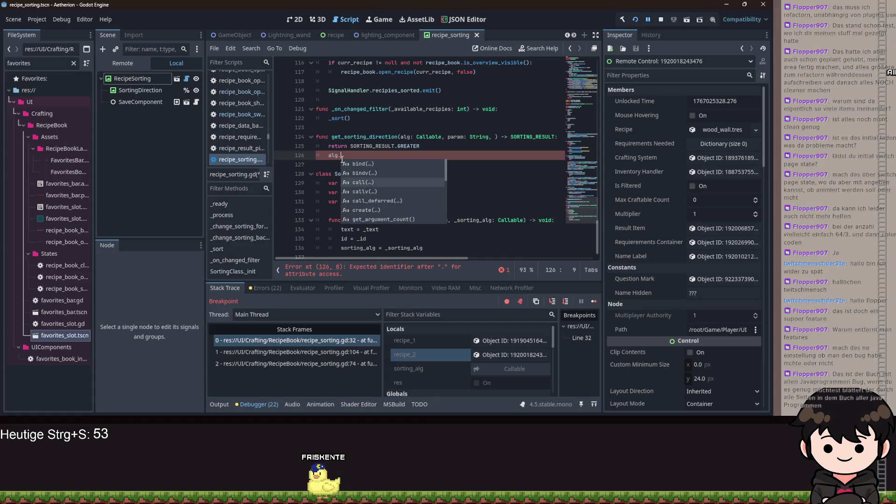
pyautogui.press('Return')
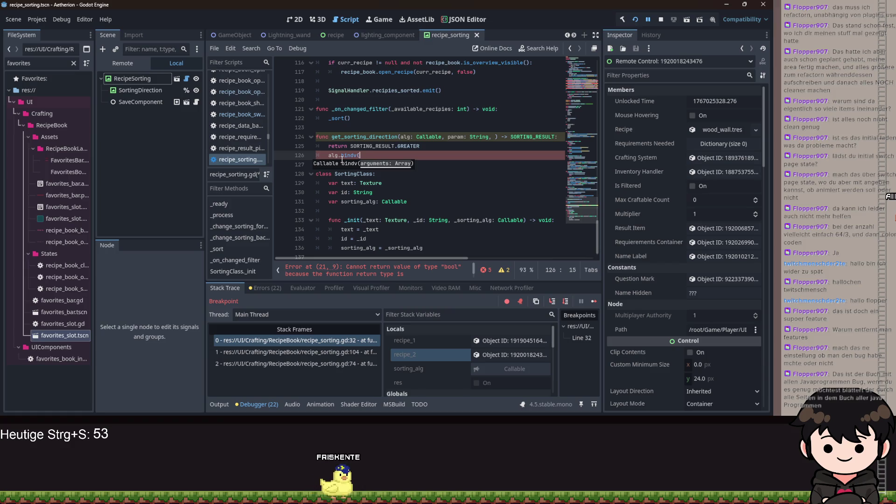
pyautogui.press('BackSpace')
pyautogui.press('BackSpace')
pyautogui.press('BackSpace')
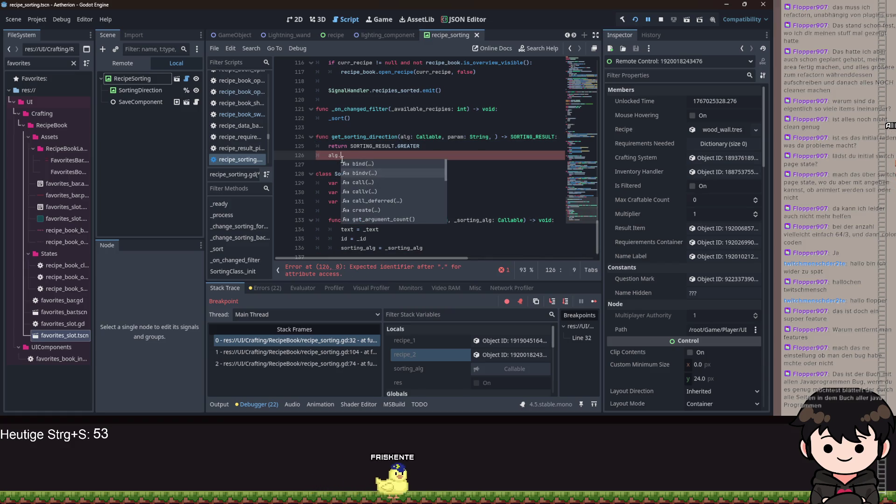
pyautogui.press('Down')
pyautogui.press('Down')
pyautogui.press('Down')
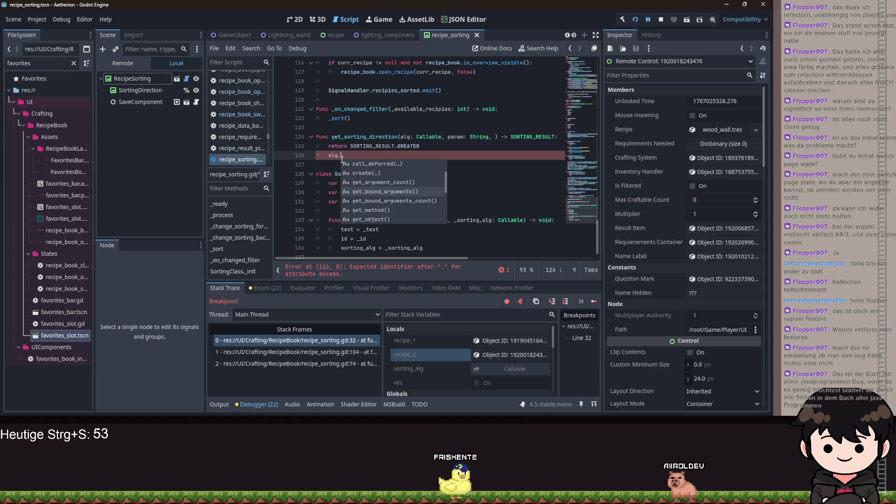
pyautogui.press('Return')
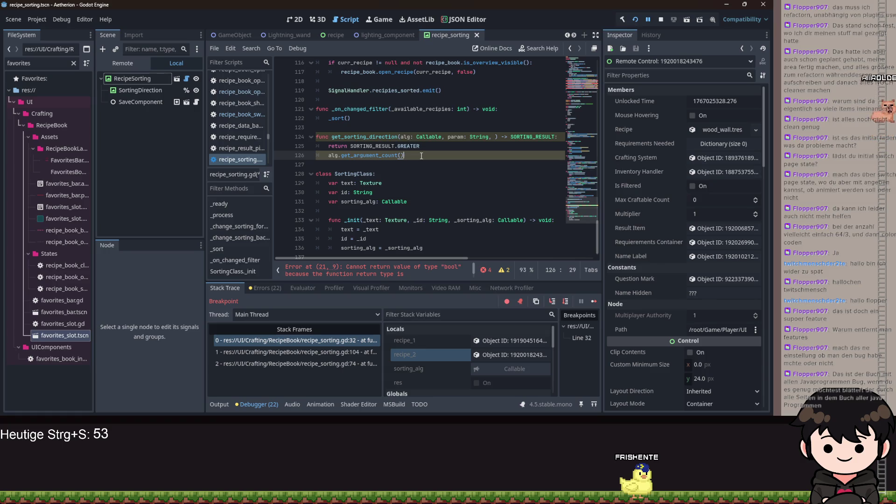
pyautogui.moveTo(421, 156); pyautogui.dragTo(314, 158)
pyautogui.press('BackSpace')
pyautogui.press('BackSpace')
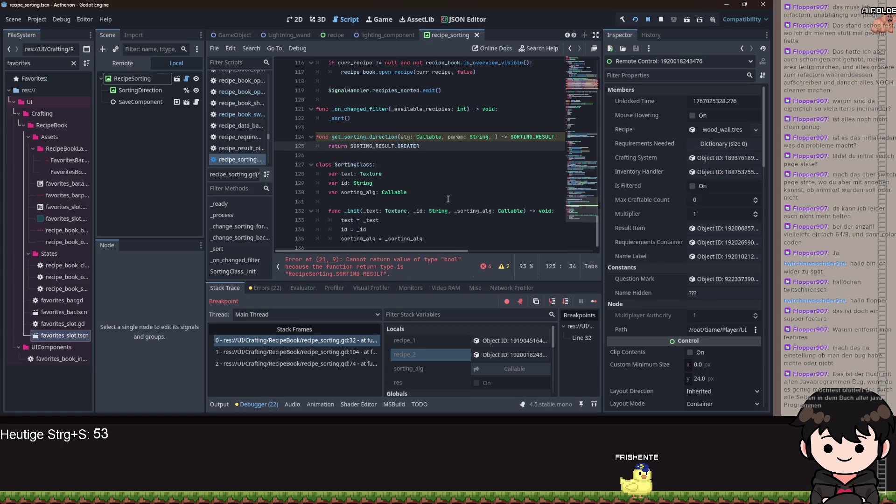
pyautogui.scroll(20, 446, 198)
pyautogui.scroll(9, 471, 192)
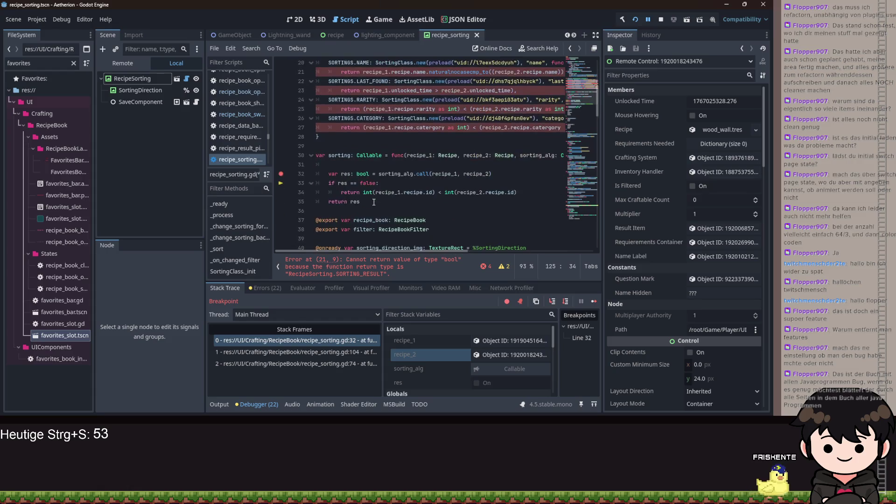
pyautogui.click(325, 199)
pyautogui.press('BackSpace')
pyautogui.press('Return')
pyautogui.moveTo(322, 192); pyautogui.dragTo(267, 109)
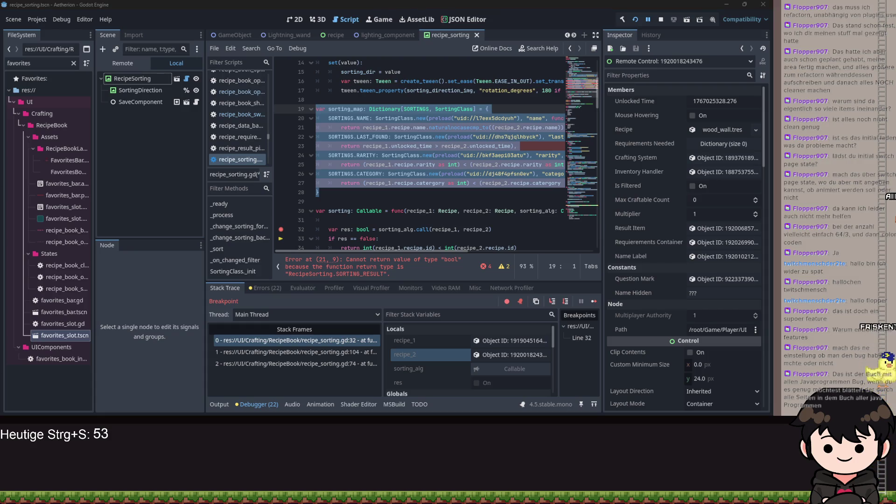
pyautogui.hotkey('ctrl', 's')
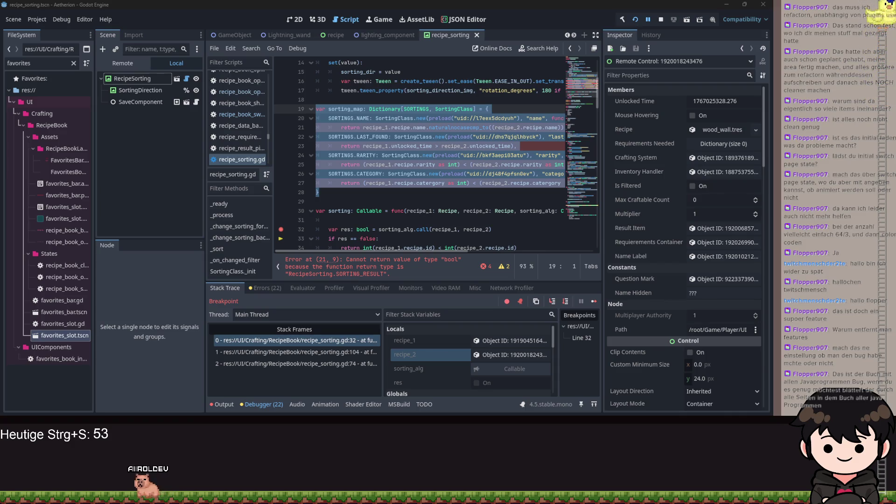
pyautogui.click(456, 183)
pyautogui.scroll(-6, 351, 219)
pyautogui.scroll(-2, 354, 218)
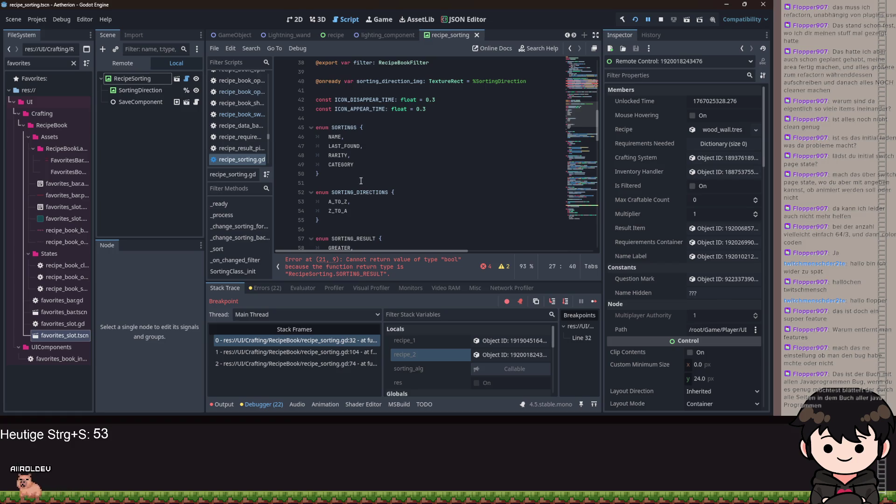
pyautogui.scroll(-3, 360, 181)
pyautogui.moveTo(322, 195); pyautogui.dragTo(295, 159)
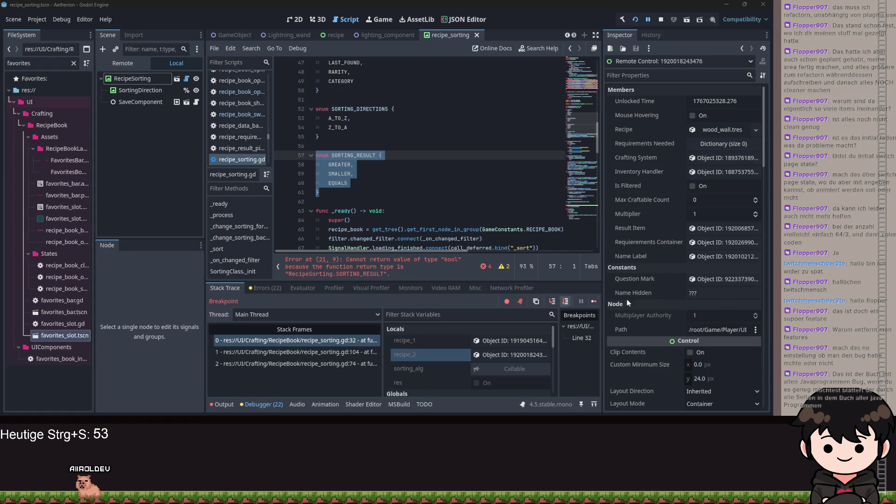
pyautogui.click(495, 163)
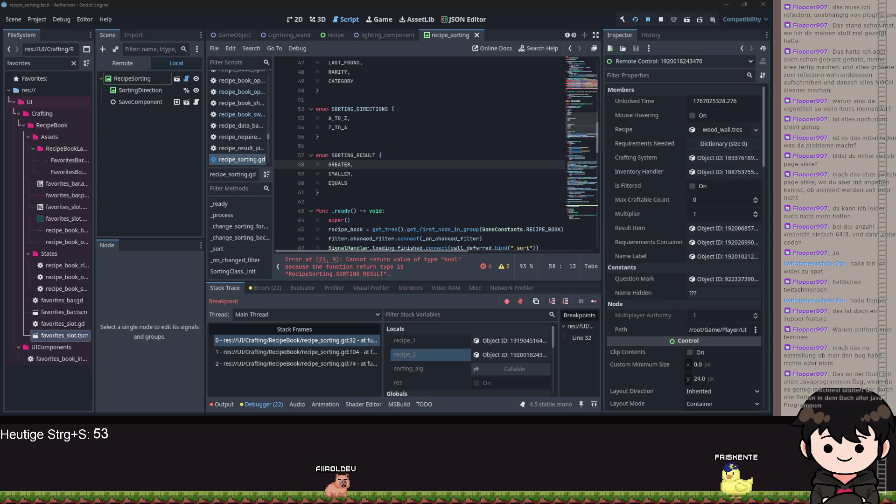
pyautogui.click(410, 183)
pyautogui.scroll(10, 411, 194)
pyautogui.scroll(2, 410, 193)
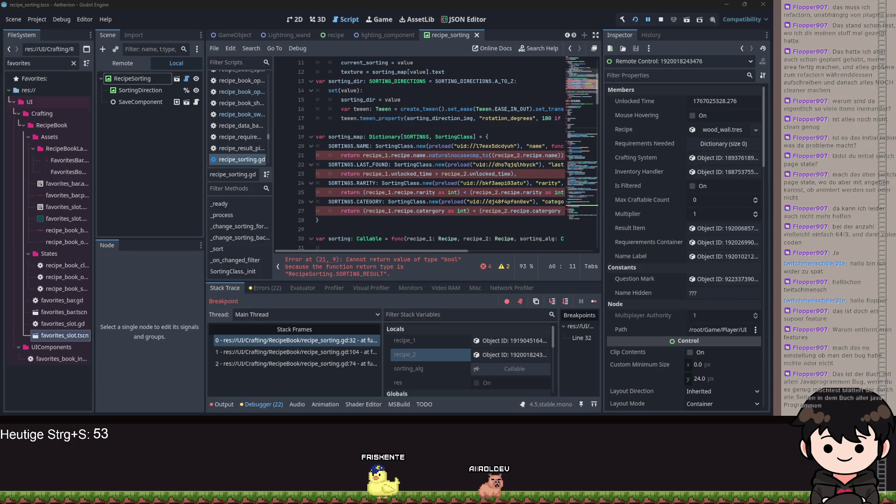
pyautogui.click(483, 185)
pyautogui.scroll(-10, 466, 196)
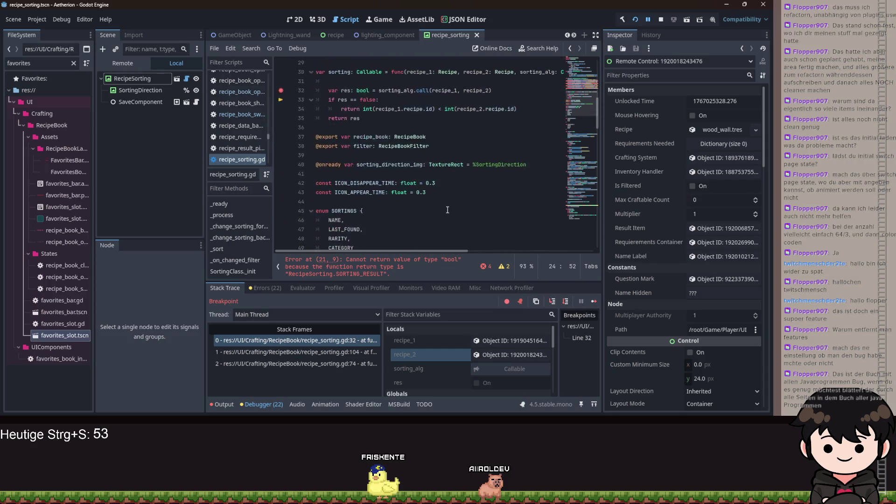
pyautogui.scroll(-15, 427, 210)
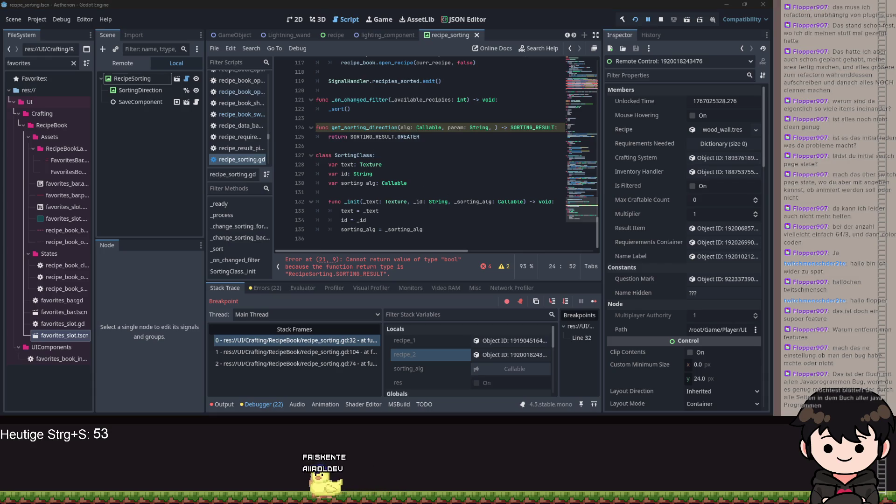
pyautogui.click(369, 145)
# Declare func compare_to_result(value: int) -> SORTING_RESULT below get_sorting_direction.
pyautogui.press('Return')
pyautogui.write('func ')
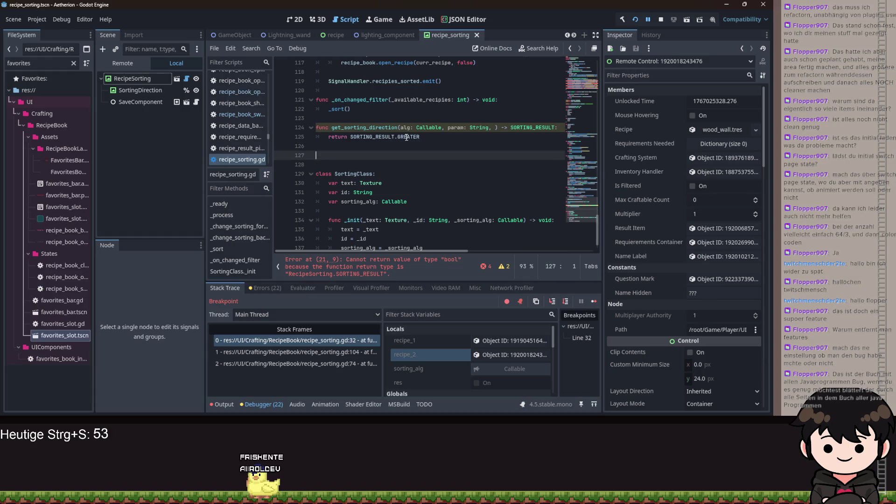
pyautogui.write('c')
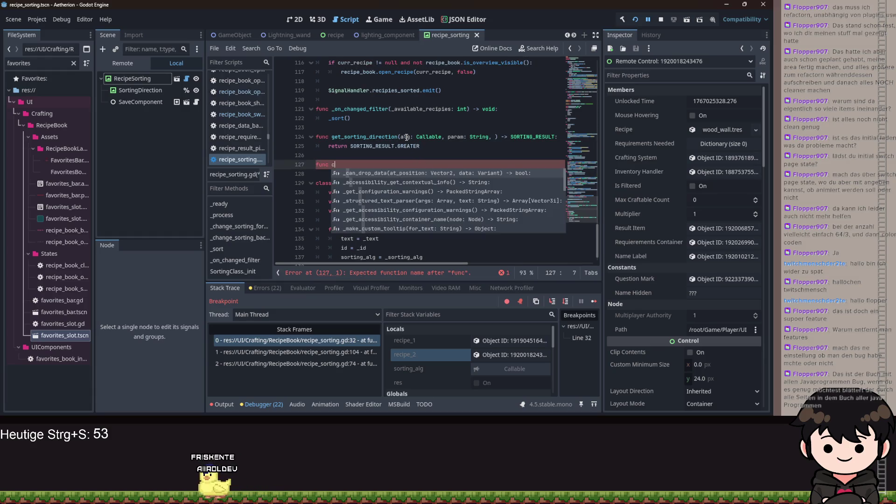
pyautogui.write('ompare_to_result/(')
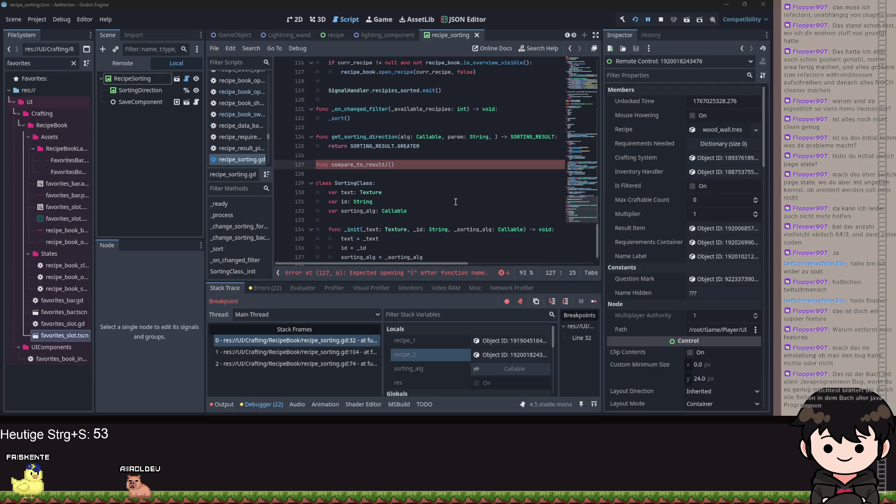
pyautogui.press('BackSpace')
pyautogui.press('BackSpace')
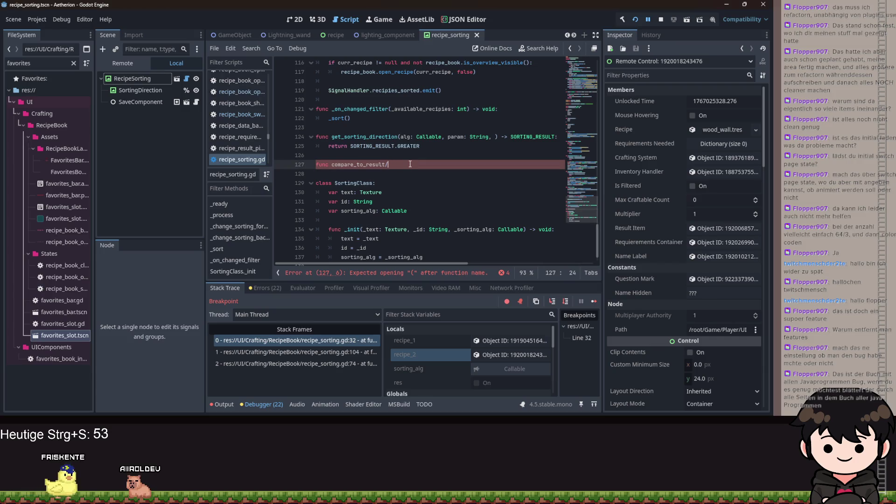
pyautogui.write('(recuoe')
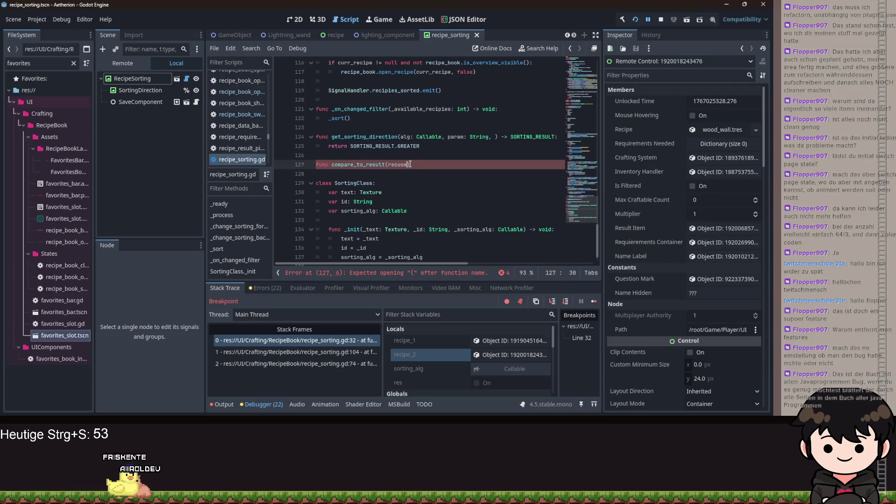
pyautogui.write('ipe_1')
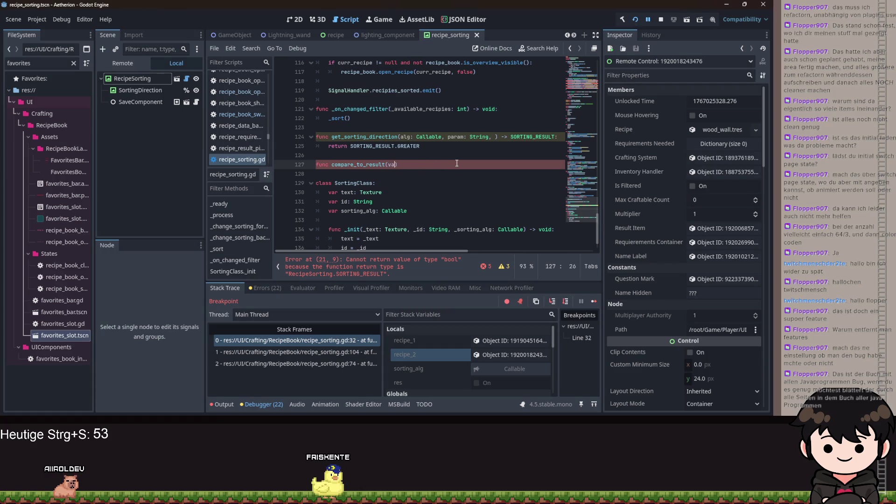
pyautogui.write('t) ->')
pyautogui.write(' Sor')
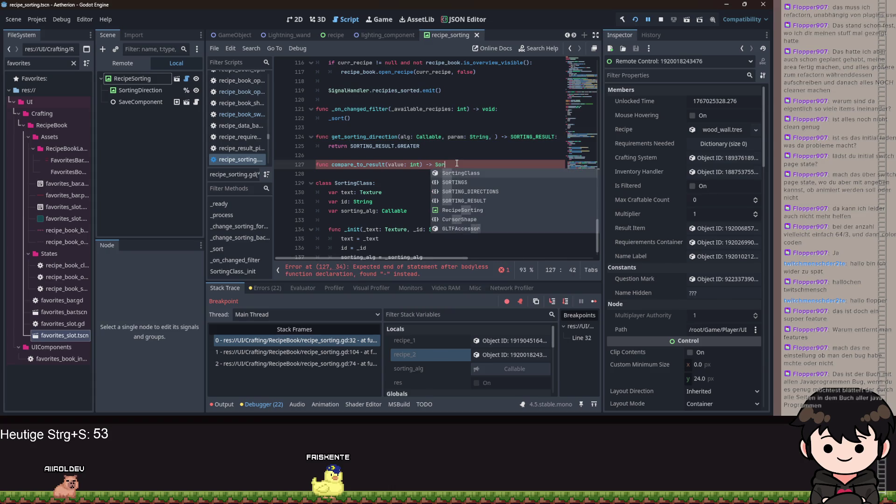
pyautogui.write('ting')
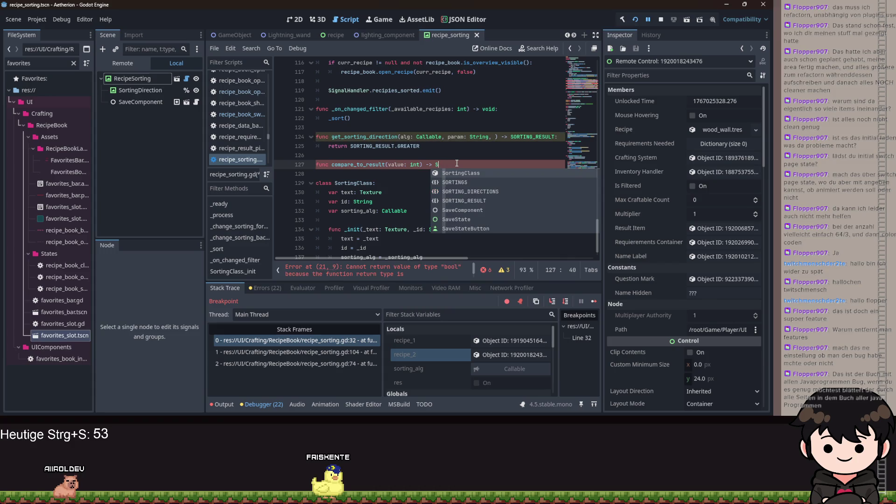
pyautogui.write('_R')
pyautogui.press('Return')
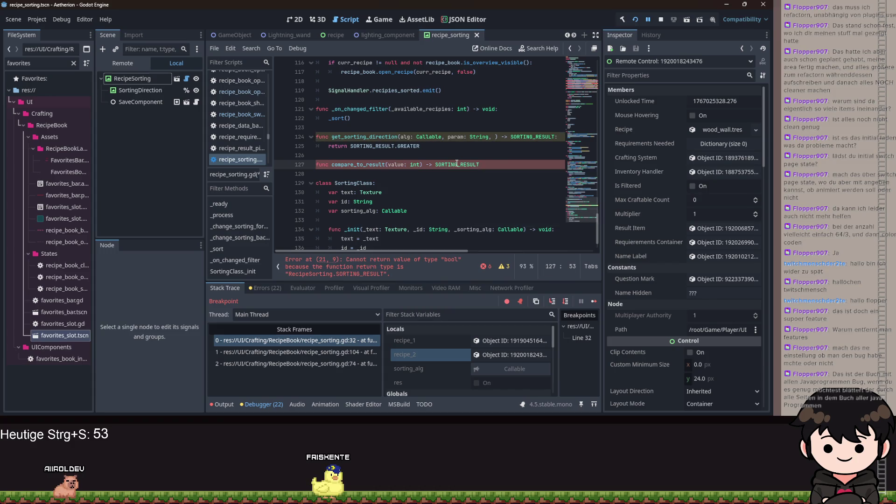
pyautogui.write(':')
pyautogui.press('Return')
# Return SORTING_RESULT.SMALLER when value < 0 and SORTING_RESULT.GREATER when value > 0.
pyautogui.write('if ')
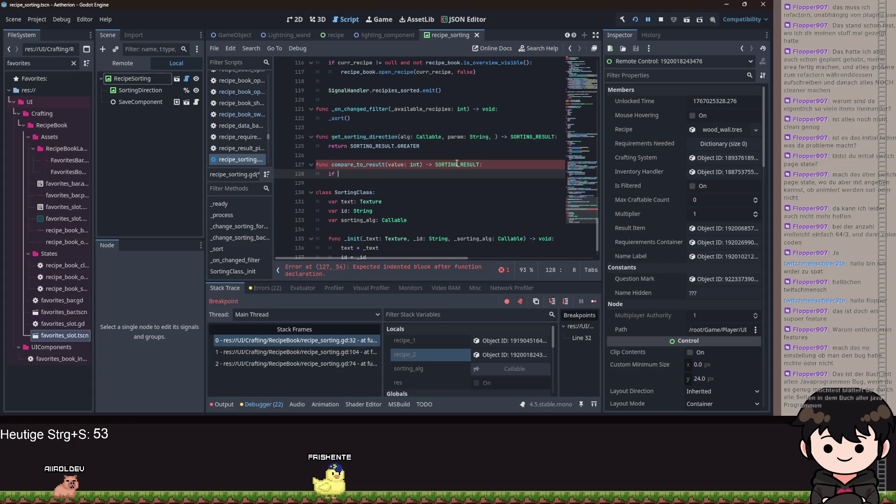
pyautogui.write('value <')
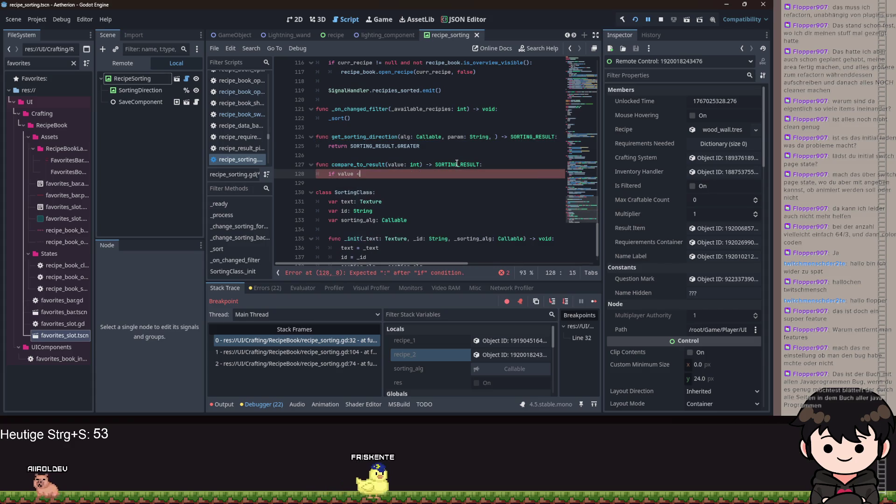
pyautogui.write(' 0:')
pyautogui.press('Return')
pyautogui.write('return SORTING_RESULT.SMALLER')
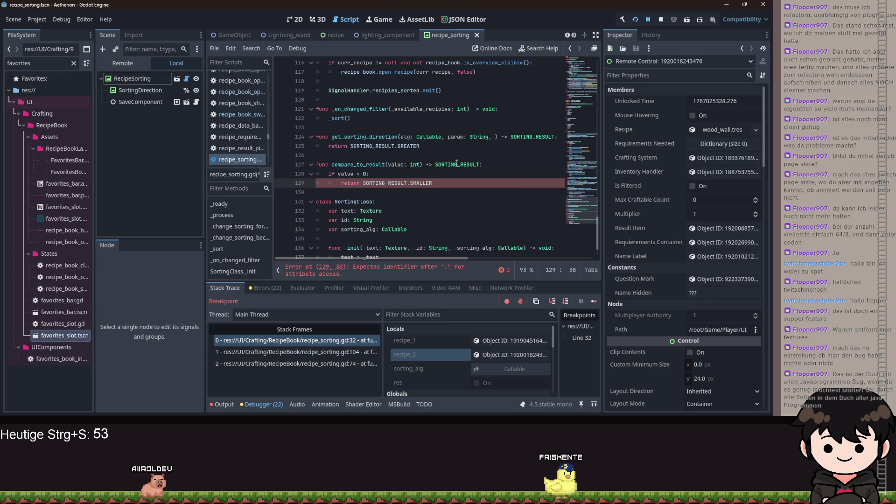
pyautogui.press('Return')
pyautogui.write('elif value >')
pyautogui.press('Return')
pyautogui.write('return ')
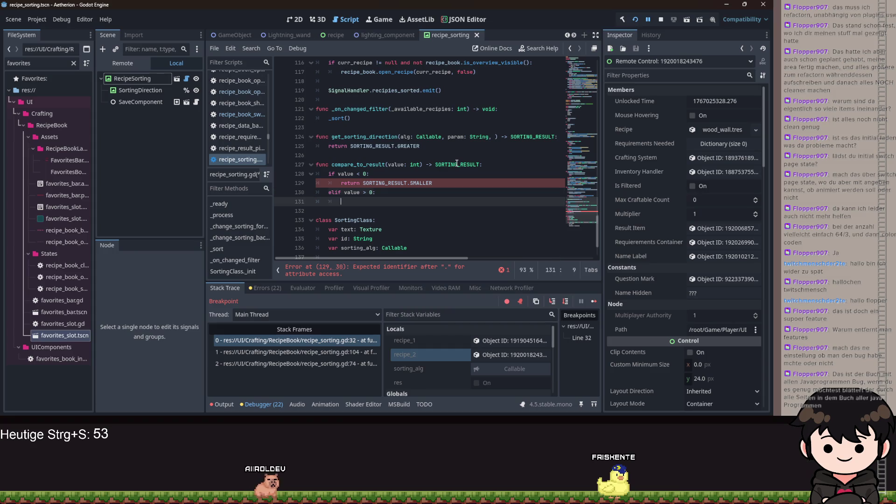
pyautogui.write('SOR')
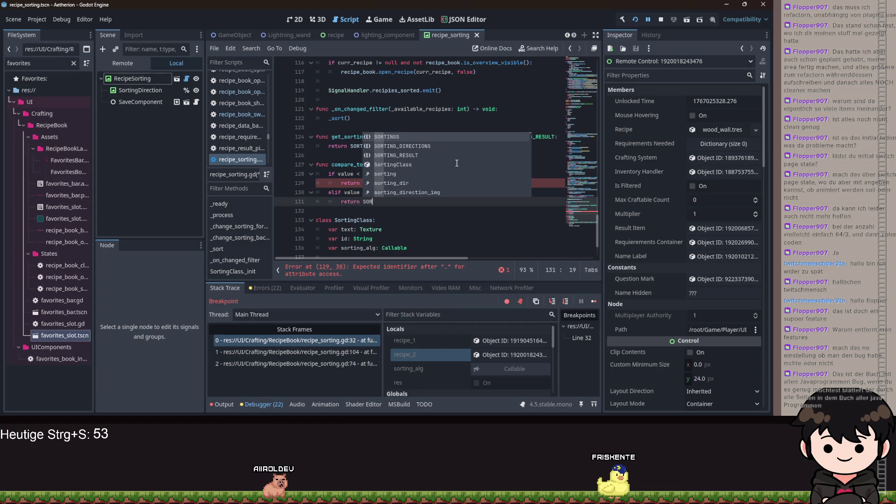
pyautogui.write('TING_RESULT.GREATER')
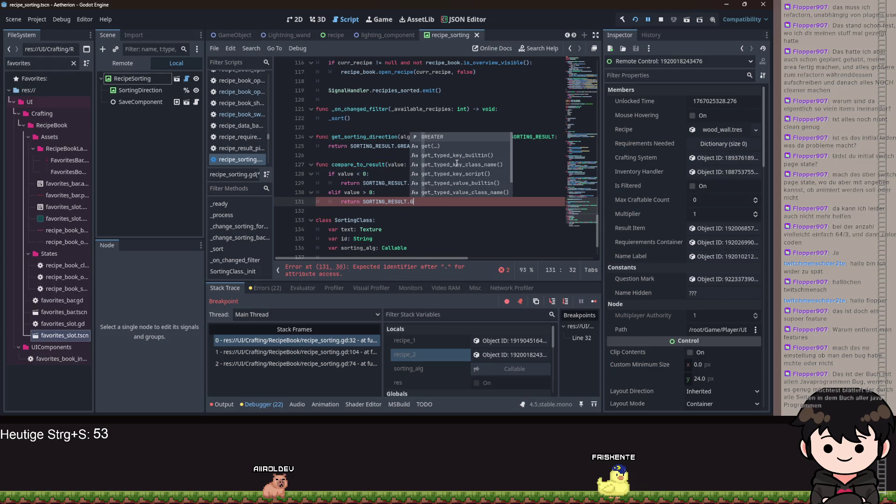
# Add a fallback return SORTING_RESULT.EQUALS and save recipe_sorting.gd.
pyautogui.press('Return')
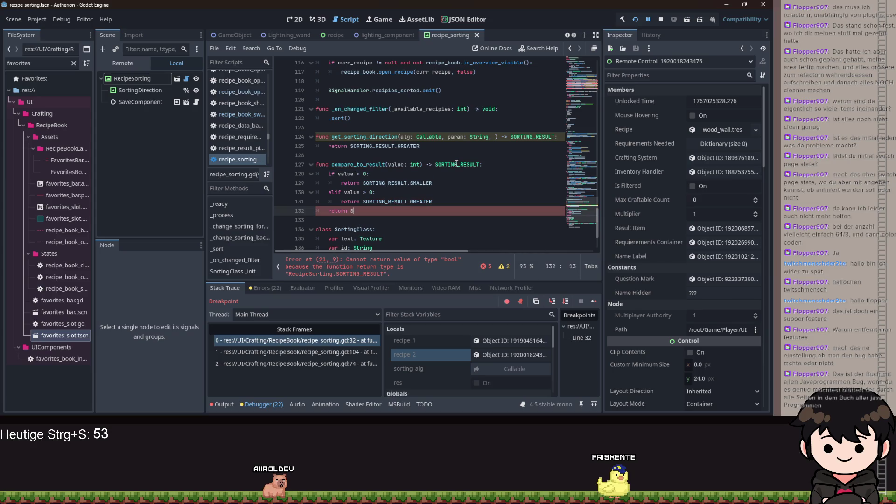
pyautogui.write('OR')
pyautogui.press('Down')
pyautogui.press('Down')
pyautogui.press('Return')
pyautogui.write('.')
pyautogui.write('EQ')
pyautogui.press('Return')
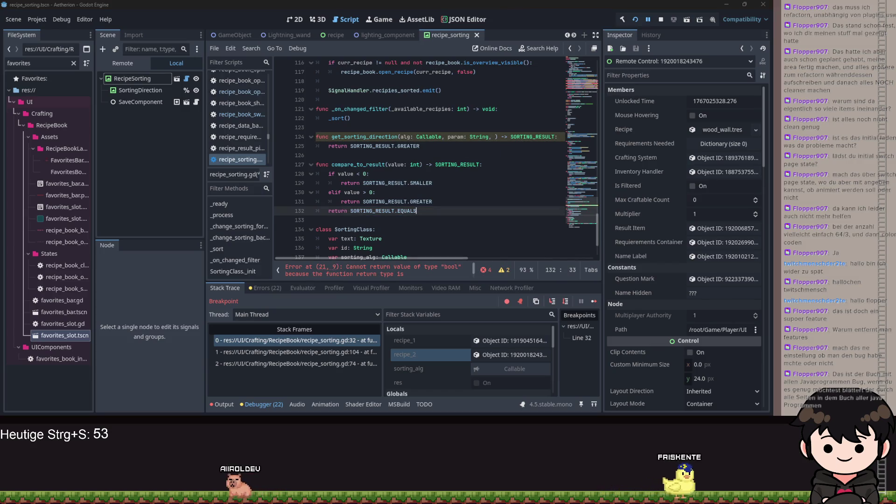
pyautogui.hotkey('ctrl', 's')
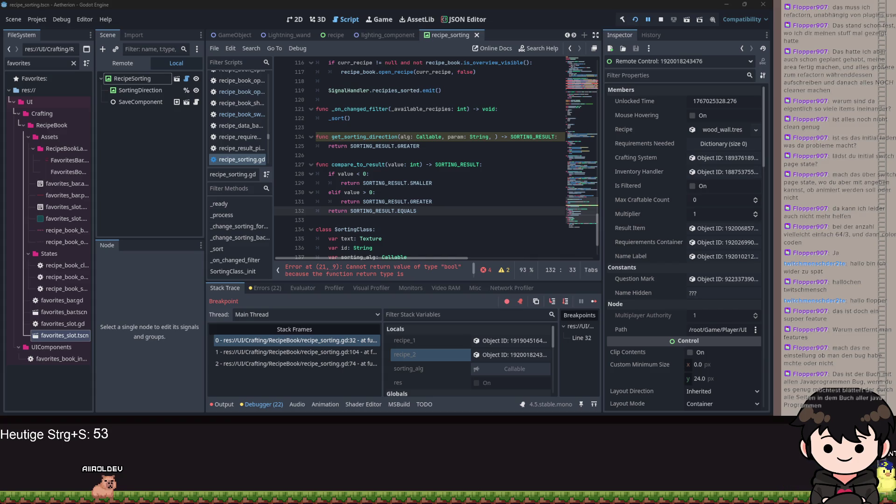
# Wrap the NAME sorting comparison on line 21 in compare_to_result(.
pyautogui.scroll(20, 460, 184)
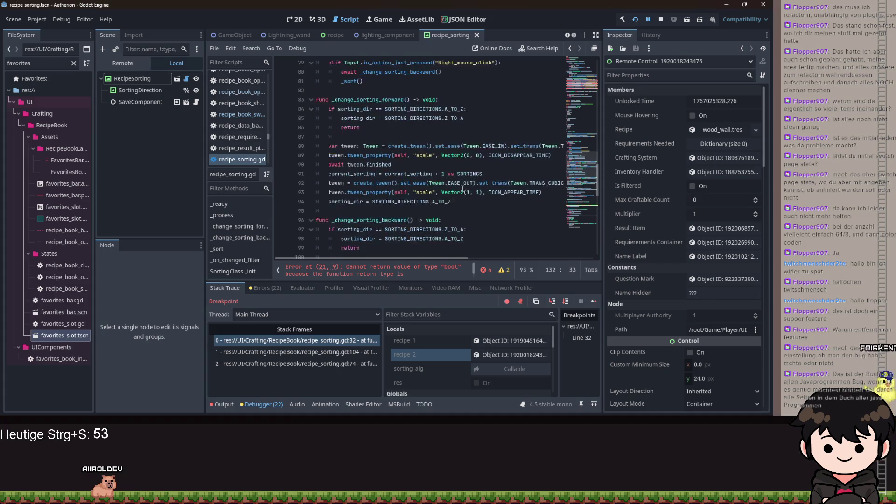
pyautogui.scroll(5, 460, 184)
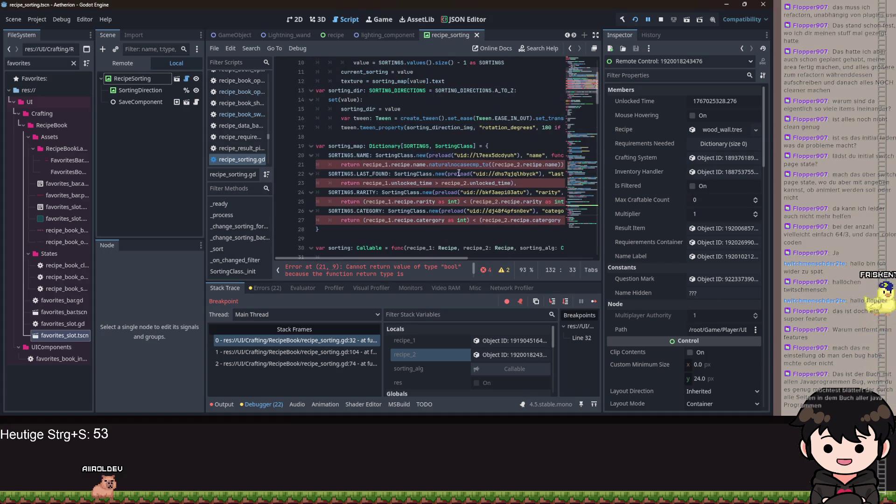
pyautogui.hscroll(-1, 360, 259)
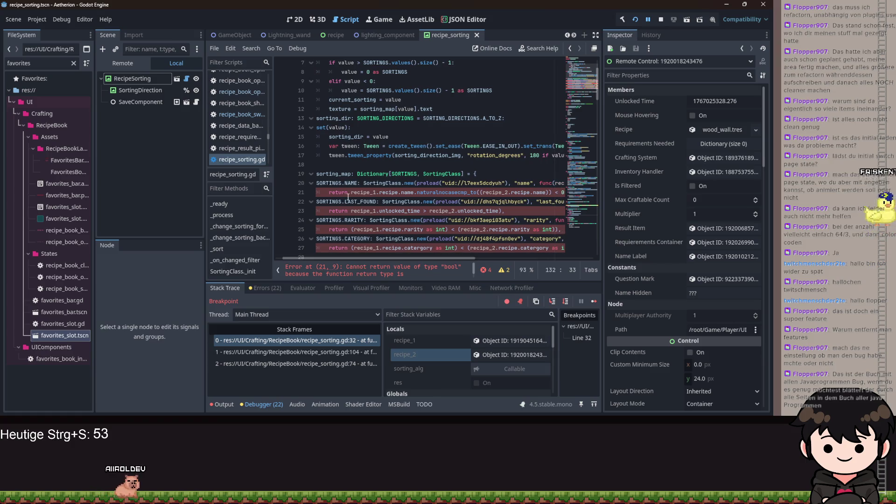
pyautogui.click(351, 193)
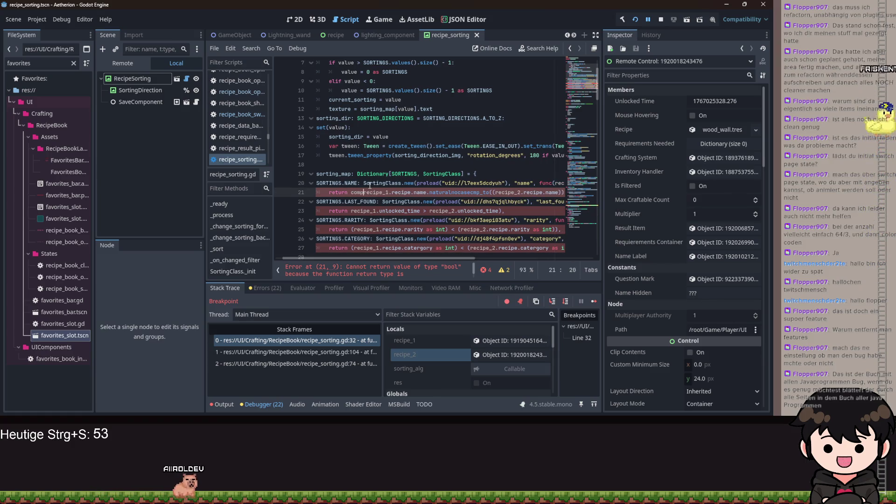
pyautogui.write('compare_to_result')
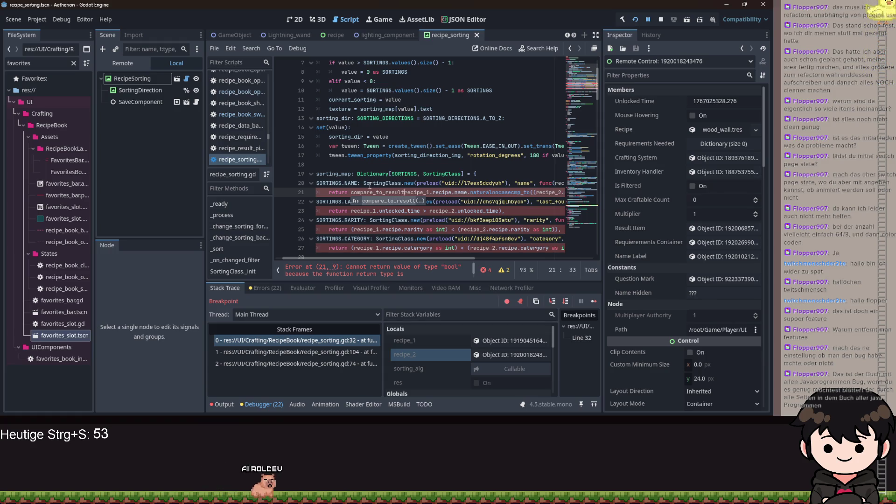
pyautogui.press('Return')
pyautogui.press('End')
pyautogui.press('Left')
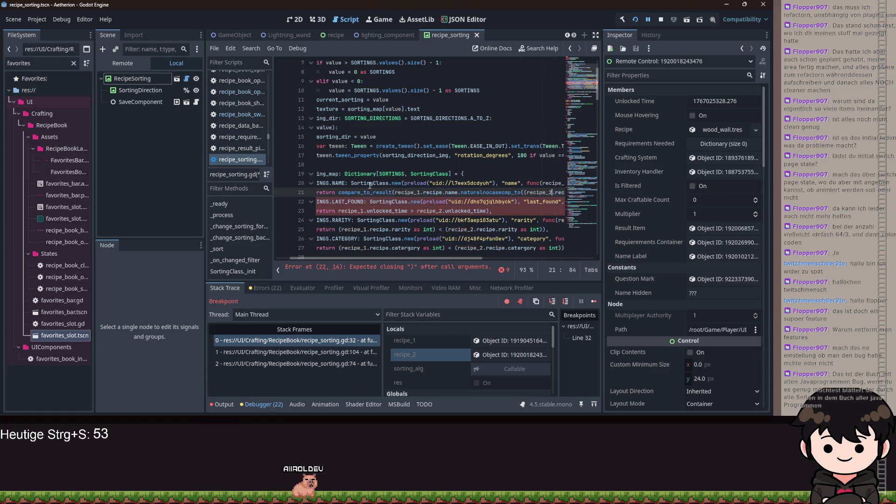
pyautogui.press('End')
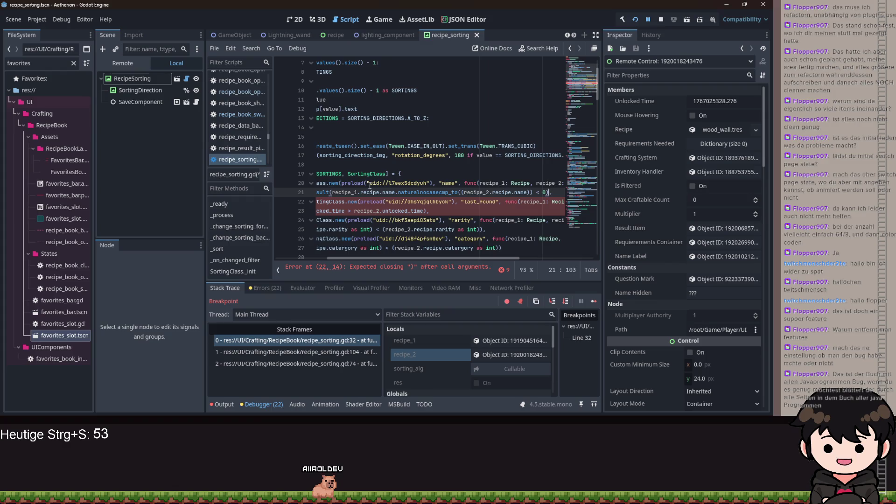
# Wrap the LAST_FOUND comparison before recipe_1 on line 23 in compare_to_result(.
pyautogui.moveTo(399, 259); pyautogui.dragTo(314, 239)
pyautogui.click(364, 211)
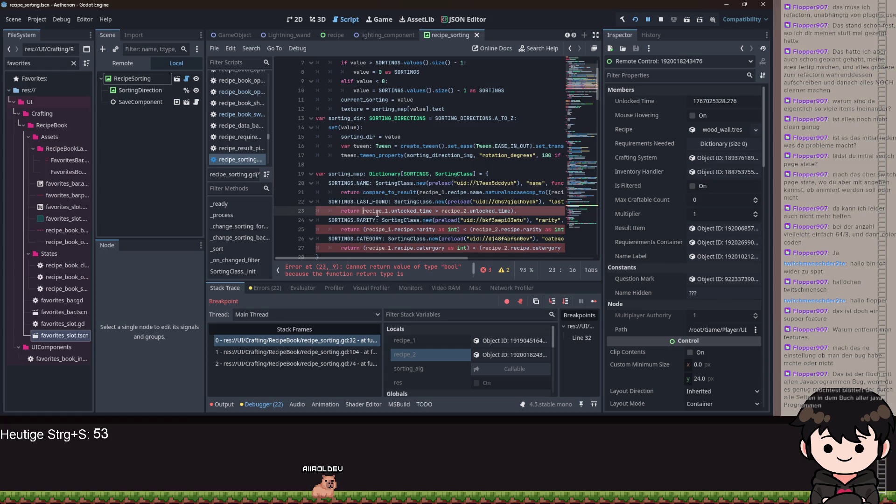
pyautogui.write('compare_to_r')
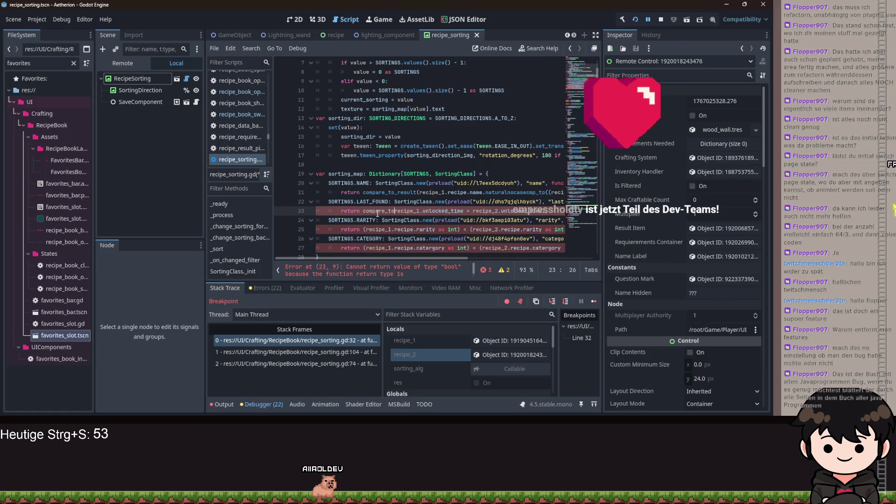
pyautogui.press('Return')
pyautogui.hotkey('ctrl', 'Right')
pyautogui.hotkey('ctrl', 'Right')
pyautogui.hotkey('ctrl', 'Right')
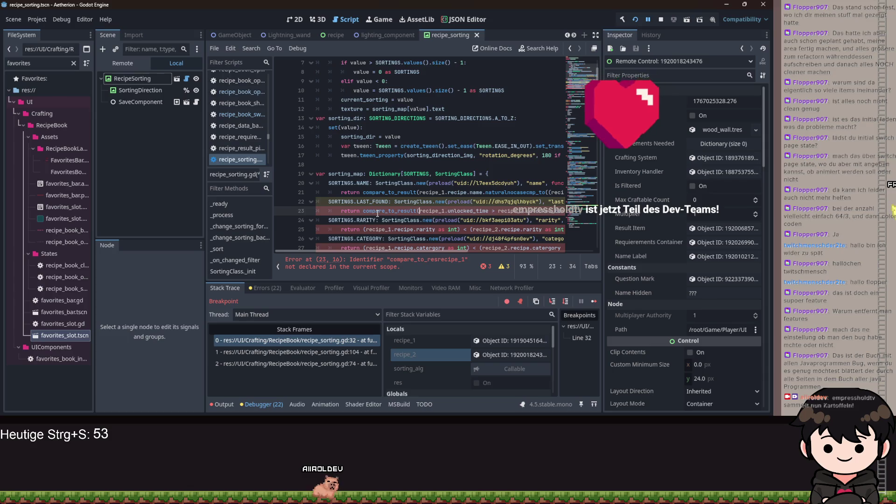
pyautogui.press('Down')
pyautogui.press('Home')
pyautogui.hotkey('ctrl', 'Right')
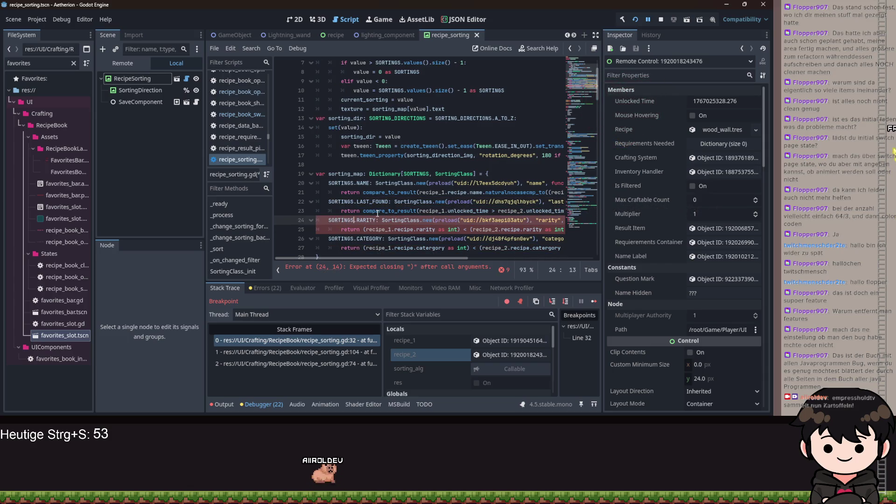
pyautogui.press('Up')
pyautogui.press('End')
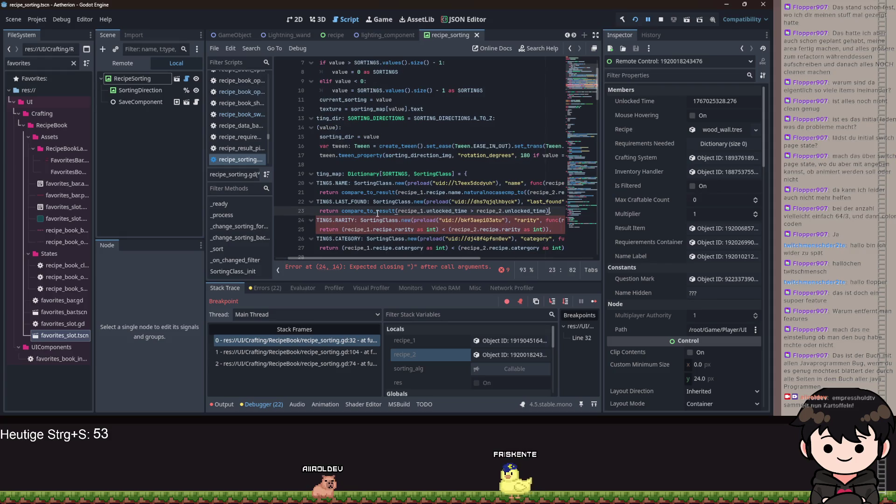
pyautogui.press('Down')
pyautogui.press('Down')
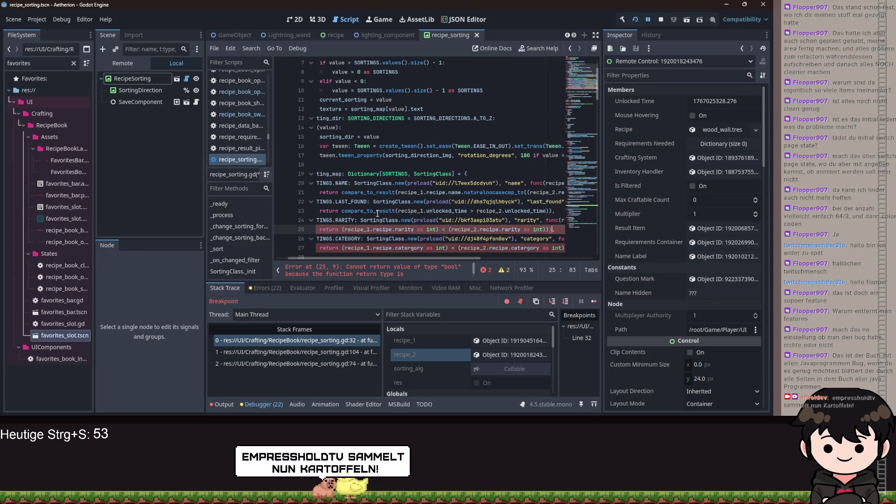
# Add a trailing comma on line 25 and try wrapping the rarity comparison in compare_to_result.
pyautogui.write(',')
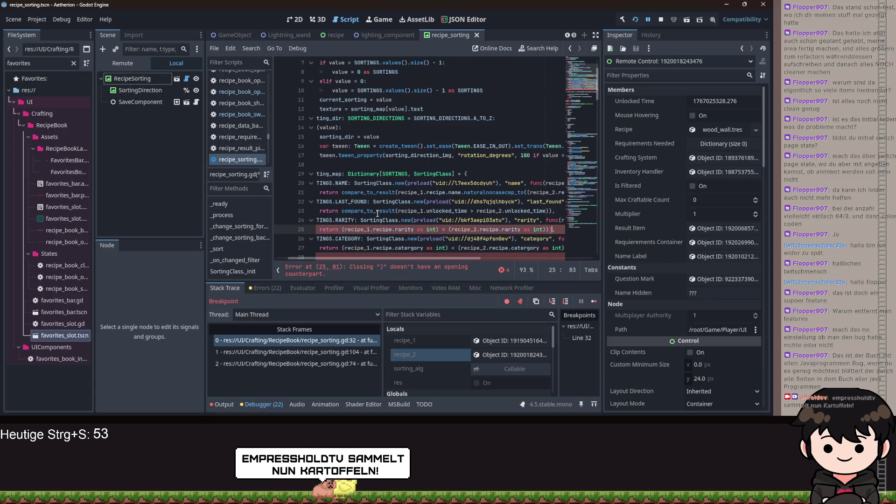
pyautogui.hotkey('ctrl', 'Left')
pyautogui.hotkey('ctrl', 'Left')
pyautogui.hotkey('ctrl', 'Left')
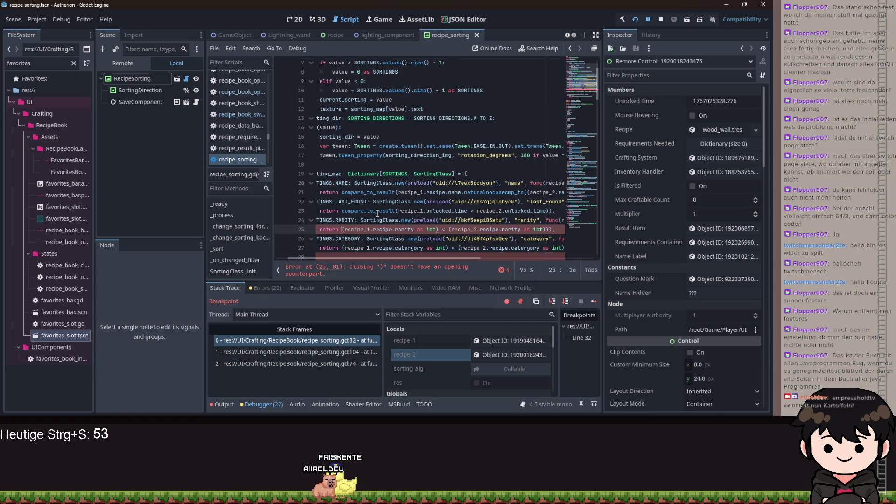
pyautogui.write('ompa')
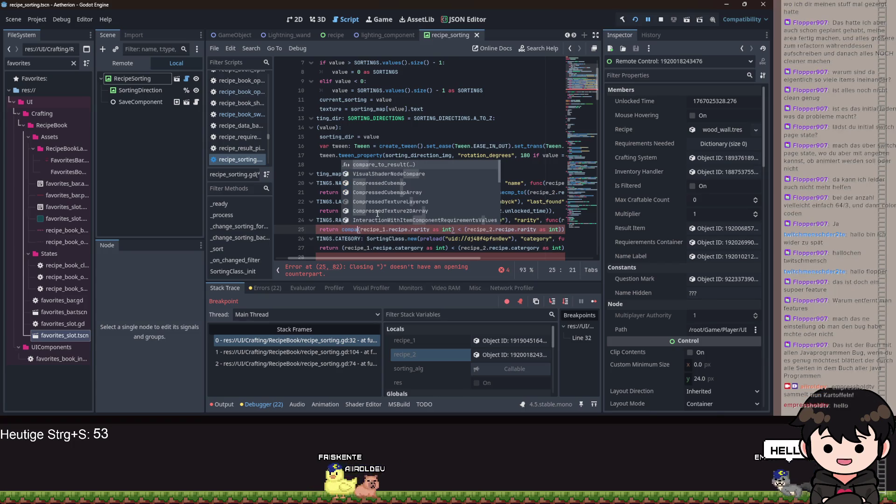
pyautogui.write('re')
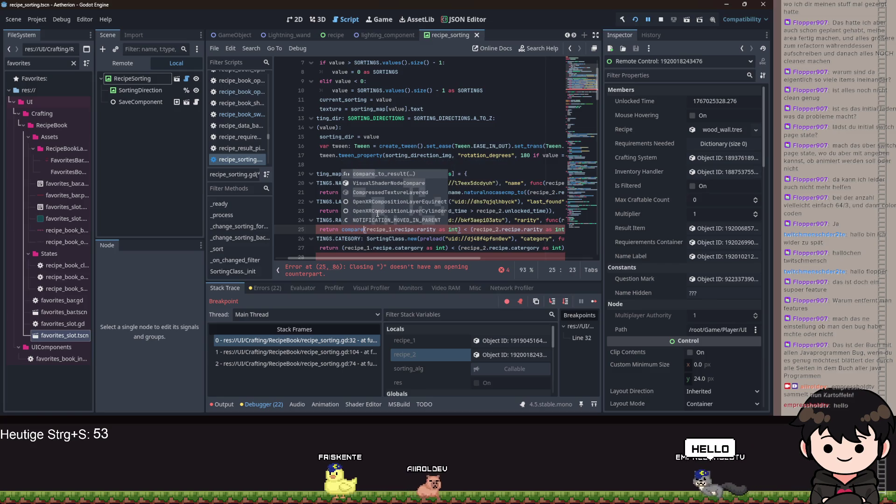
pyautogui.press('Return')
pyautogui.hotkey('ctrl', 'Right')
pyautogui.hotkey('ctrl', 'Right')
pyautogui.hotkey('ctrl', 'Right')
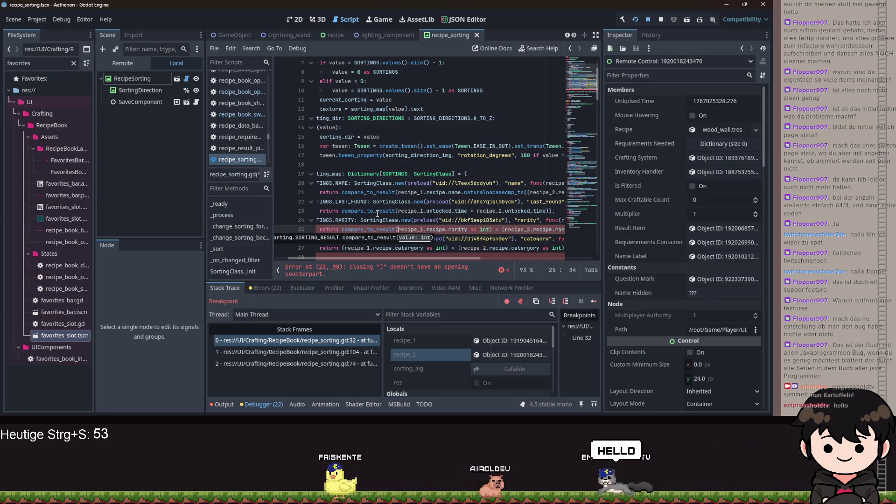
pyautogui.hotkey('ctrl', 'Right')
pyautogui.hotkey('ctrl', 'Right')
pyautogui.hotkey('ctrl', 'Right')
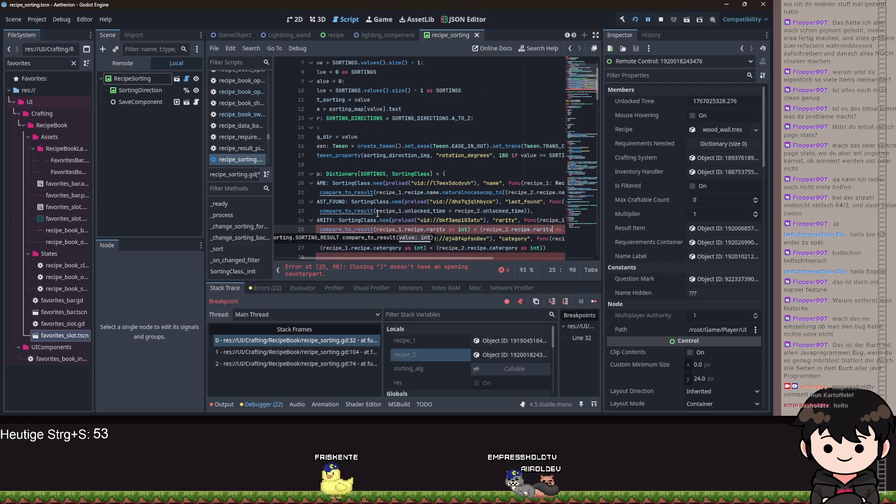
pyautogui.press('End')
pyautogui.press('Up')
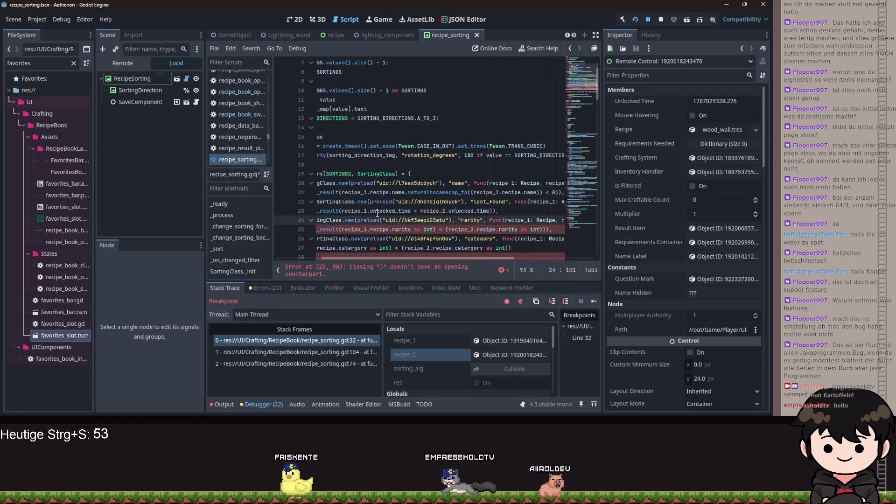
pyautogui.press('Down')
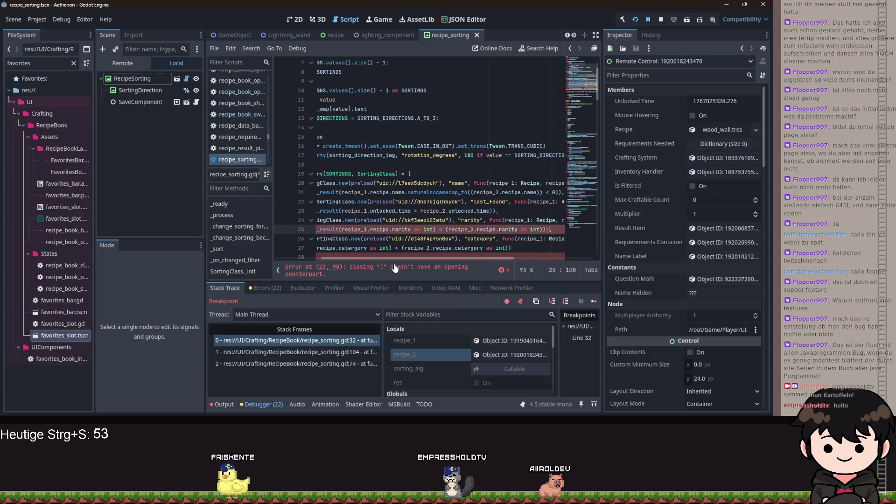
pyautogui.press('BackSpace')
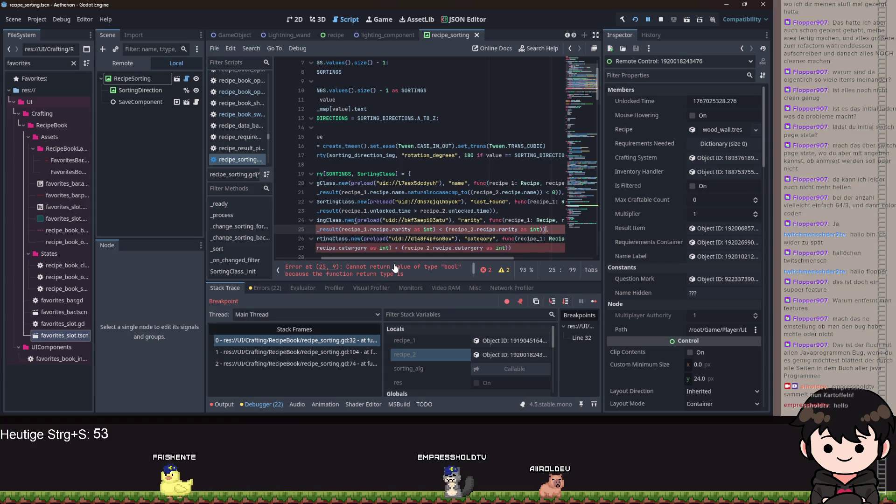
# Delete the misplaced compare_to_result and surplus parenthesis on line 25, and close line 23 with ')'.
pyautogui.moveTo(439, 256)
pyautogui.mouseDown()
pyautogui.moveTo(383, 258)
pyautogui.moveTo(520, 259)
pyautogui.moveTo(375, 246)
pyautogui.moveTo(385, 235)
pyautogui.mouseUp()
pyautogui.doubleClick(386, 229)
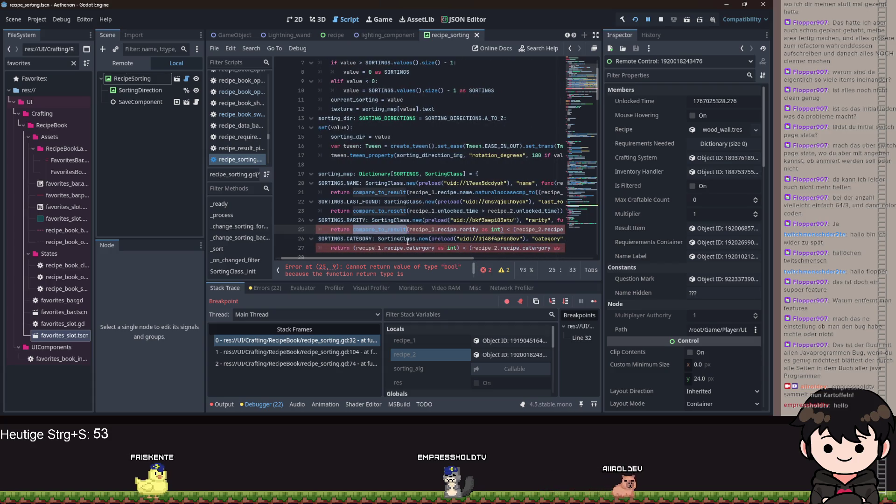
pyautogui.moveTo(424, 256); pyautogui.dragTo(454, 259)
pyautogui.press('BackSpace')
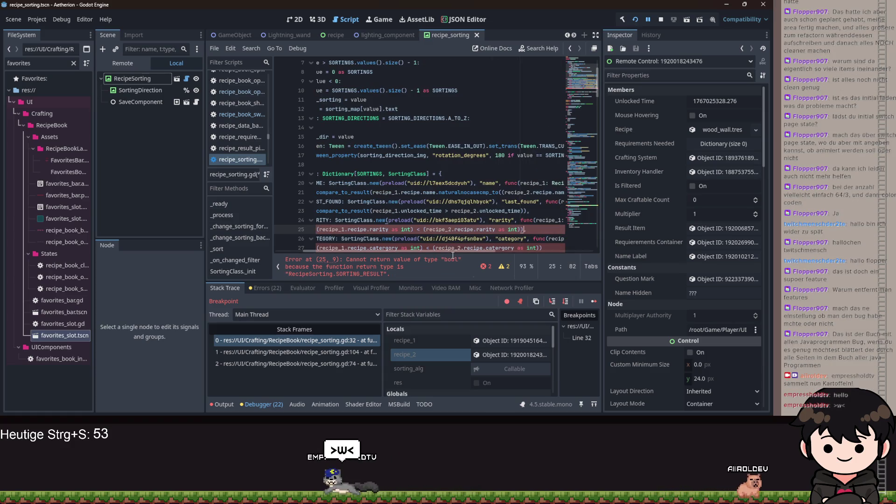
pyautogui.press('End')
pyautogui.press('Left')
pyautogui.press('BackSpace')
pyautogui.press('Up')
pyautogui.press('Up')
pyautogui.write(')')
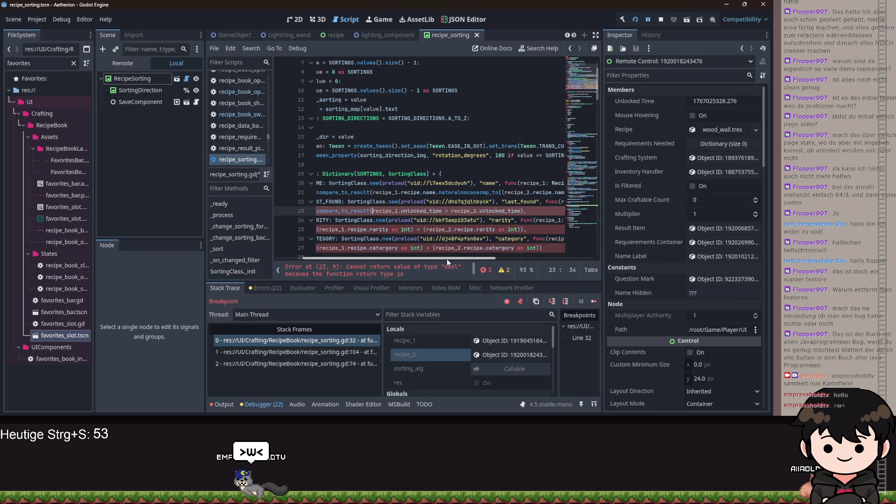
pyautogui.moveTo(436, 257); pyautogui.dragTo(406, 258)
# Insert compare_to_result on line 25 and delete the extra closing parenthesis on line 27.
pyautogui.click(363, 229)
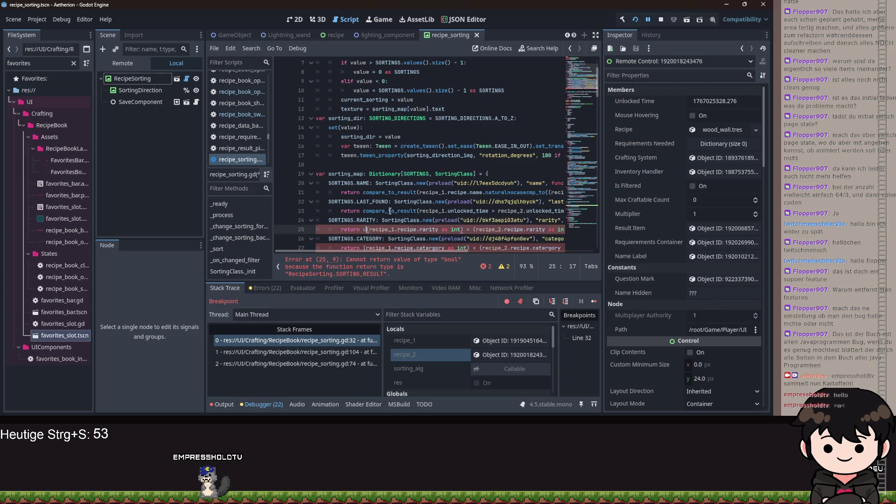
pyautogui.write('ompa')
pyautogui.press('Return')
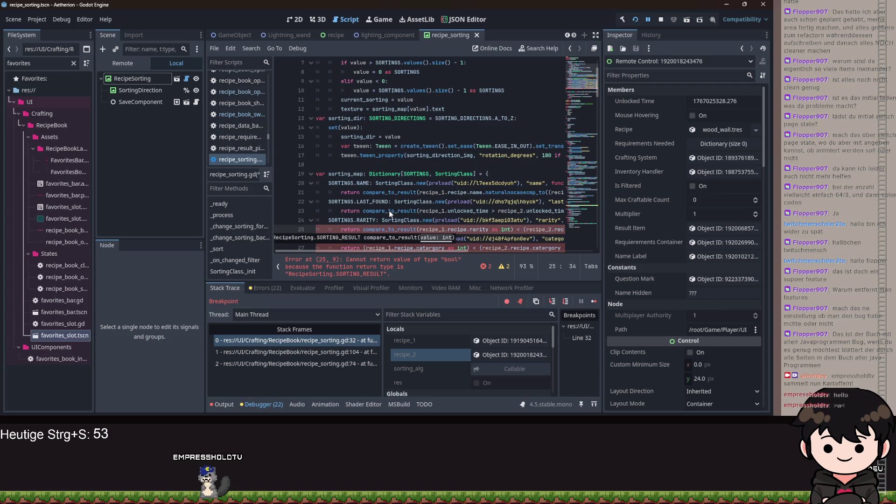
pyautogui.press('Right')
pyautogui.press('Right')
pyautogui.press('Right')
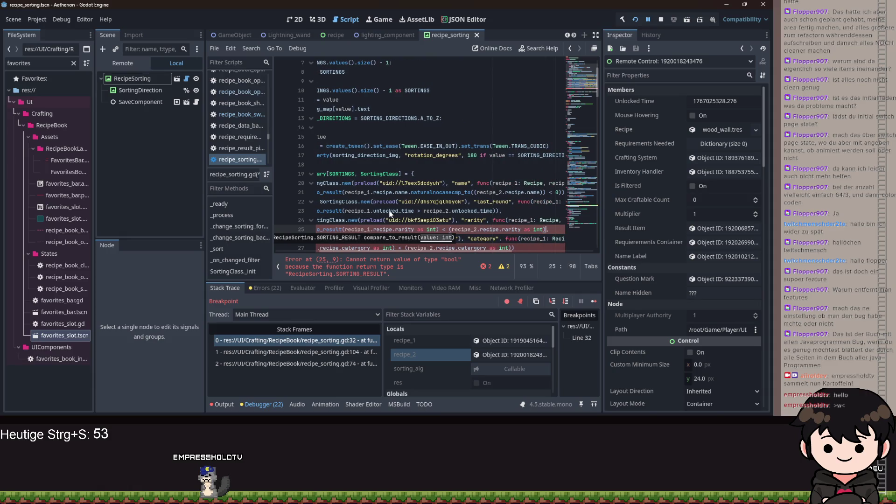
pyautogui.press('Down')
pyautogui.press('Down')
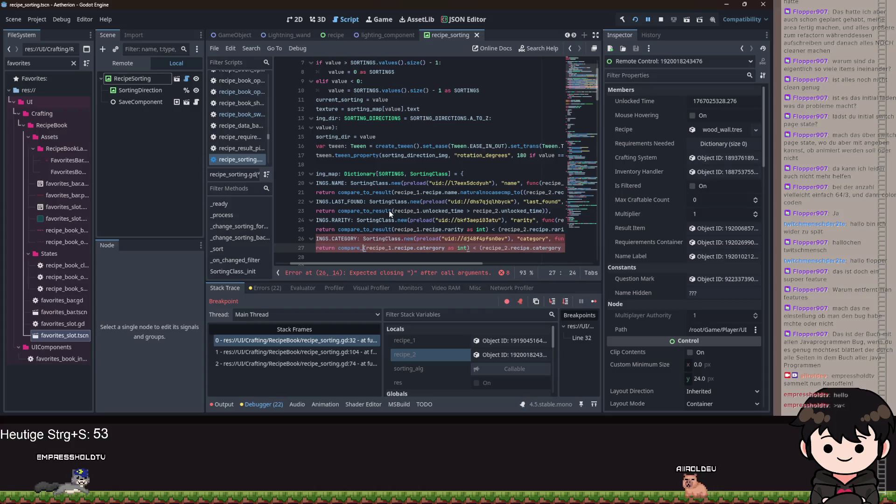
pyautogui.press('Right')
pyautogui.press('Right')
pyautogui.press('Right')
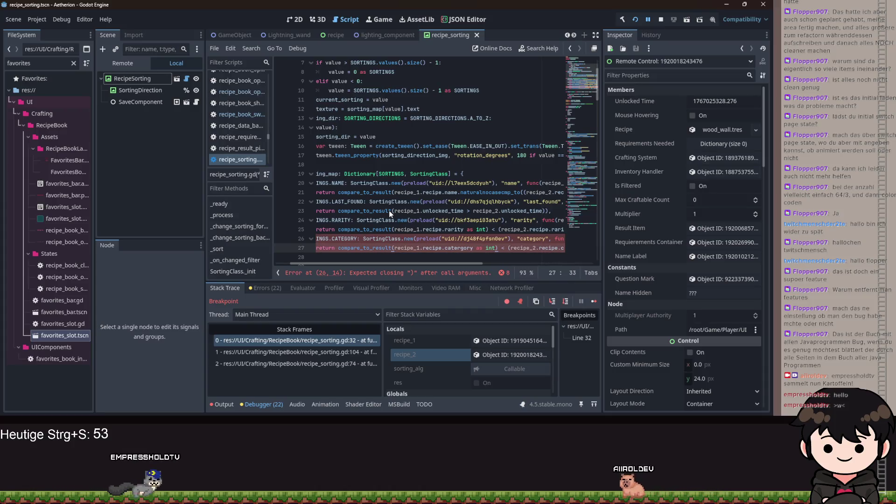
pyautogui.press('Right')
pyautogui.press('Right')
pyautogui.press('Right')
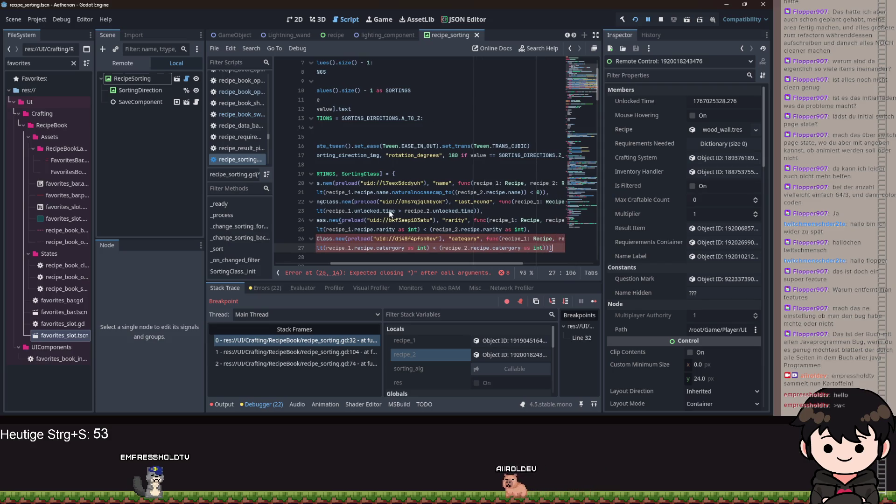
pyautogui.press('Home')
pyautogui.press('Home')
pyautogui.hscroll(5, 447, 268)
pyautogui.click(457, 230)
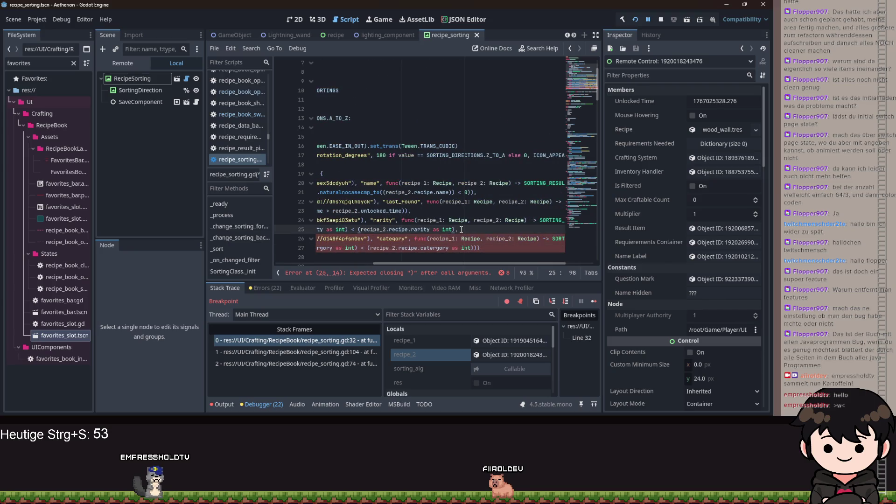
pyautogui.press('Down')
pyautogui.press('Down')
pyautogui.press('Right')
pyautogui.press('Right')
pyautogui.press('Right')
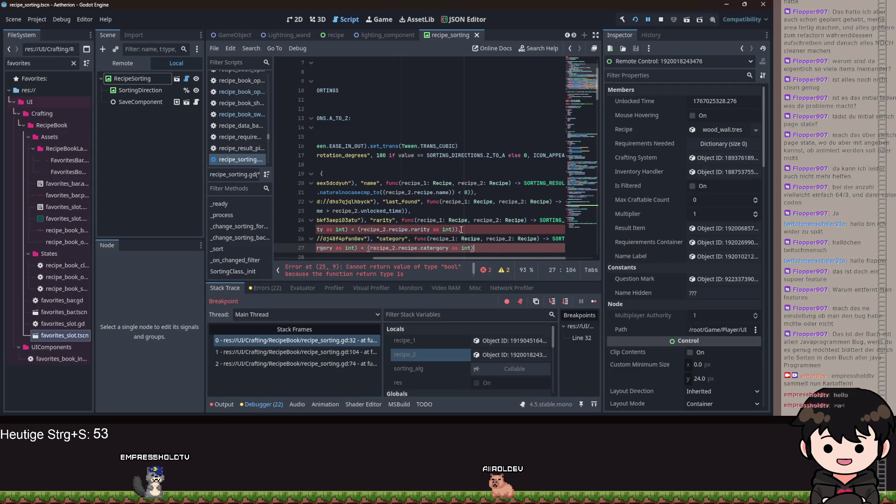
pyautogui.press('BackSpace')
# Hide the debugger panel and narrow the scene panel to widen the code view.
pyautogui.hscroll(-5, 473, 254)
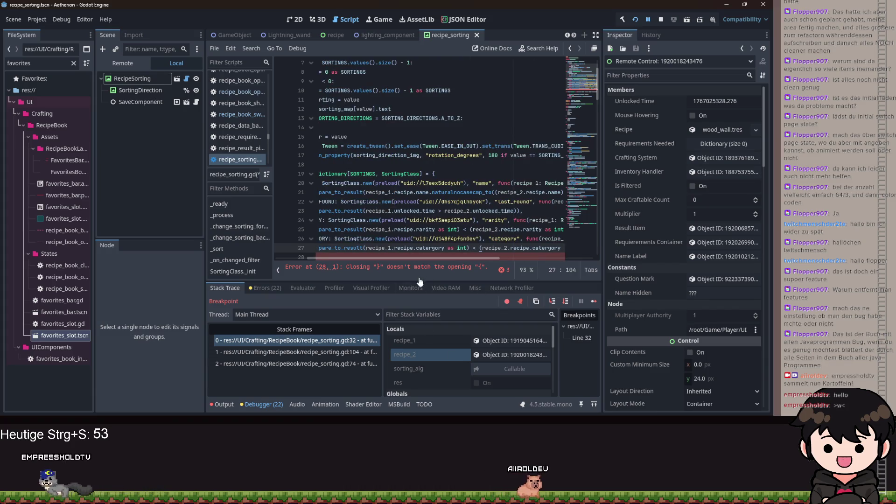
pyautogui.click(255, 404)
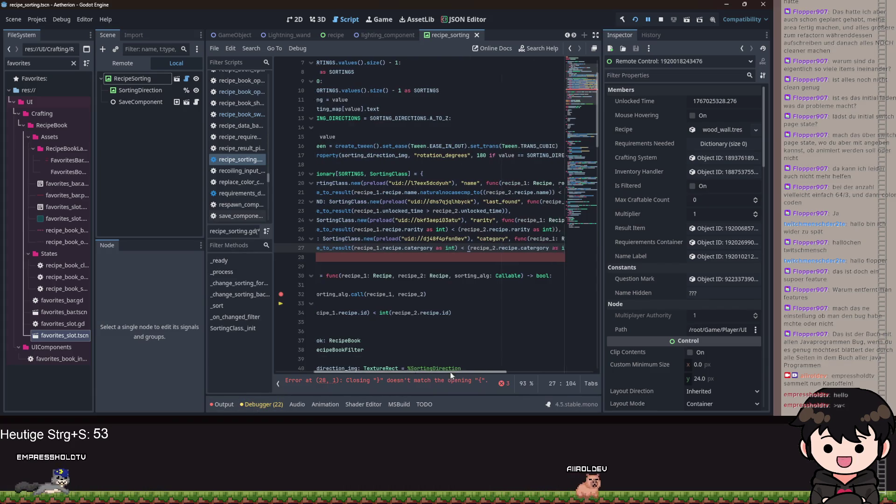
pyautogui.moveTo(205, 214); pyautogui.dragTo(142, 204)
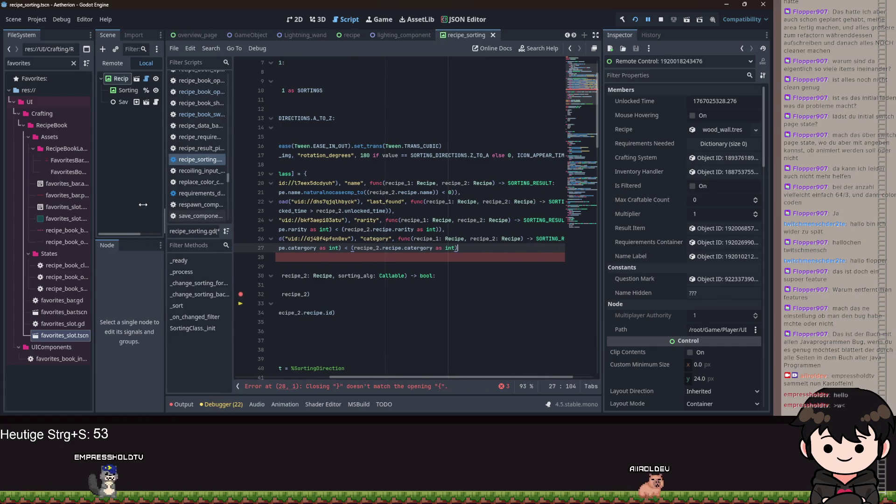
pyautogui.hscroll(2, 435, 381)
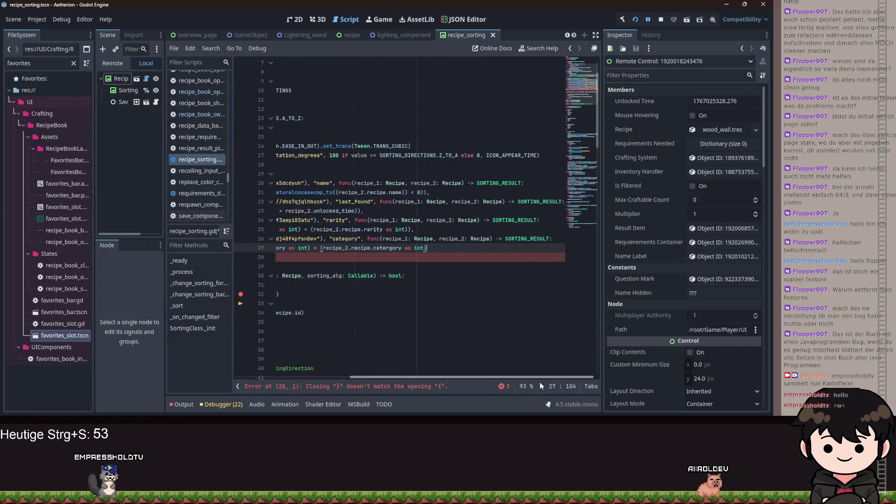
pyautogui.moveTo(460, 377)
pyautogui.mouseDown()
pyautogui.moveTo(335, 350)
pyautogui.moveTo(465, 340)
pyautogui.mouseUp()
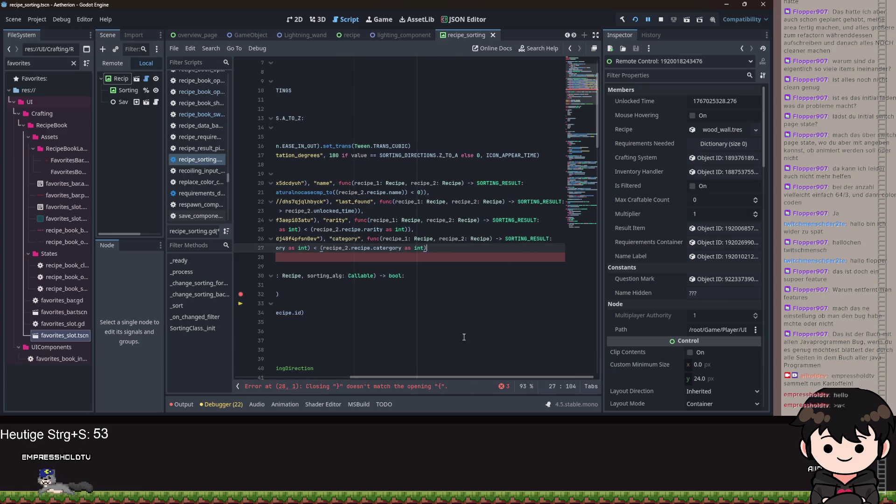
pyautogui.click(368, 221)
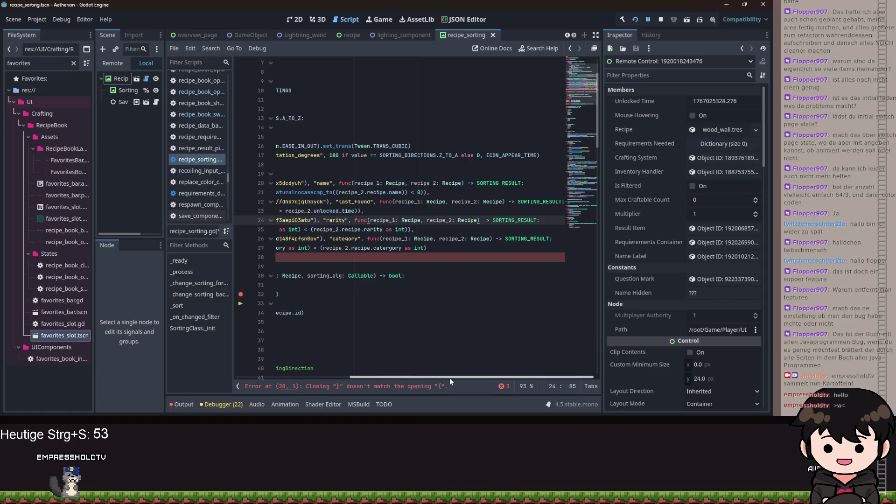
pyautogui.moveTo(429, 379)
pyautogui.mouseDown()
pyautogui.moveTo(313, 365)
pyautogui.moveTo(355, 373)
pyautogui.mouseUp()
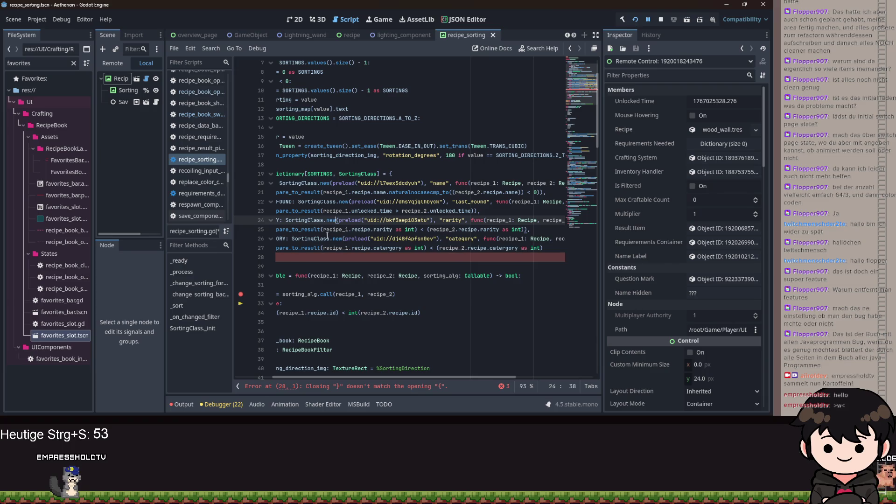
# Add a closing ')' to the rarity return on line 25 and a comma ending line 23.
pyautogui.click(323, 230)
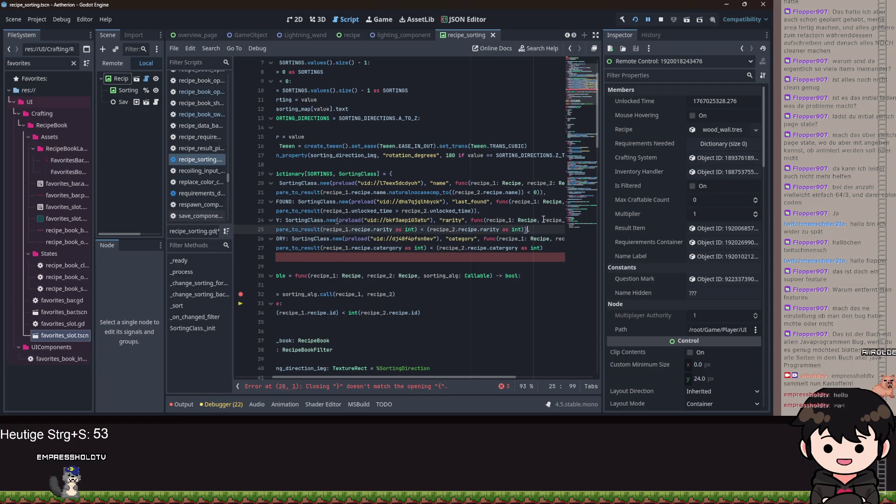
pyautogui.write(')')
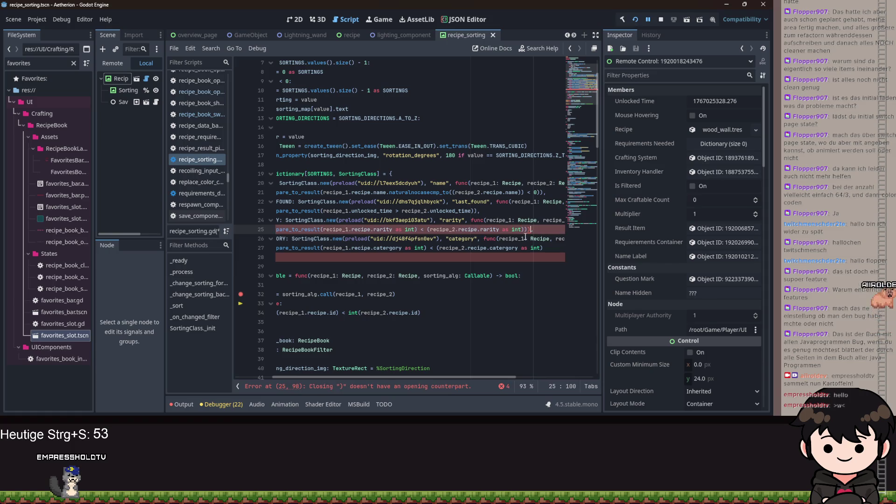
pyautogui.scroll(2, 467, 343)
pyautogui.click(352, 257)
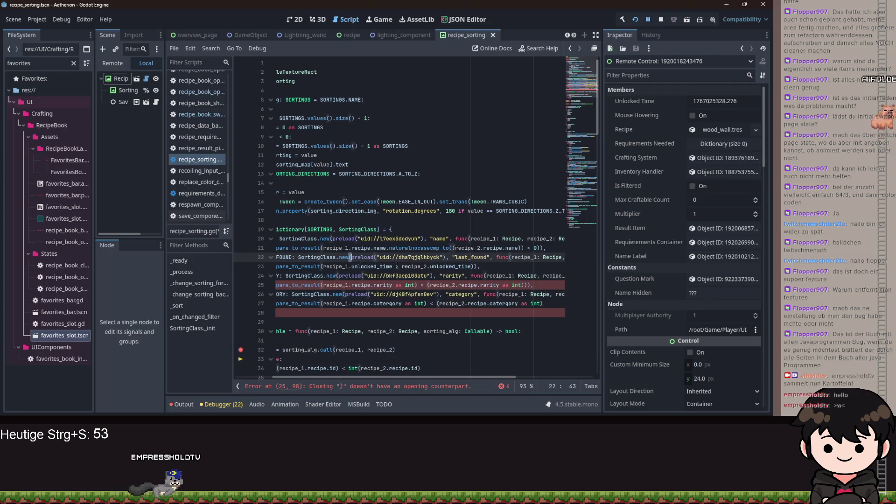
pyautogui.click(476, 266)
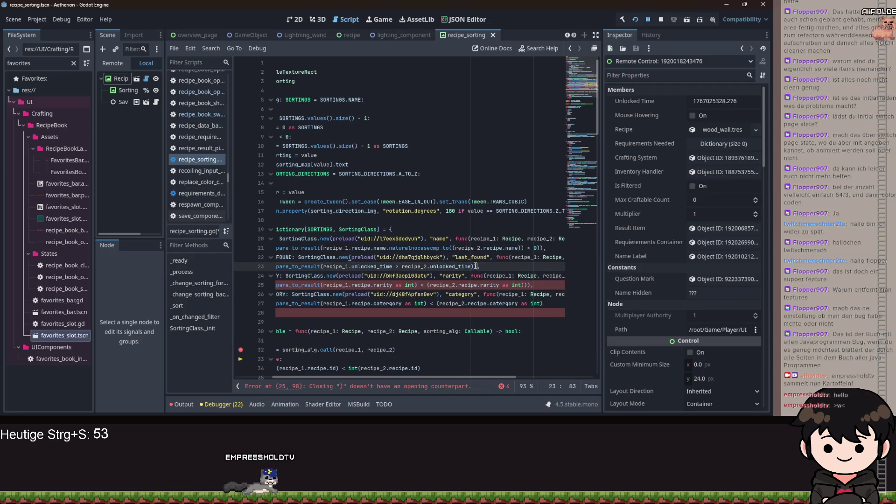
pyautogui.write(',')
pyautogui.click(545, 247)
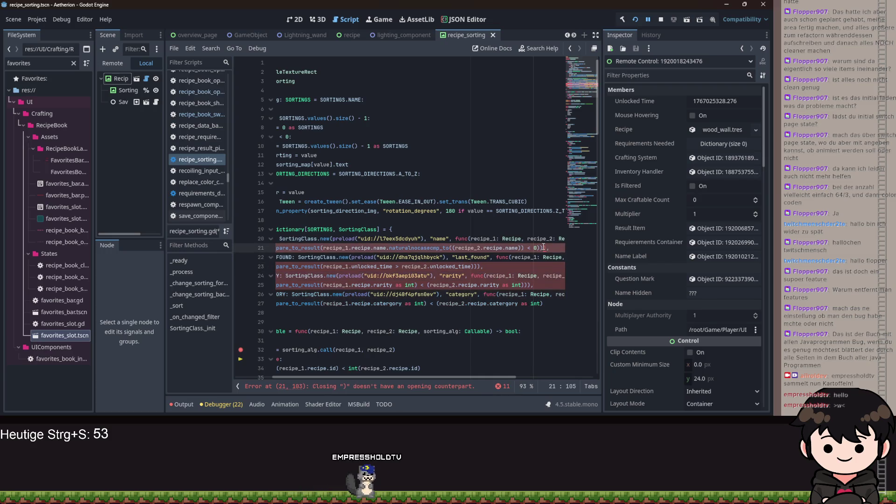
pyautogui.click(330, 238)
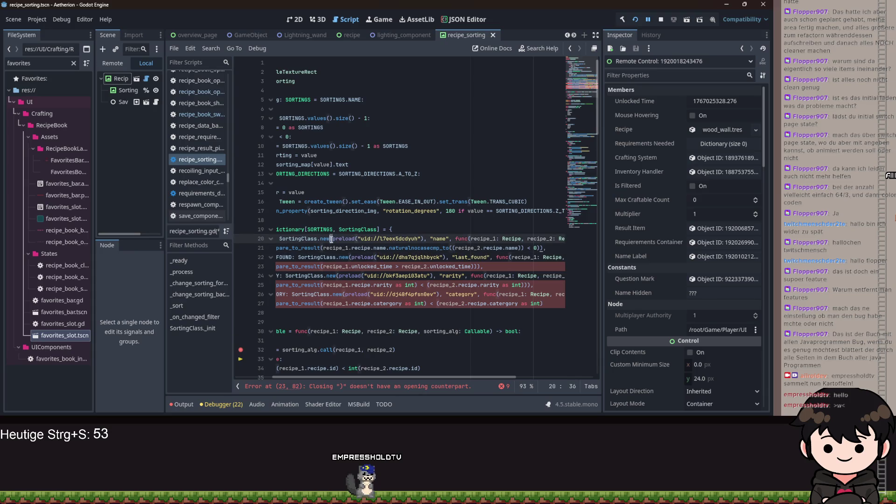
pyautogui.click(545, 249)
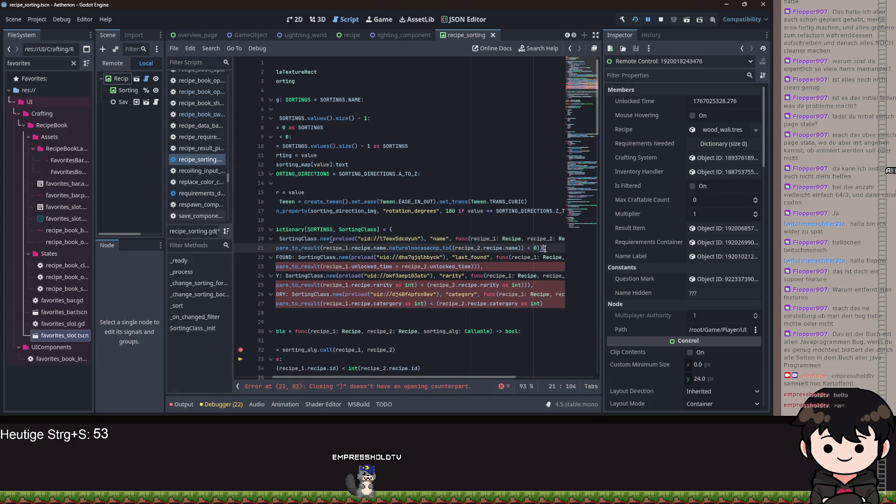
pyautogui.click(350, 256)
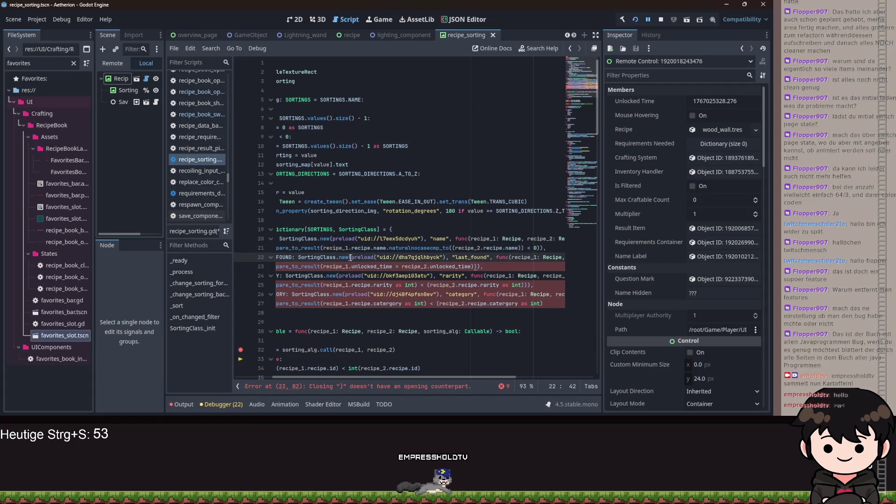
pyautogui.click(480, 266)
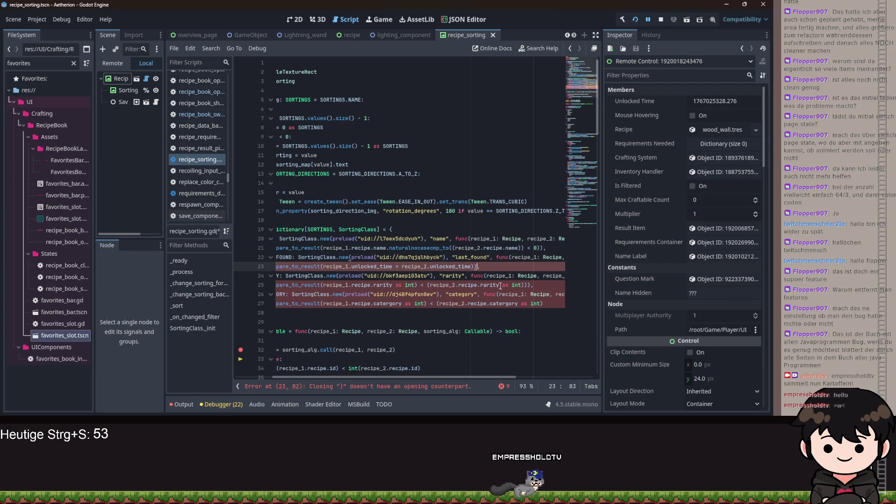
# Replace the surplus closing bracket at the end of line 25 with a comma.
pyautogui.click(532, 285)
pyautogui.press('BackSpace')
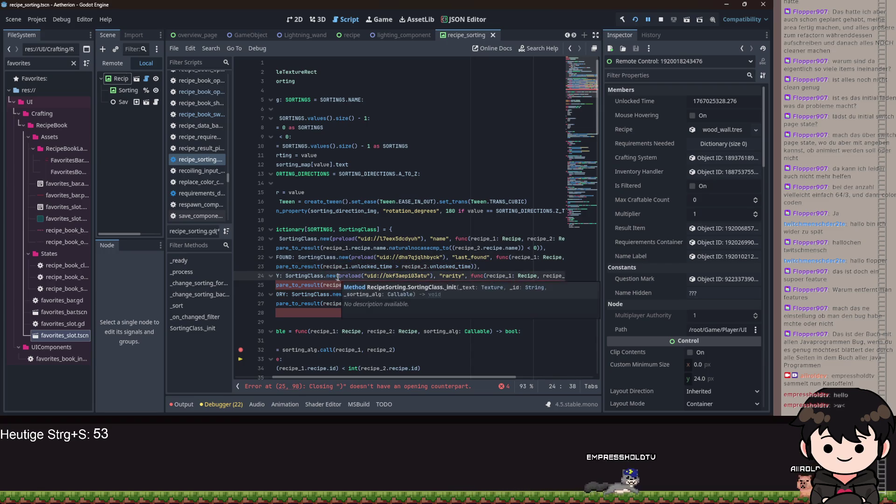
pyautogui.press('Up')
pyautogui.press('Up')
pyautogui.press('Up')
pyautogui.click(531, 285)
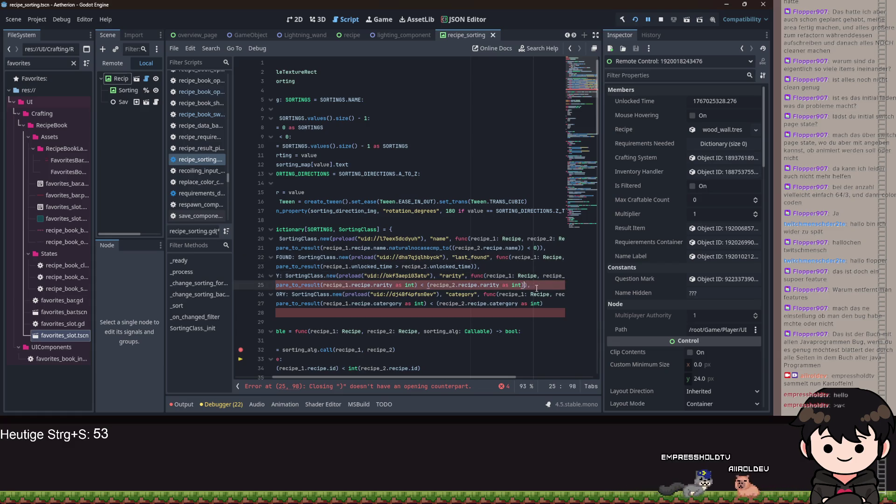
pyautogui.press('BackSpace')
pyautogui.write(',')
pyautogui.click(344, 295)
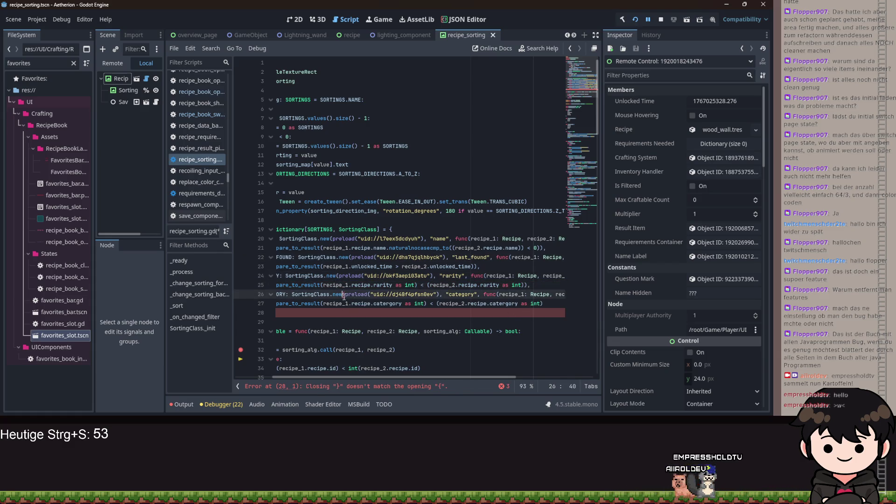
pyautogui.click(549, 304)
pyautogui.write(')')
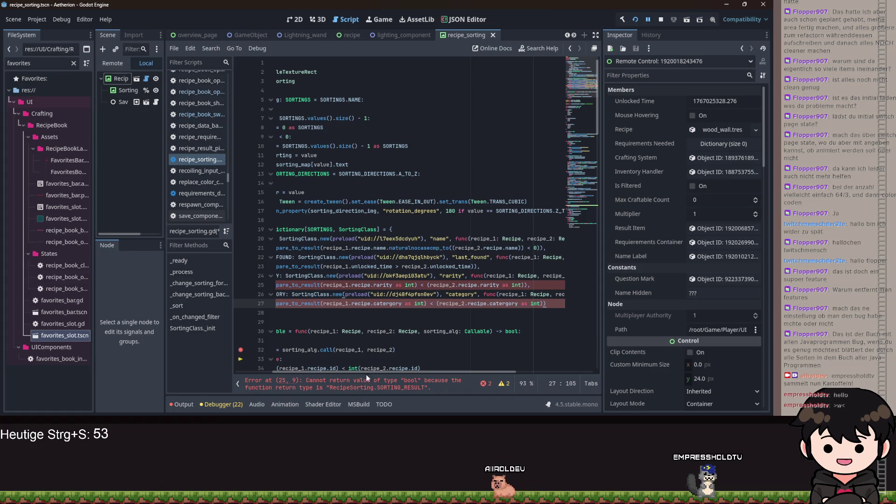
pyautogui.hscroll(-4, 368, 373)
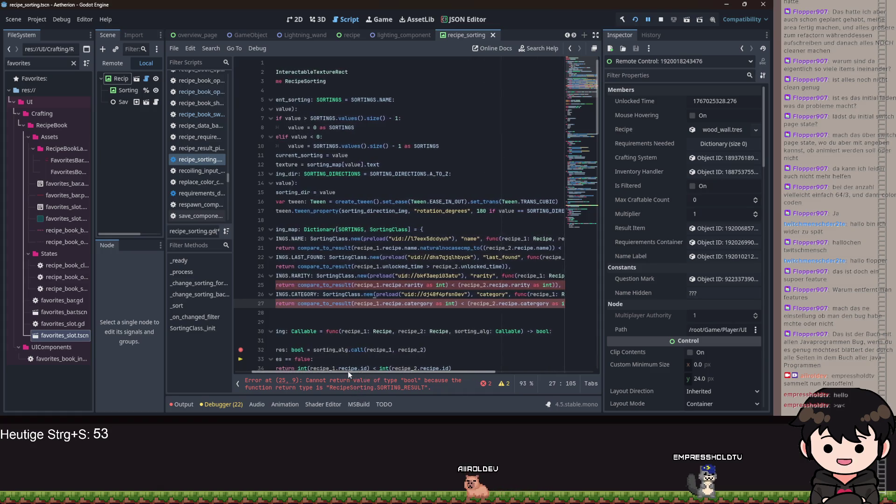
# Check the line-25 error, then wrap the category comparison on line 27 in parentheses.
pyautogui.moveTo(348, 371)
pyautogui.mouseDown()
pyautogui.moveTo(458, 372)
pyautogui.moveTo(410, 377)
pyautogui.moveTo(332, 362)
pyautogui.moveTo(458, 367)
pyautogui.moveTo(347, 357)
pyautogui.moveTo(466, 357)
pyautogui.moveTo(298, 333)
pyautogui.mouseUp()
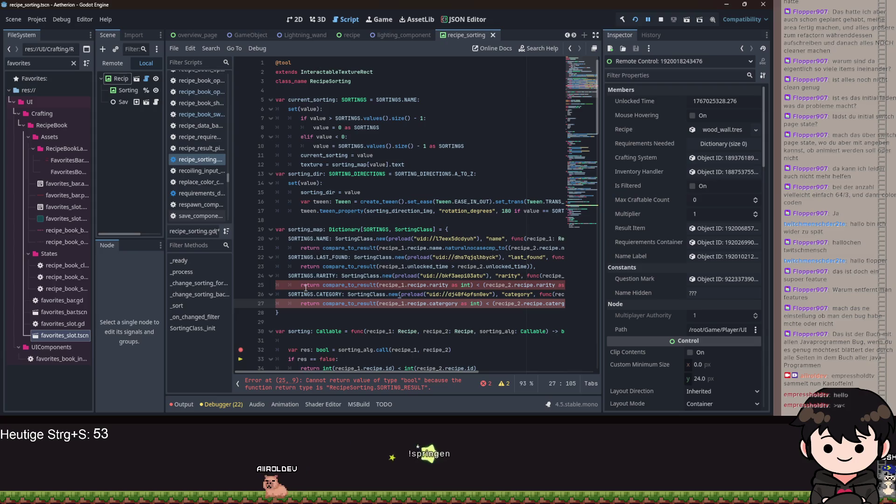
pyautogui.click(356, 388)
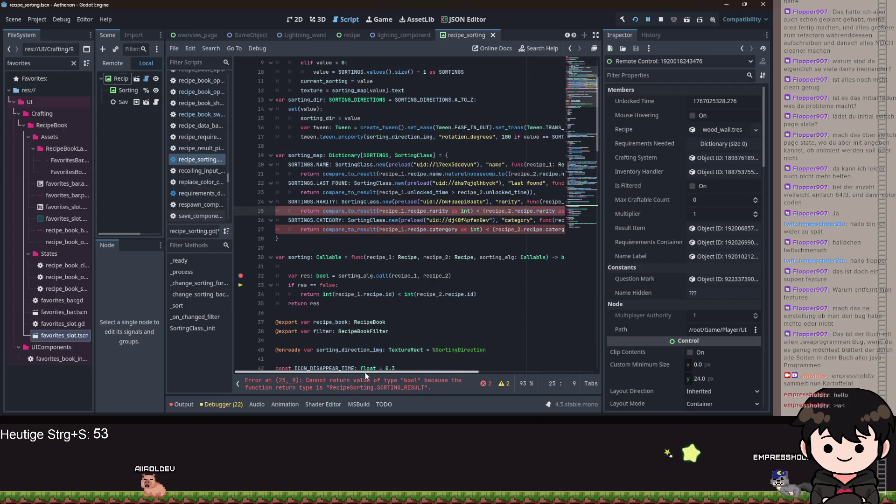
pyautogui.moveTo(365, 372); pyautogui.dragTo(392, 385)
pyautogui.hscroll(-3, 426, 364)
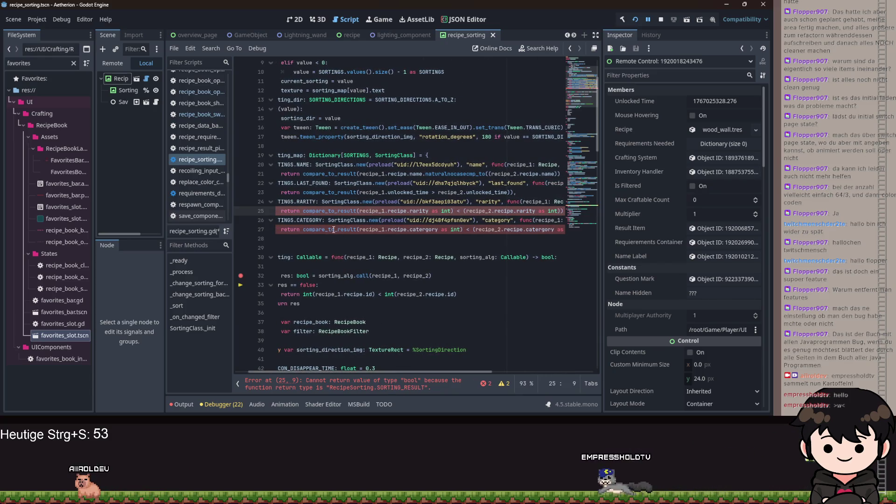
pyautogui.click(357, 230)
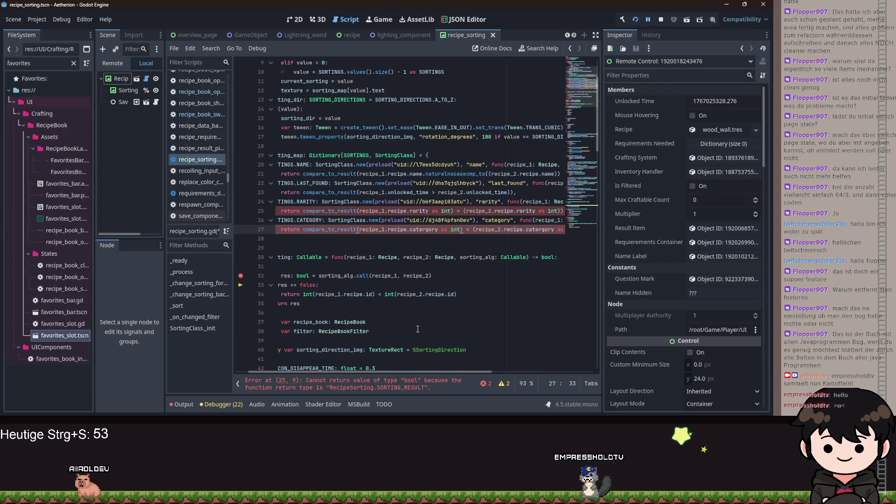
pyautogui.moveTo(428, 372)
pyautogui.mouseDown()
pyautogui.moveTo(474, 379)
pyautogui.moveTo(447, 376)
pyautogui.mouseUp()
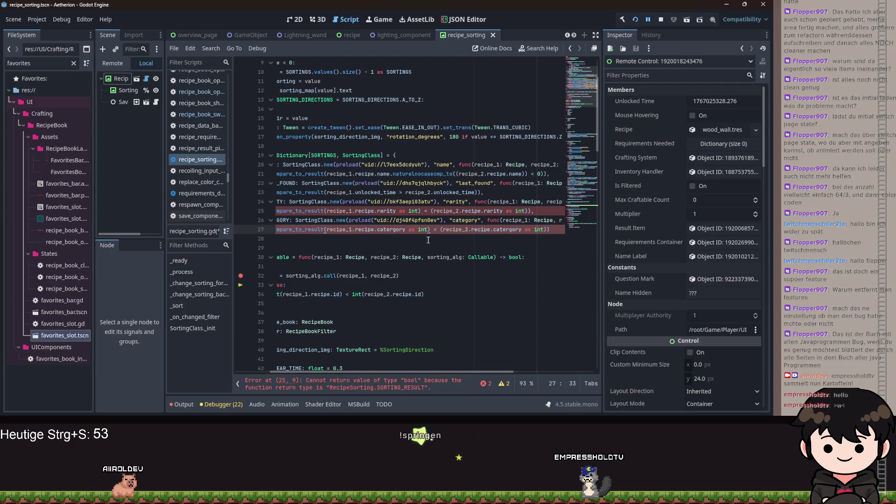
pyautogui.click(329, 229)
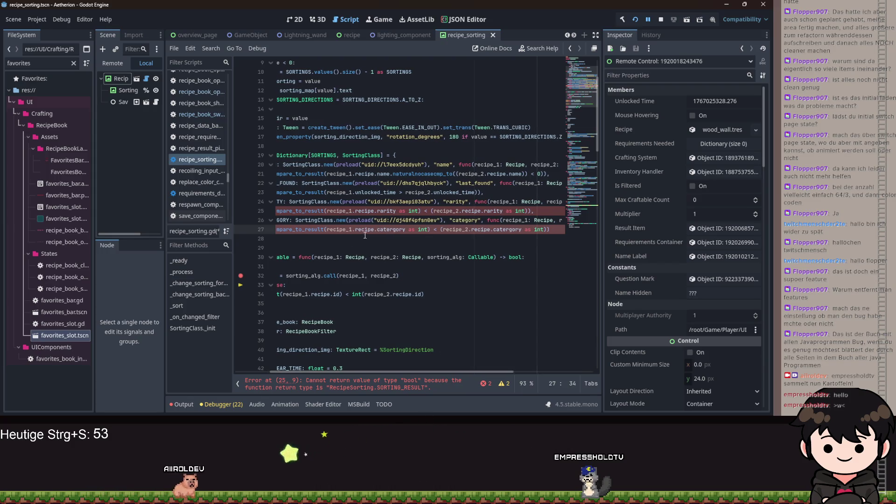
pyautogui.write('(')
pyautogui.click(554, 229)
pyautogui.write(')')
# Wrap the rarity comparison on line 25 with '(' and ')))' and save the script.
pyautogui.click(325, 211)
pyautogui.write('(')
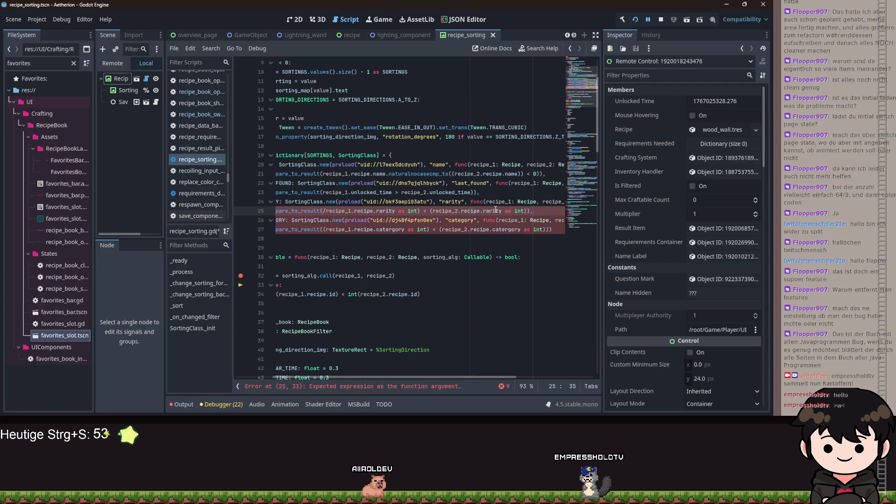
pyautogui.click(527, 211)
pyautogui.write(')')
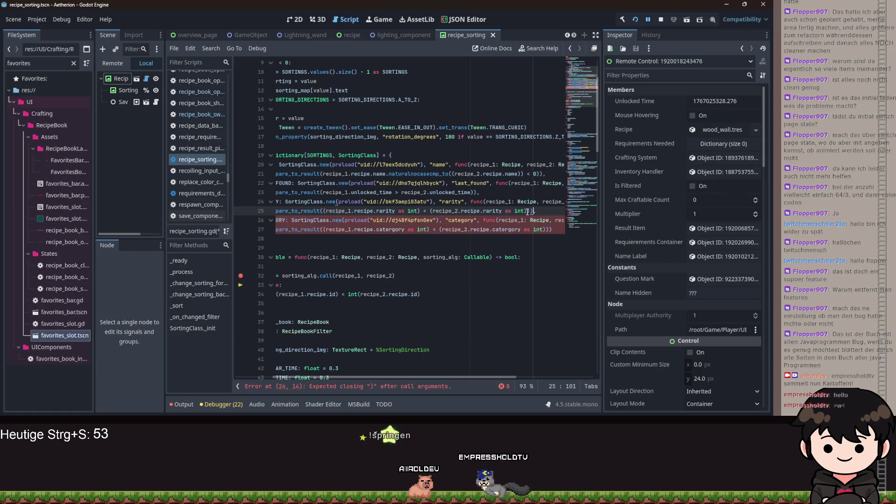
pyautogui.write('))')
pyautogui.hscroll(-3, 517, 241)
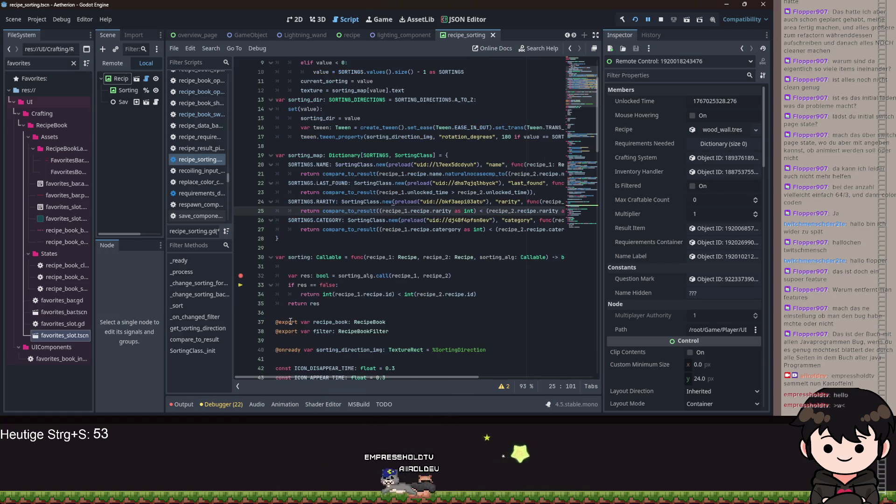
pyautogui.hotkey('ctrl', 's')
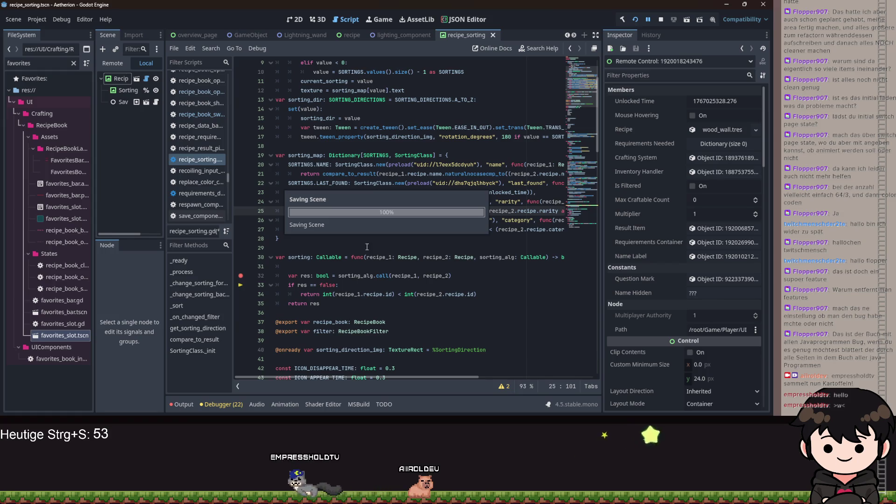
pyautogui.doubleClick(323, 276)
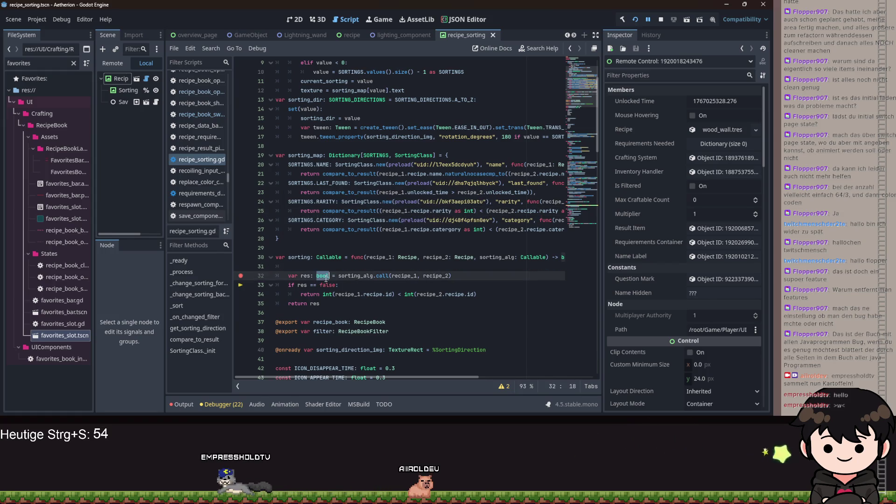
# Type the res variable as SORTING_RESULT and remove the empty line after the call.
pyautogui.write('Sort')
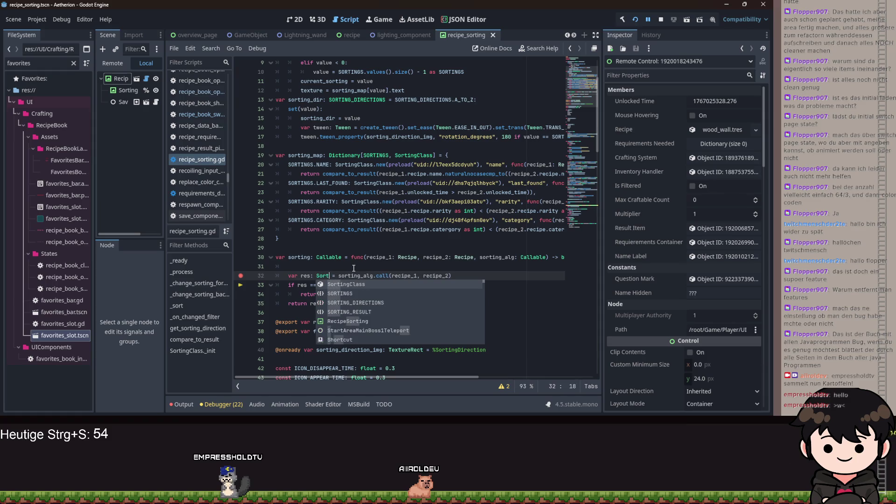
pyautogui.press('Down')
pyautogui.press('Down')
pyautogui.press('Down')
pyautogui.press('Return')
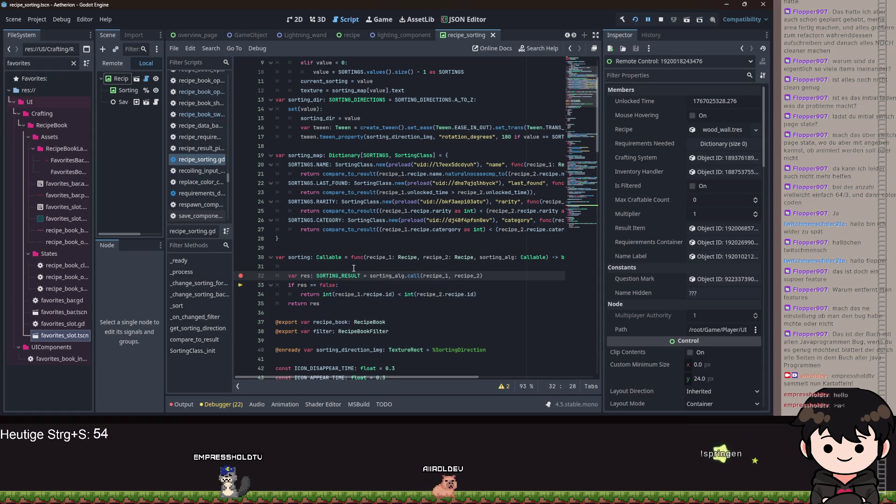
pyautogui.click(339, 269)
pyautogui.hotkey('ctrl', 'shift', 'k')
pyautogui.click(476, 262)
pyautogui.hscroll(-2, 320, 284)
# Replace false in line 32's comparison with SORTING_RESULT.EQUALS and save.
pyautogui.doubleClick(326, 276)
pyautogui.press('BackSpace')
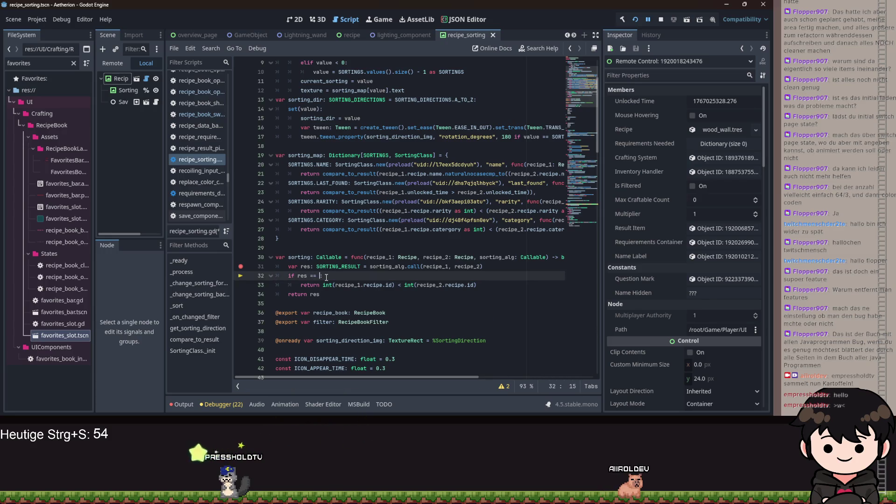
pyautogui.write('Sor')
pyautogui.press('Down')
pyautogui.press('Down')
pyautogui.press('Down')
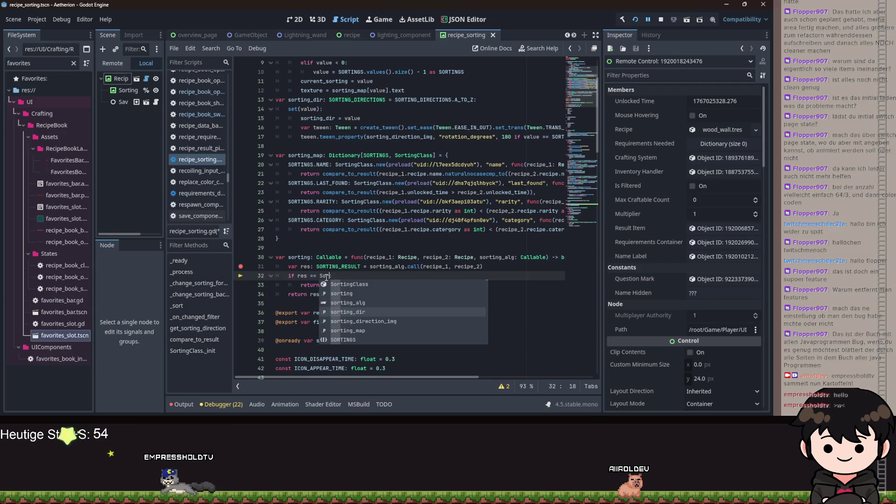
pyautogui.write('RESULT.')
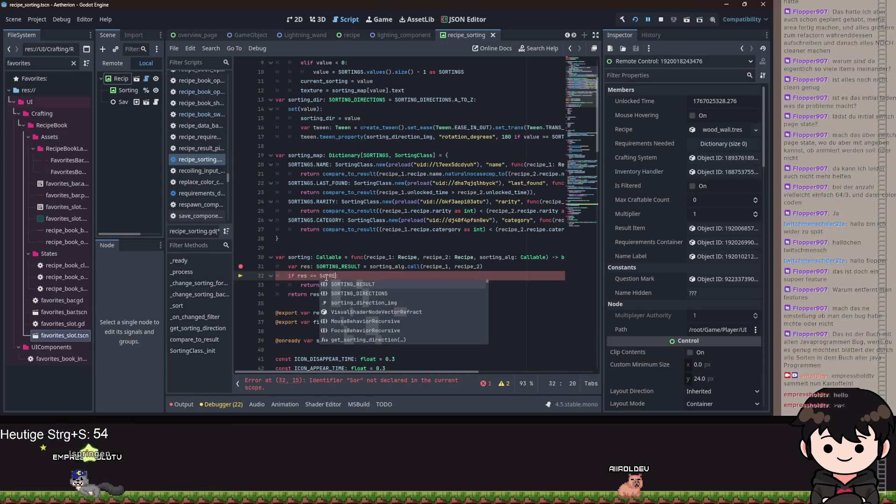
pyautogui.press('Return')
pyautogui.write('.EQUALS')
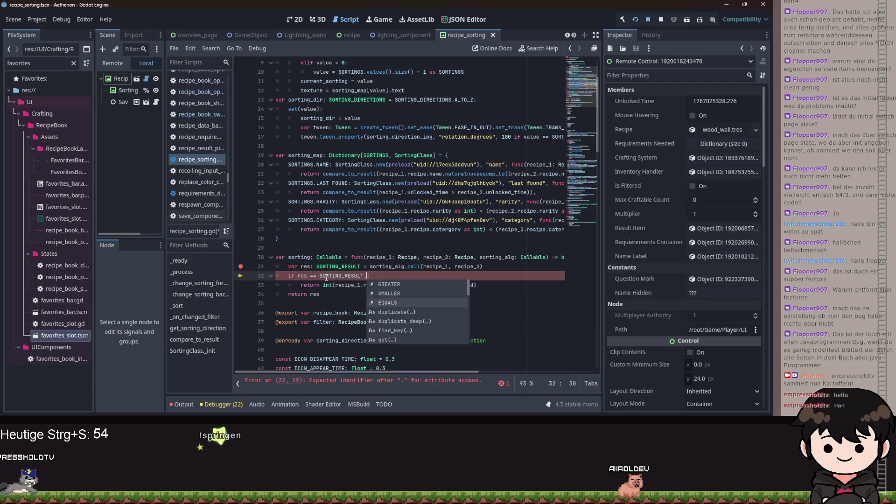
pyautogui.press('Return')
pyautogui.write(':')
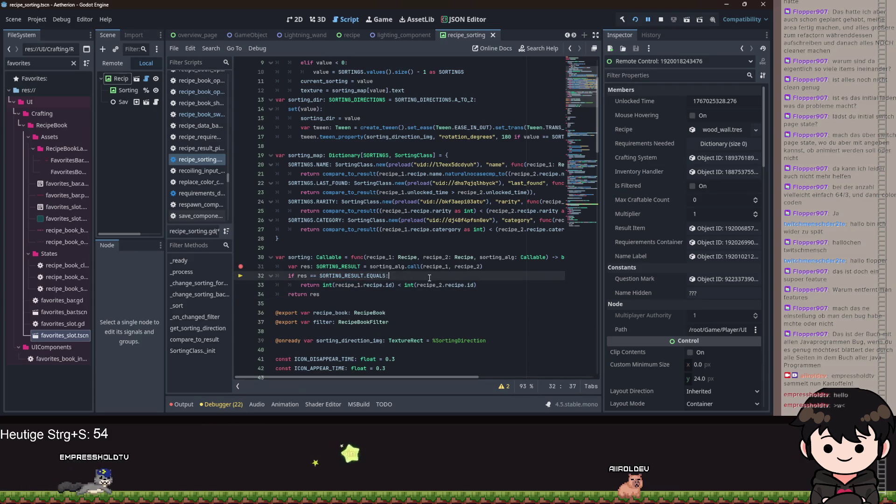
pyautogui.hotkey('ctrl', 's')
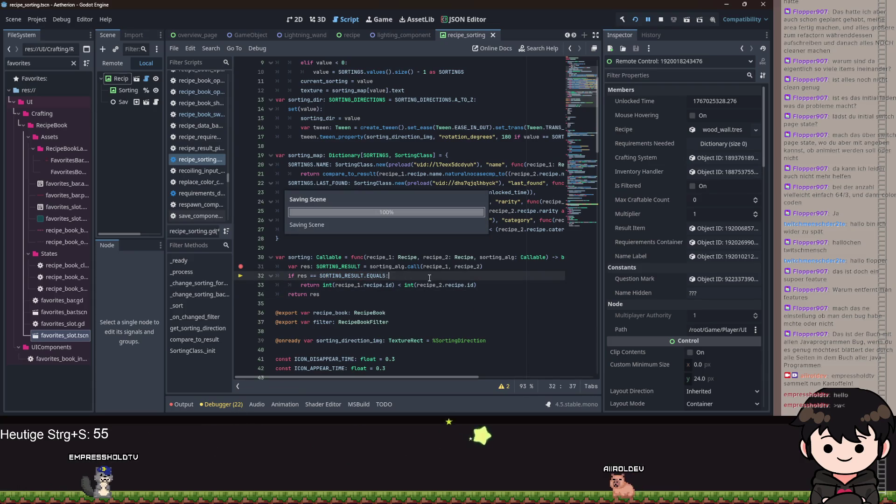
# Review the edited lines 31–32 and save the script again.
pyautogui.moveTo(429, 277); pyautogui.dragTo(275, 266)
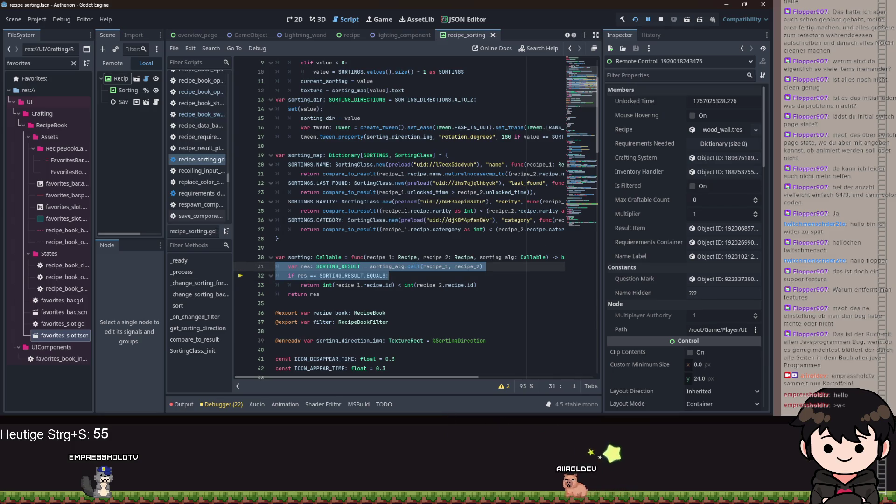
pyautogui.click(484, 191)
pyautogui.hotkey('ctrl', 's')
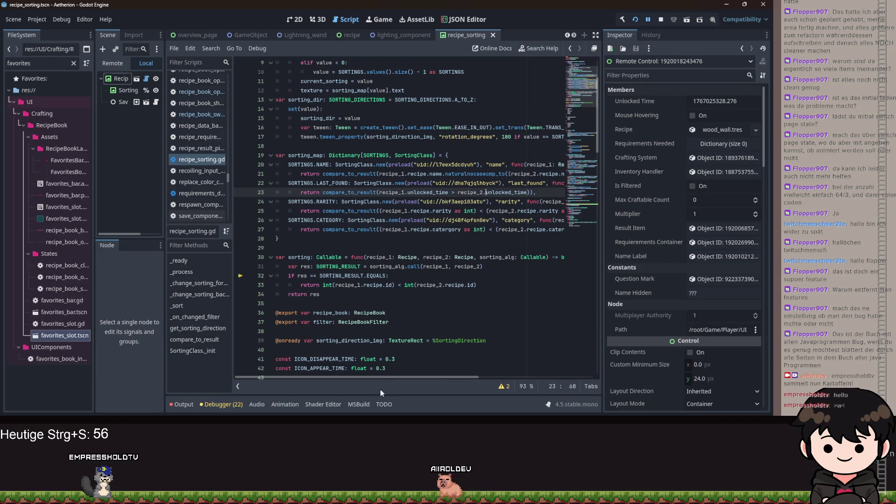
pyautogui.scroll(-2, 399, 353)
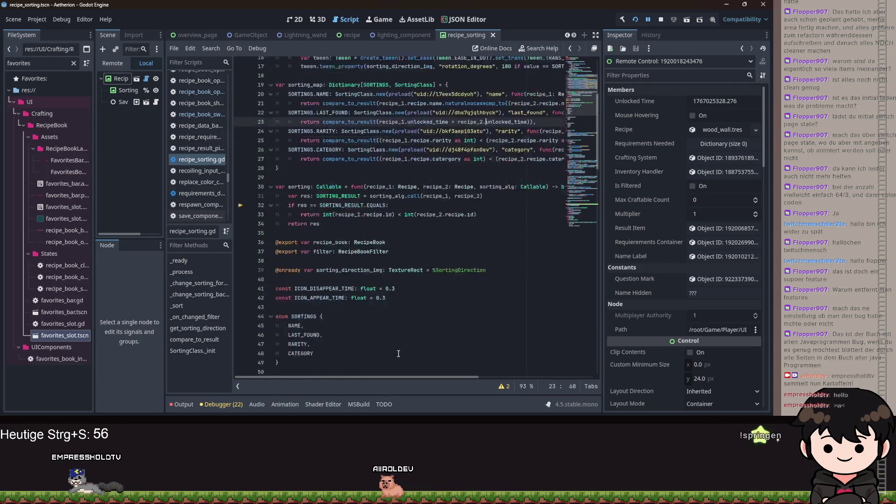
pyautogui.scroll(1, 400, 374)
pyautogui.moveTo(399, 379)
pyautogui.mouseDown()
pyautogui.moveTo(508, 369)
pyautogui.moveTo(411, 364)
pyautogui.moveTo(511, 343)
pyautogui.mouseUp()
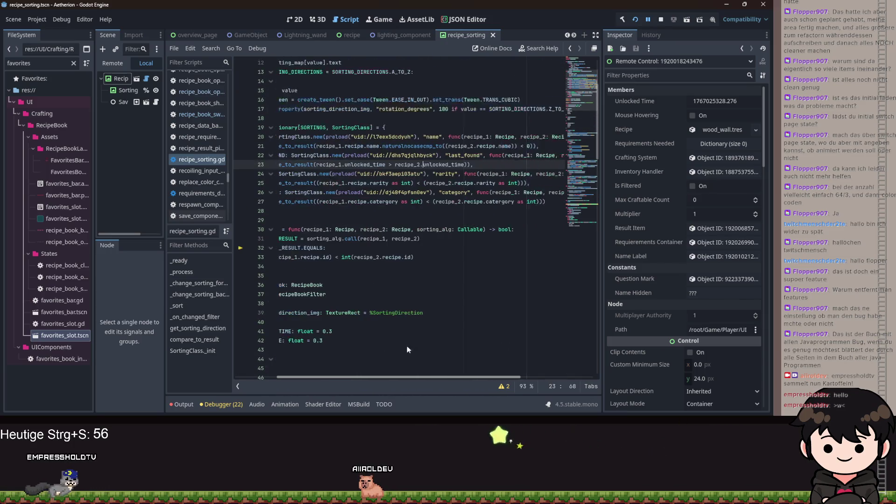
pyautogui.scroll(-8, 566, 197)
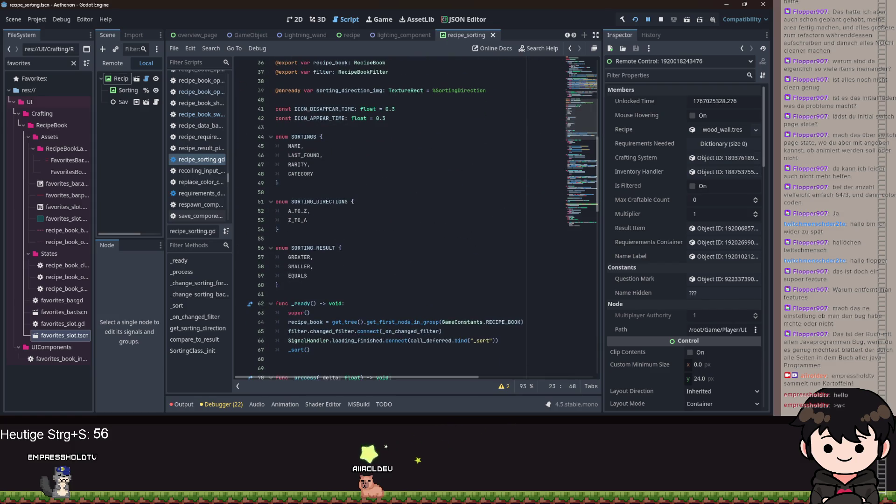
pyautogui.press('F5')
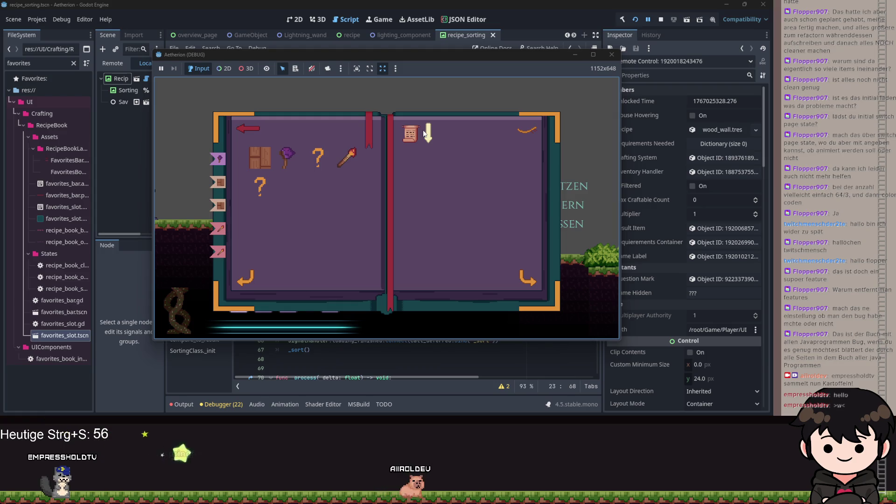
pyautogui.moveTo(544, 55)
pyautogui.mouseDown()
pyautogui.moveTo(528, 113)
pyautogui.moveTo(531, 104)
pyautogui.mouseUp()
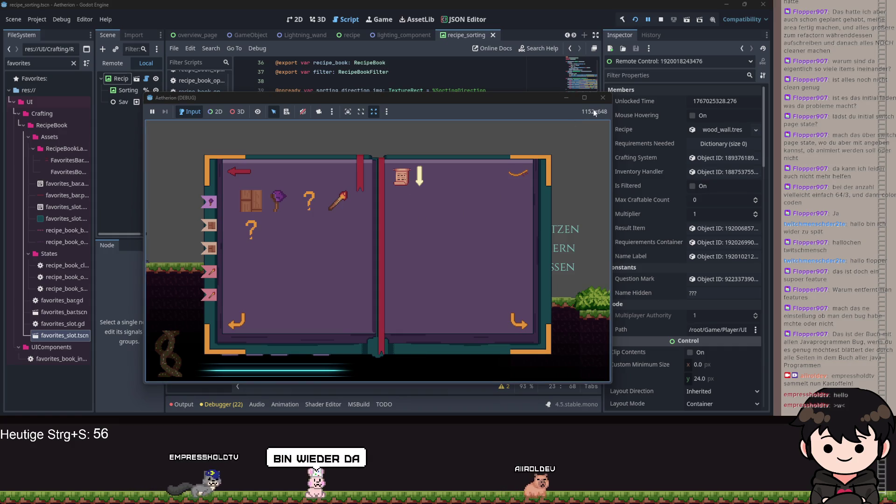
pyautogui.click(603, 98)
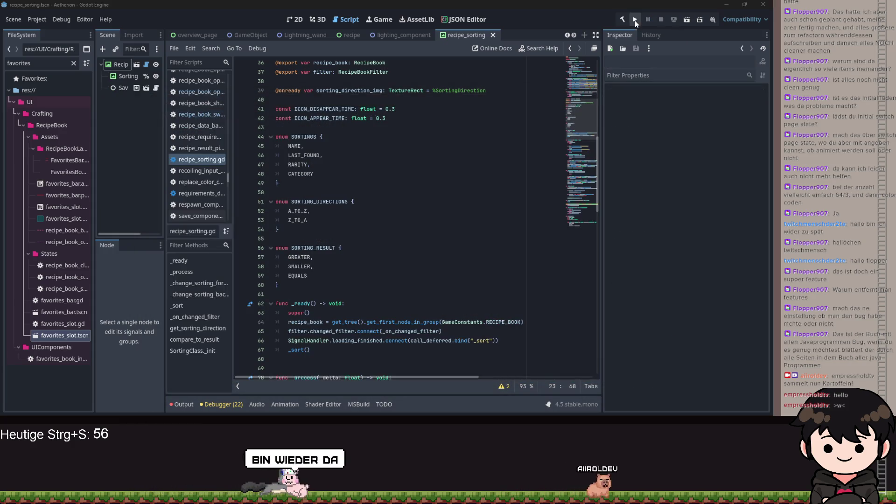
# Run the project, continue the saved game, and open the recipe book's overview page.
pyautogui.click(635, 20)
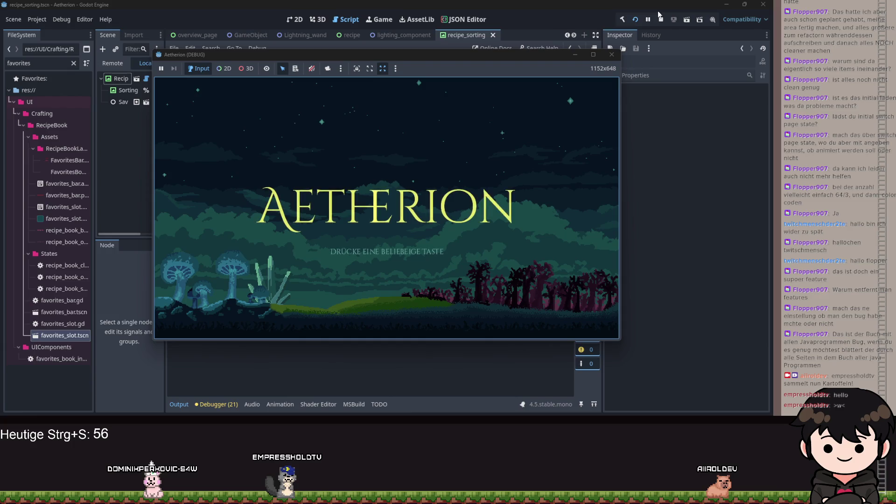
pyautogui.click(526, 95)
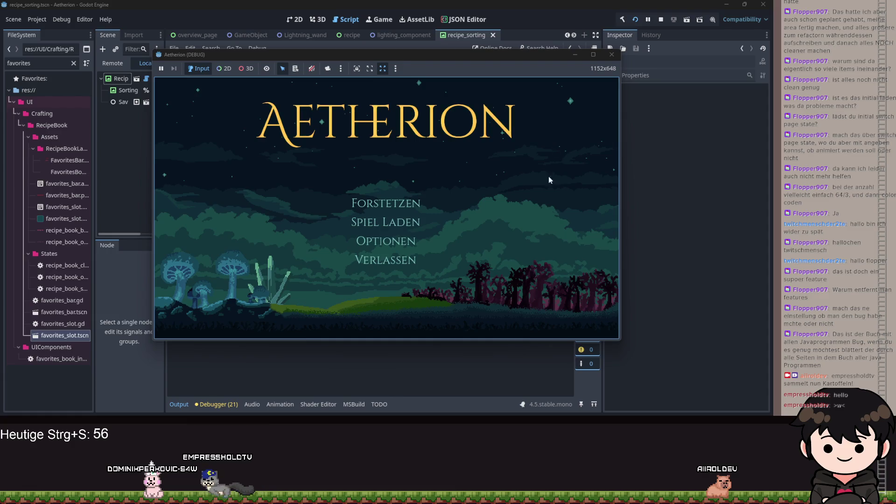
pyautogui.click(380, 206)
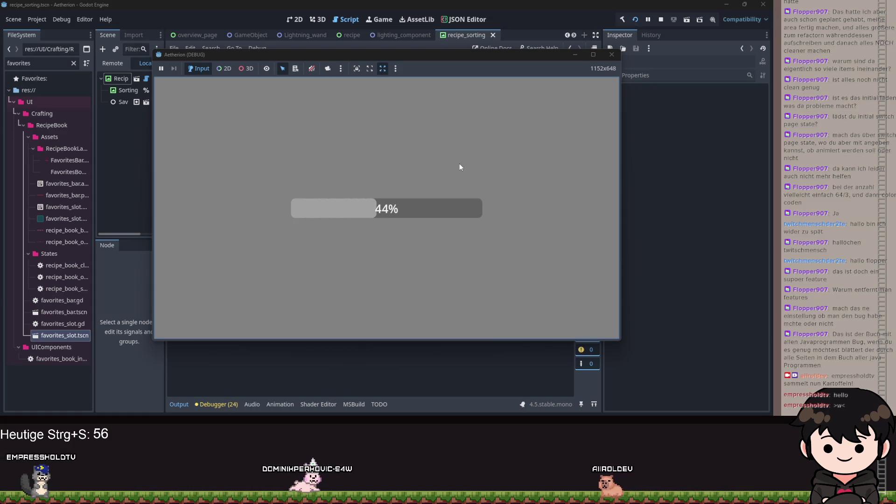
pyautogui.press('Escape')
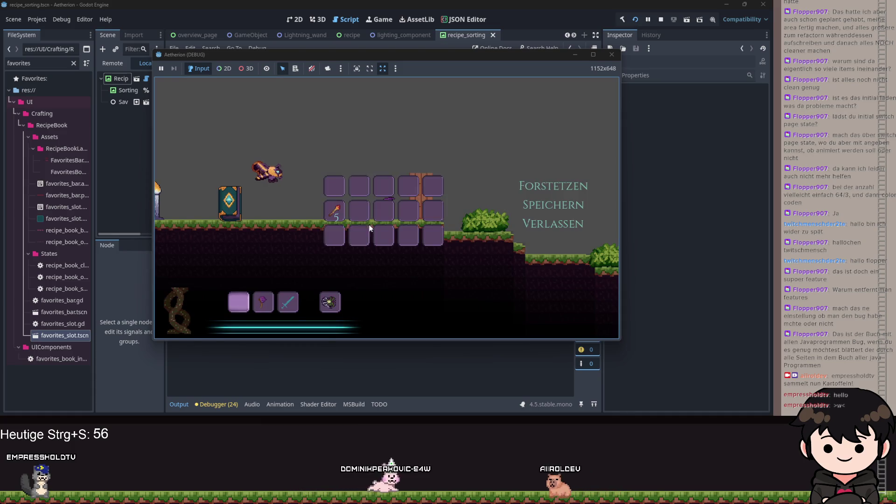
pyautogui.click(240, 193)
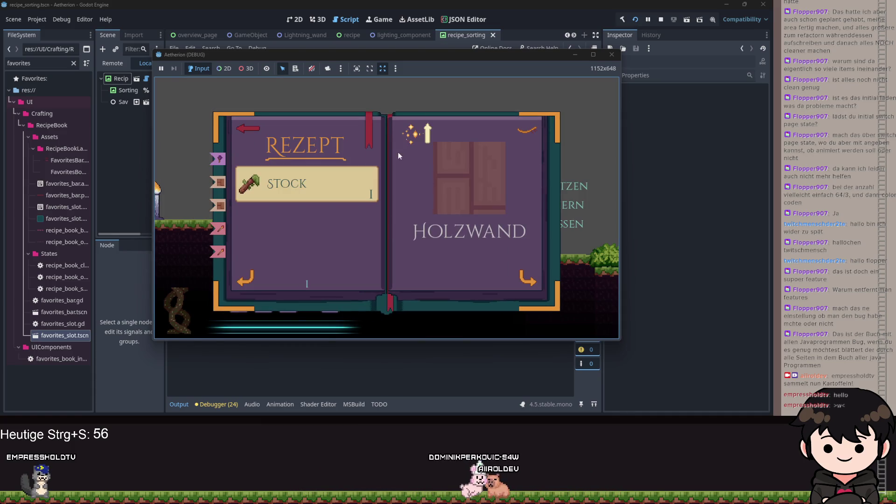
pyautogui.click(506, 147)
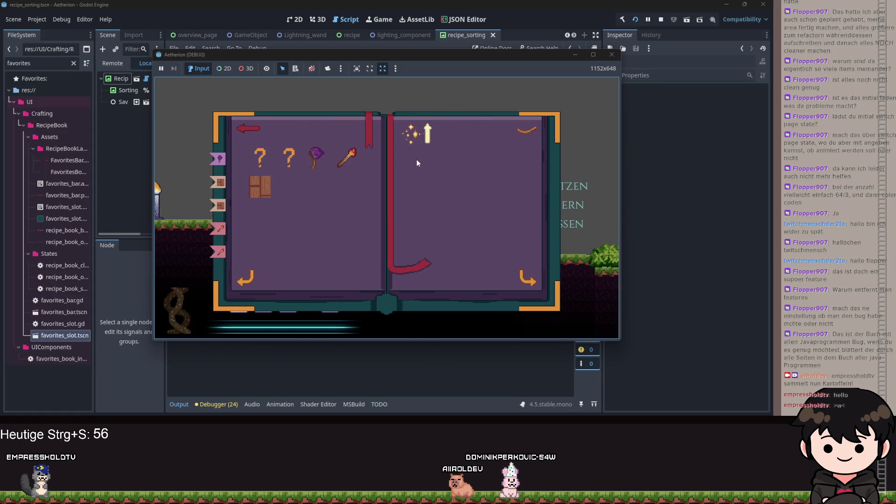
# Cycle the recipe sort criteria and directions many times, then minimize the game window.
pyautogui.click(419, 136)
pyautogui.click(419, 137)
pyautogui.click(418, 137)
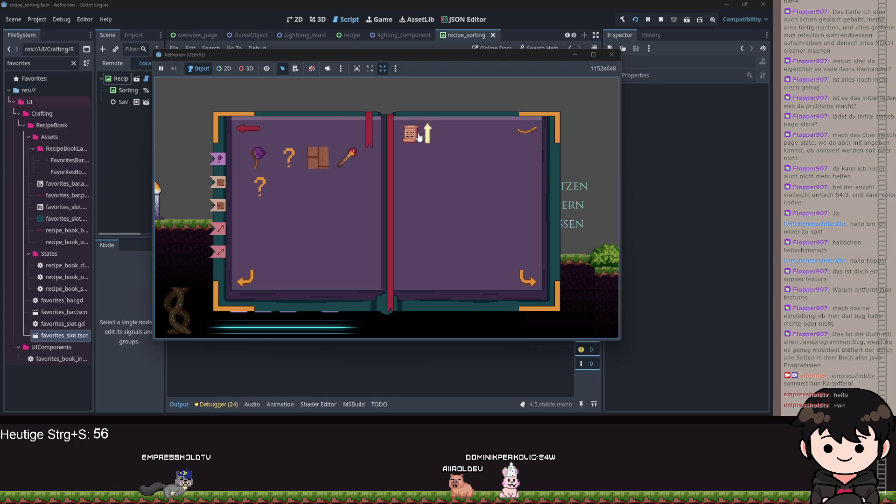
pyautogui.click(418, 137)
pyautogui.click(419, 137)
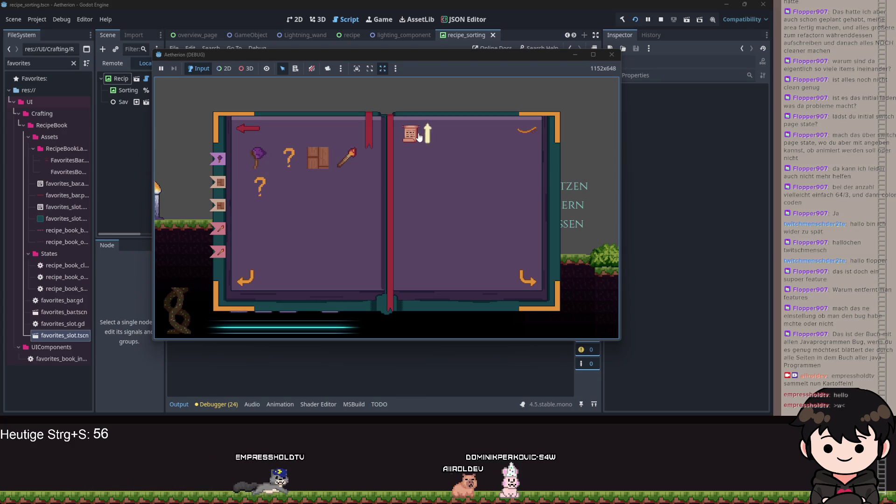
pyautogui.click(418, 137)
pyautogui.click(418, 137)
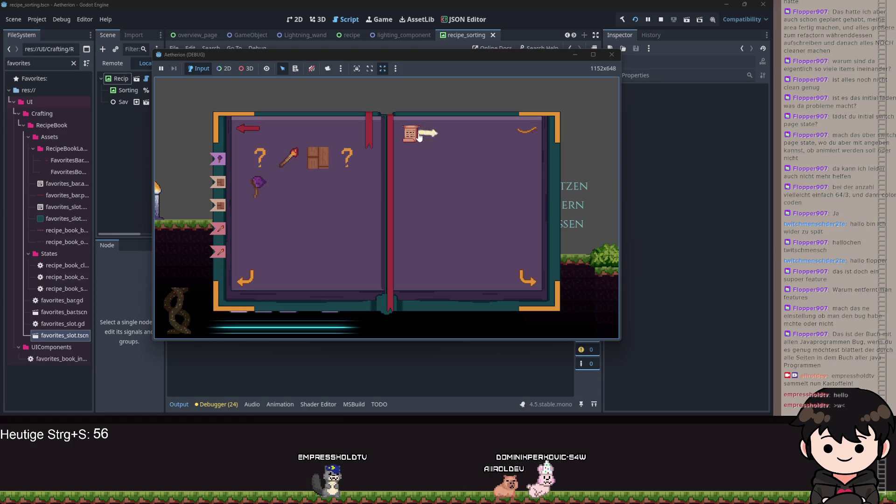
pyautogui.click(419, 137)
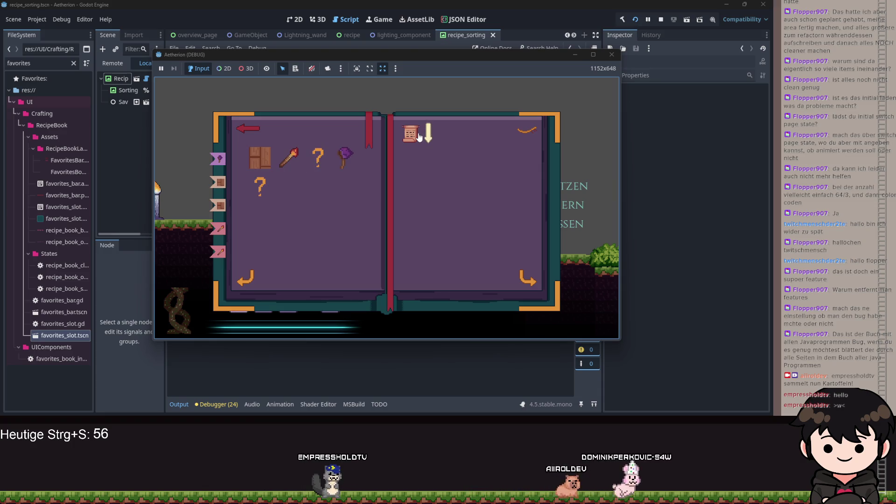
pyautogui.click(418, 137)
pyautogui.click(419, 137)
pyautogui.click(419, 137)
pyautogui.click(419, 137)
pyautogui.click(418, 137)
pyautogui.click(419, 136)
pyautogui.click(418, 137)
pyautogui.click(419, 136)
pyautogui.click(419, 137)
pyautogui.click(419, 136)
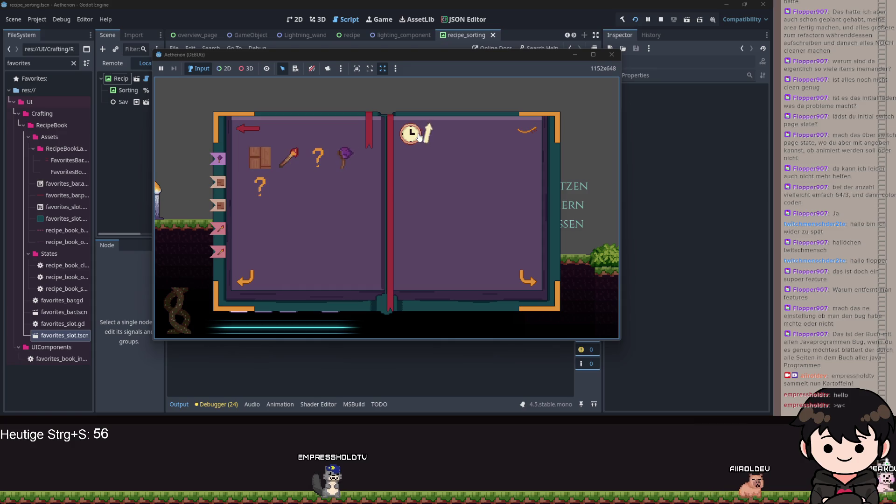
pyautogui.click(419, 137)
pyautogui.click(420, 137)
pyautogui.click(422, 137)
pyautogui.click(421, 137)
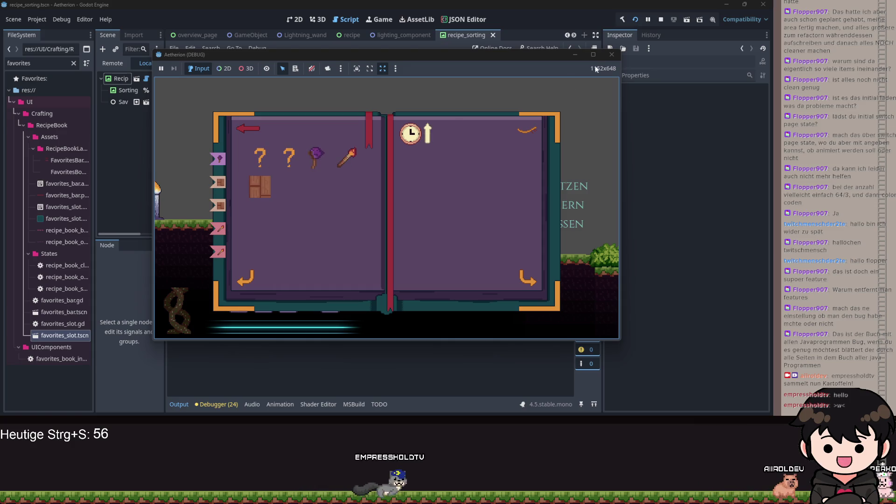
pyautogui.click(575, 55)
pyautogui.scroll(-20, 352, 212)
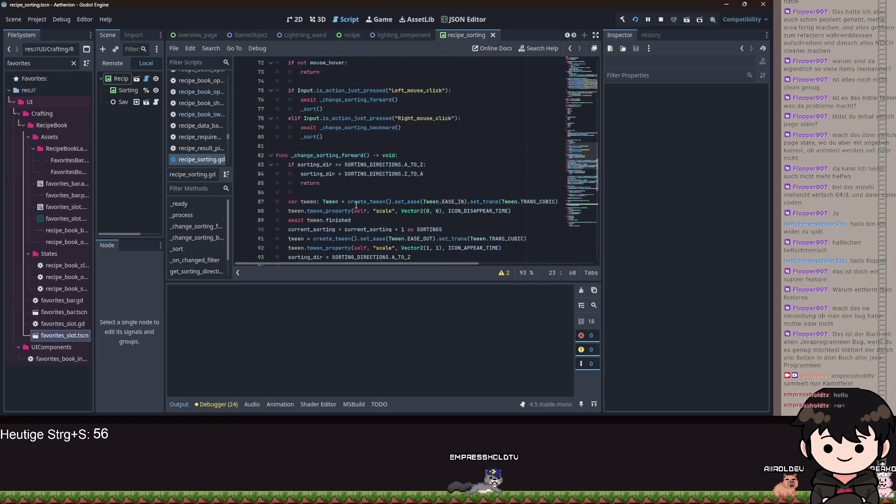
# Delete the get_sorting_direction function on lines 123–124 and save recipe_sorting.gd.
pyautogui.scroll(5, 372, 186)
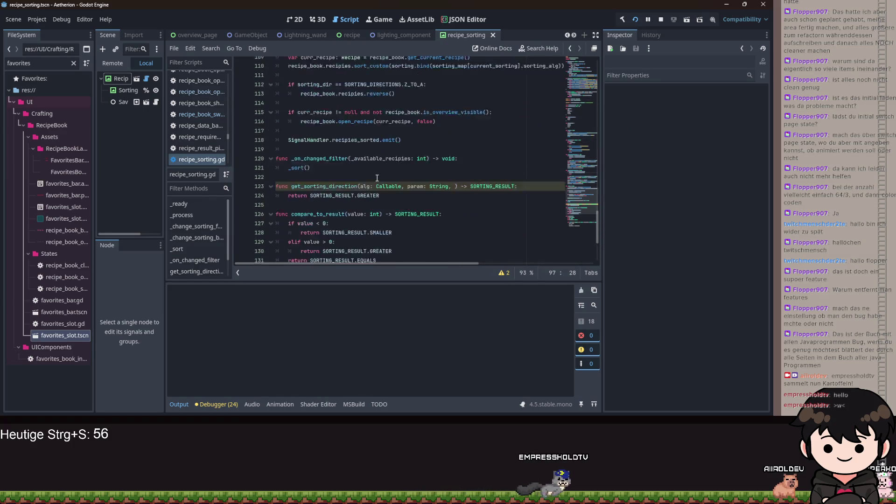
pyautogui.moveTo(389, 219); pyautogui.dragTo(299, 224)
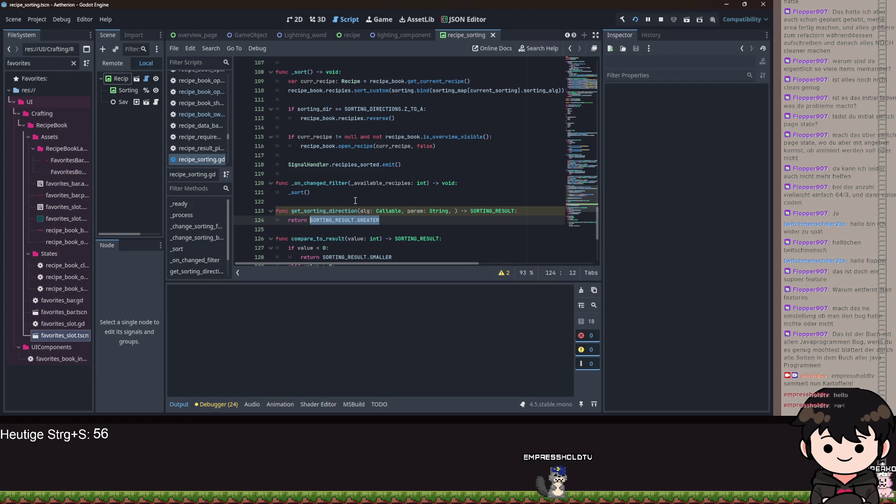
pyautogui.moveTo(400, 220); pyautogui.dragTo(277, 201)
pyautogui.press('BackSpace')
pyautogui.scroll(-2, 314, 189)
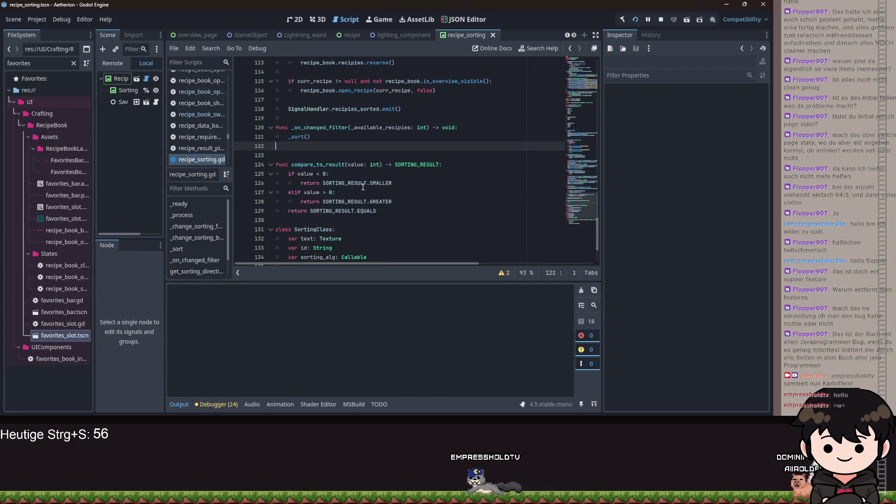
pyautogui.hotkey('ctrl', 's')
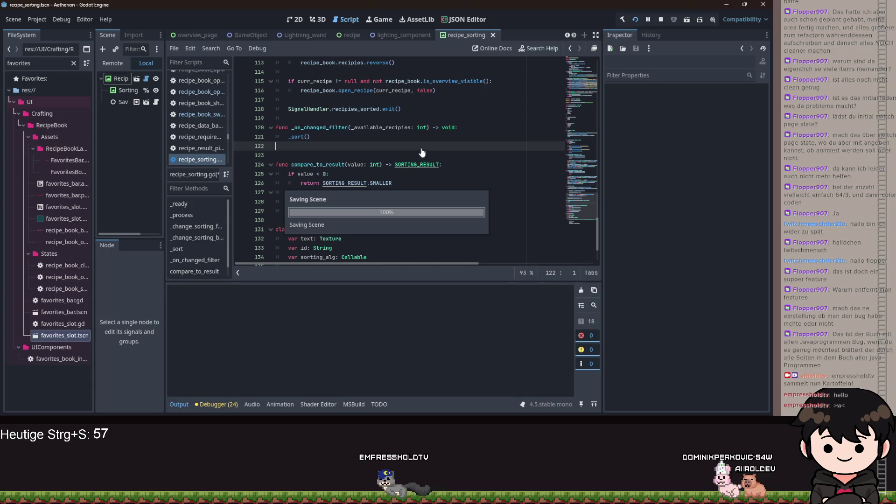
pyautogui.scroll(15, 453, 135)
pyautogui.scroll(-6, 453, 135)
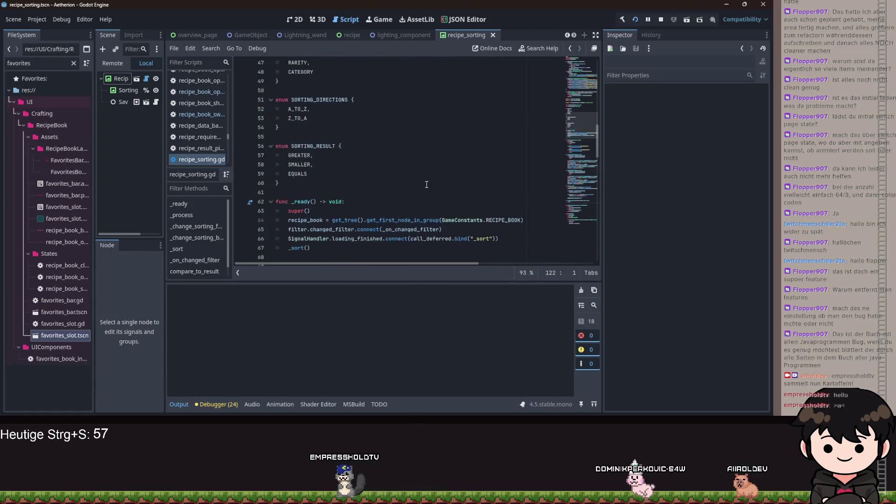
pyautogui.scroll(15, 343, 193)
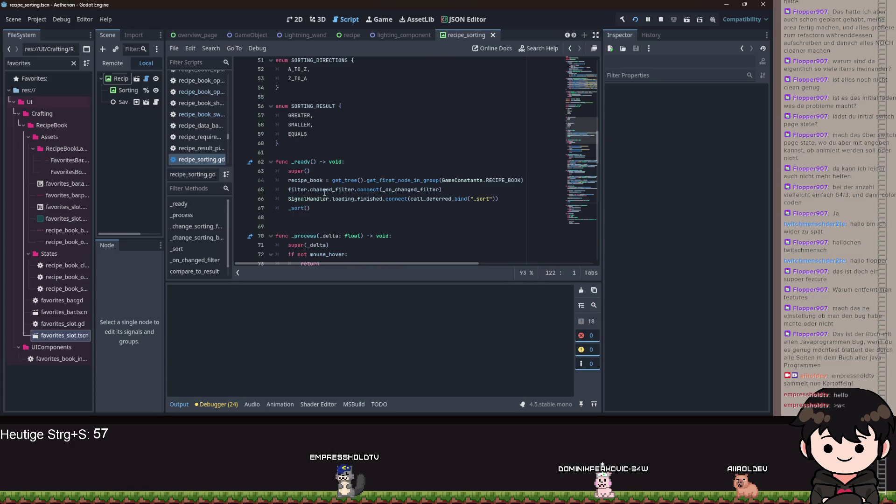
pyautogui.scroll(3, 295, 191)
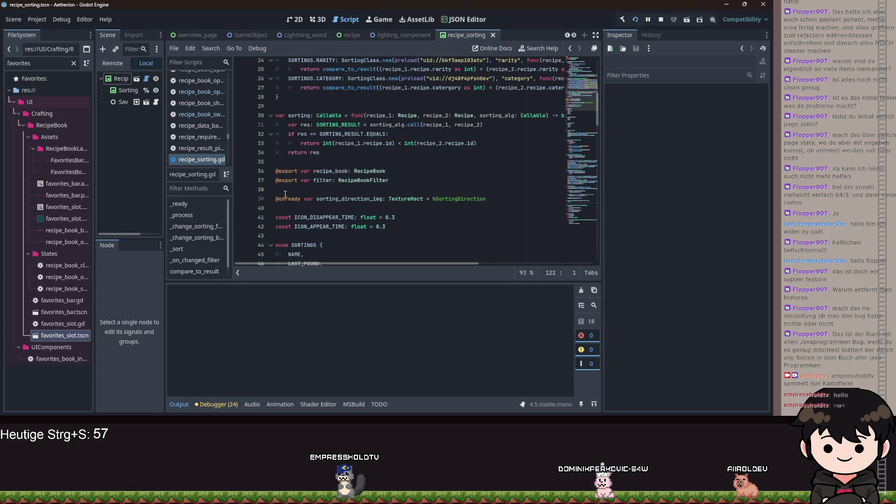
pyautogui.click(380, 171)
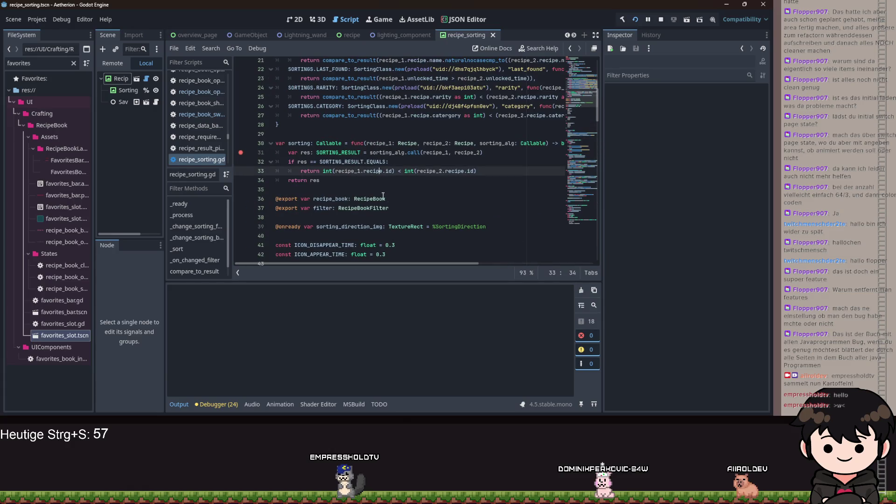
# Save the script, run the game and sort the recipe book by last found.
pyautogui.hotkey('ctrl', 's')
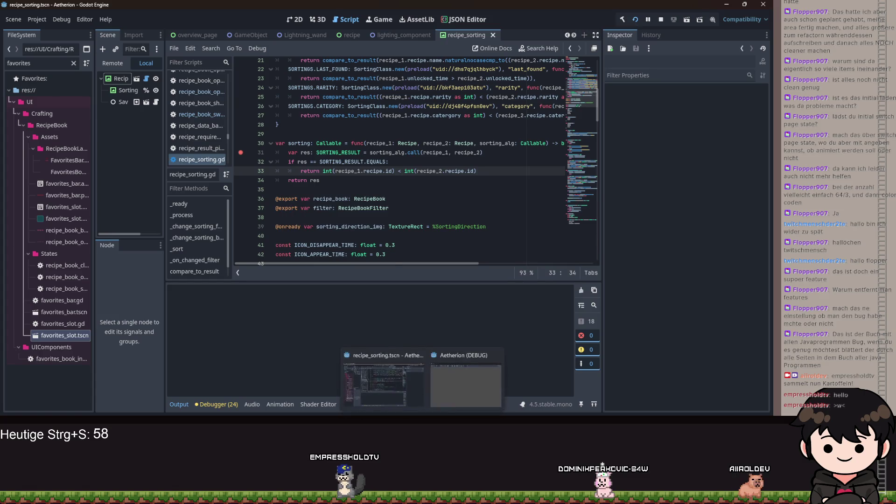
pyautogui.press('F5')
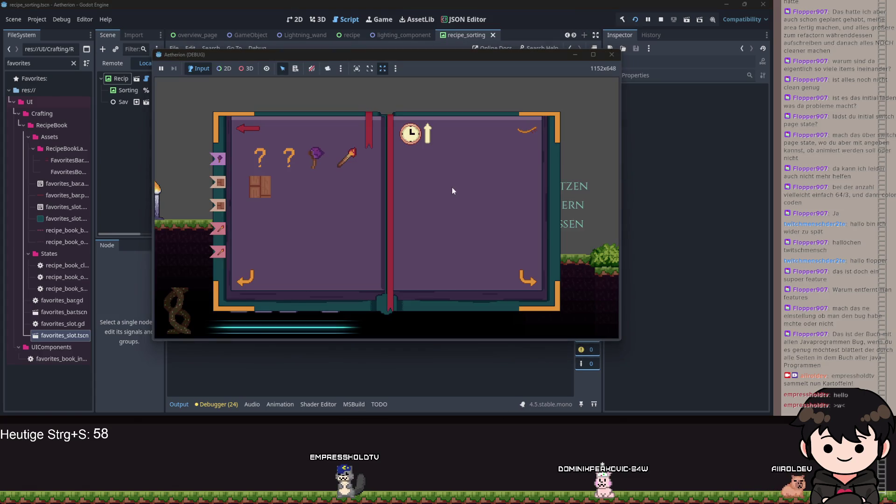
pyautogui.click(417, 140)
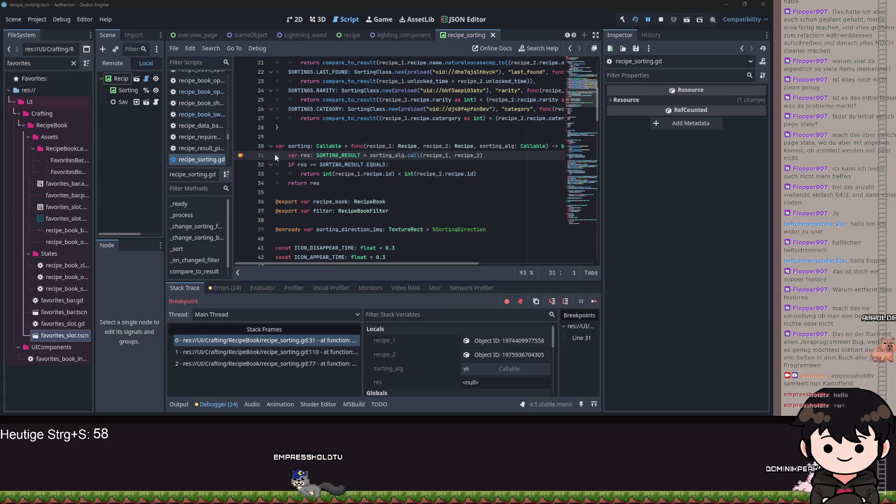
# Continue to the line 31 breakpoint and inspect the recipe_1 and recipe_2 objects in Locals.
pyautogui.press('F12')
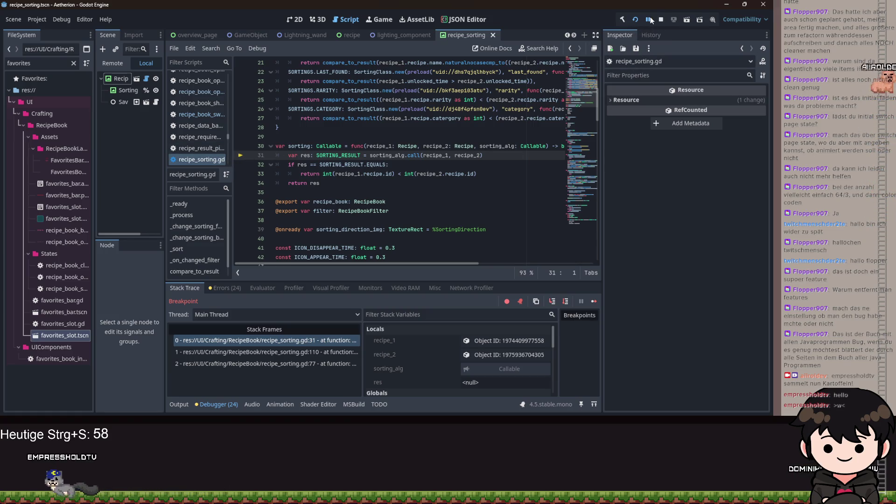
pyautogui.click(649, 19)
pyautogui.press('F12')
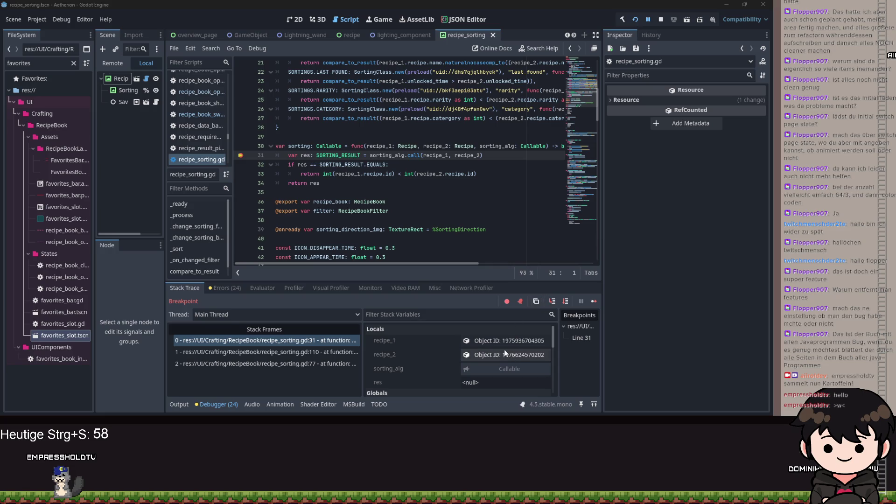
pyautogui.click(500, 343)
pyautogui.click(503, 354)
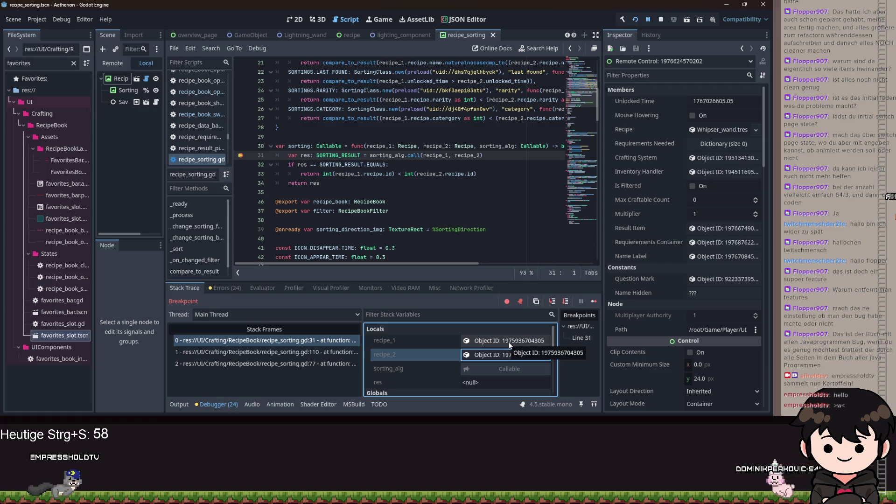
pyautogui.click(508, 342)
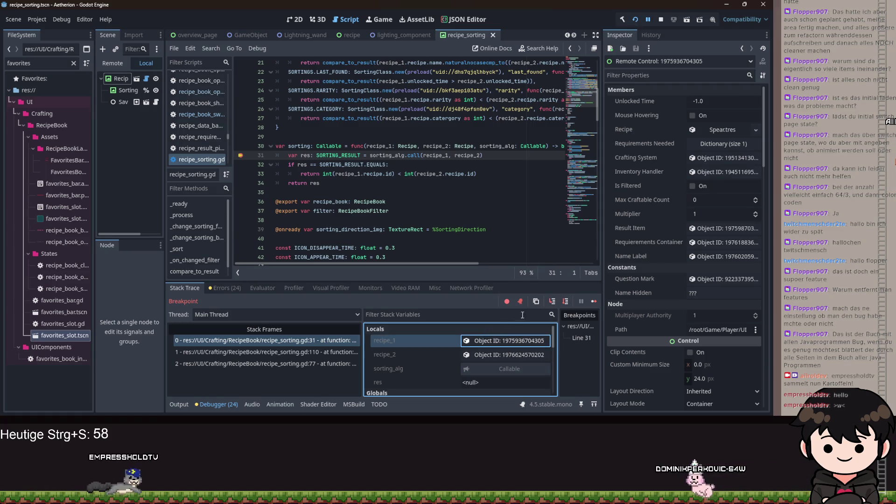
# Step into the sort-map comparison, advance to line 32 and re-inspect recipe_1 and recipe_2.
pyautogui.click(550, 302)
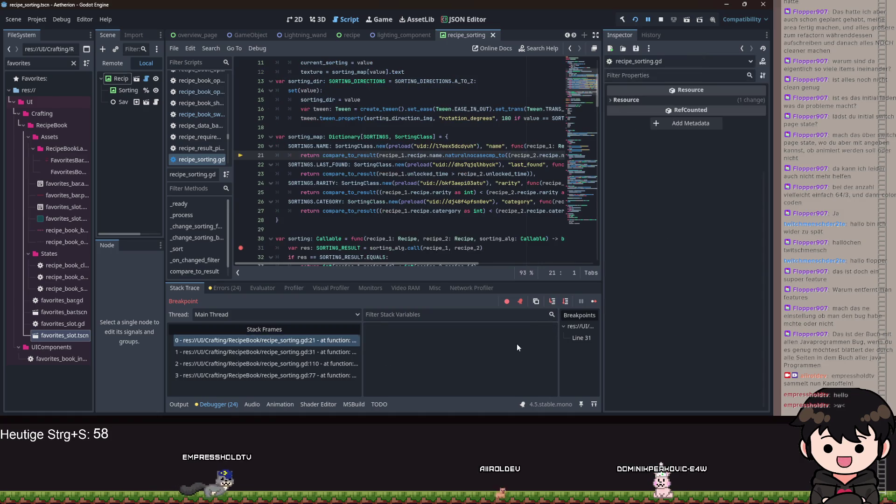
pyautogui.click(563, 303)
pyautogui.scroll(-1, 491, 358)
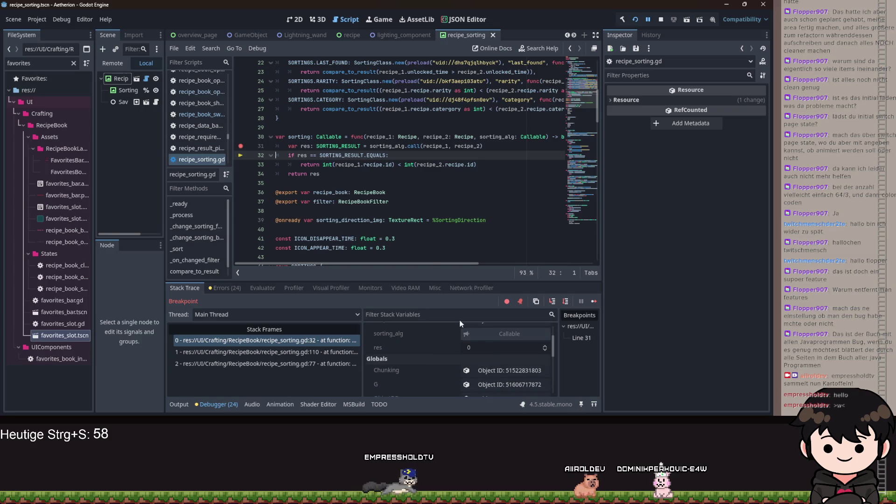
pyautogui.scroll(-4, 330, 200)
pyautogui.scroll(-3, 332, 205)
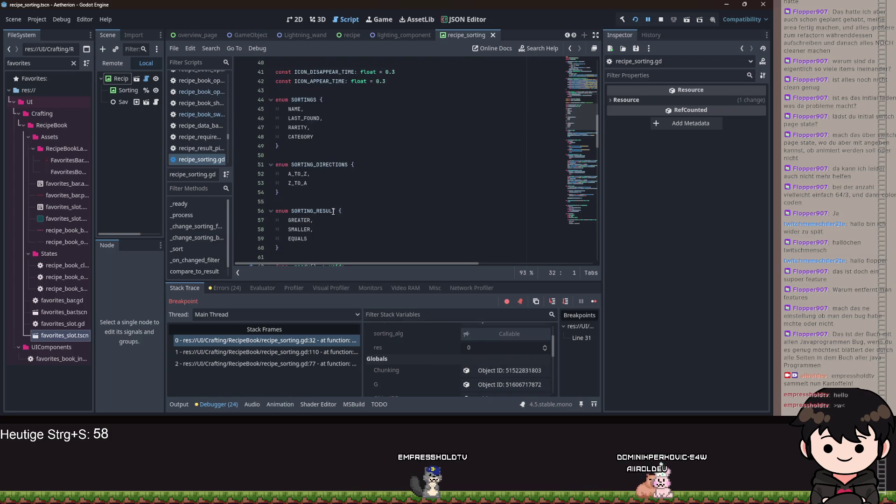
pyautogui.scroll(5, 340, 217)
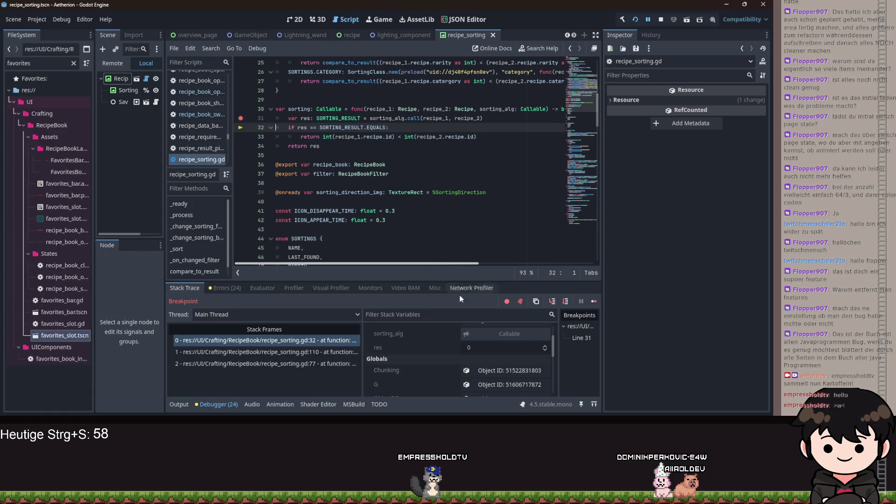
pyautogui.scroll(2, 483, 360)
pyautogui.click(482, 345)
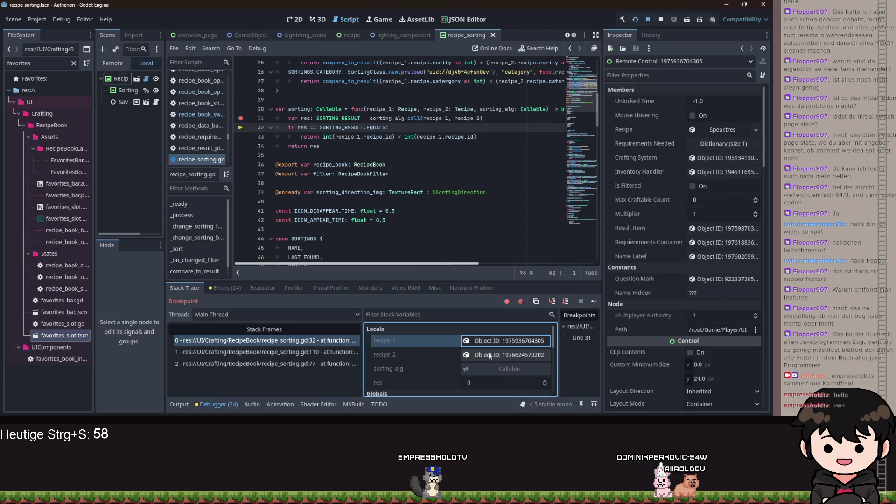
pyautogui.click(492, 356)
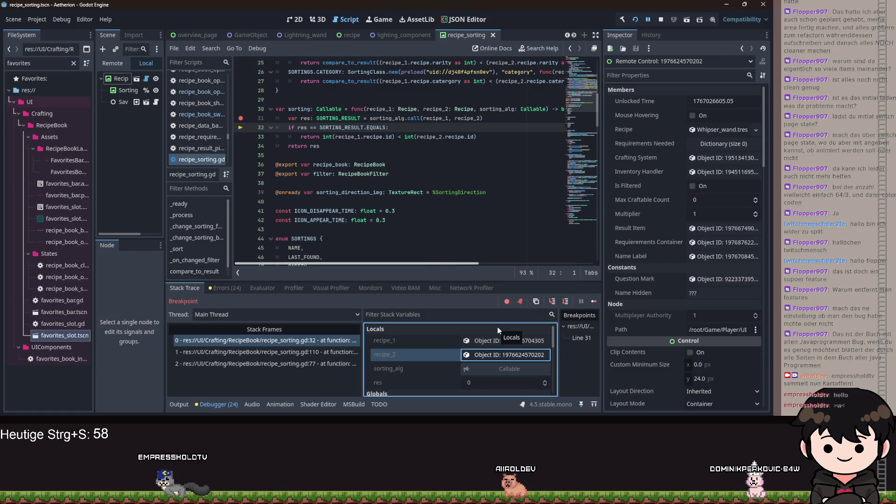
pyautogui.scroll(2, 441, 187)
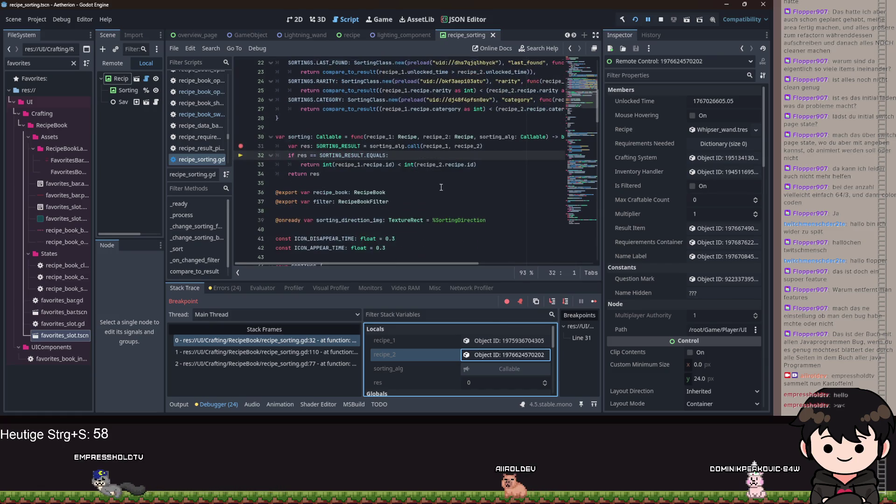
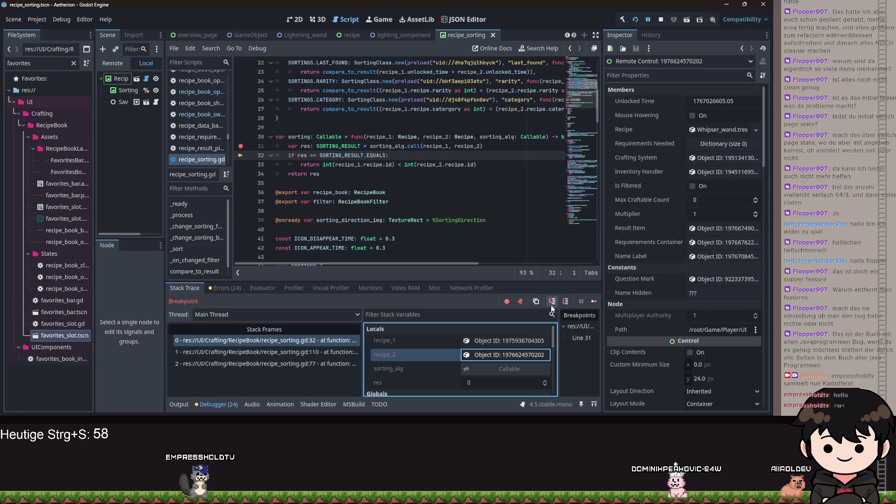
# Step Over through several recipe comparisons until execution halts at line 34, return res, with res 0.
pyautogui.click(566, 304)
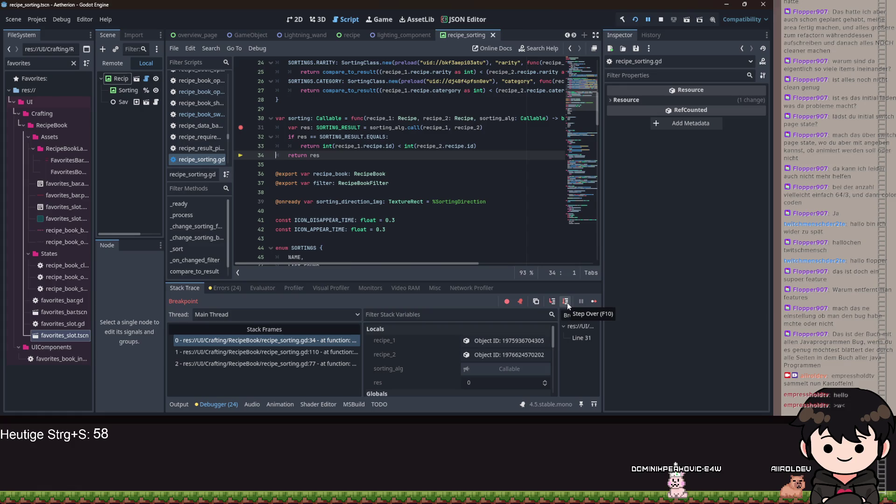
pyautogui.click(566, 301)
pyautogui.click(567, 302)
pyautogui.click(567, 303)
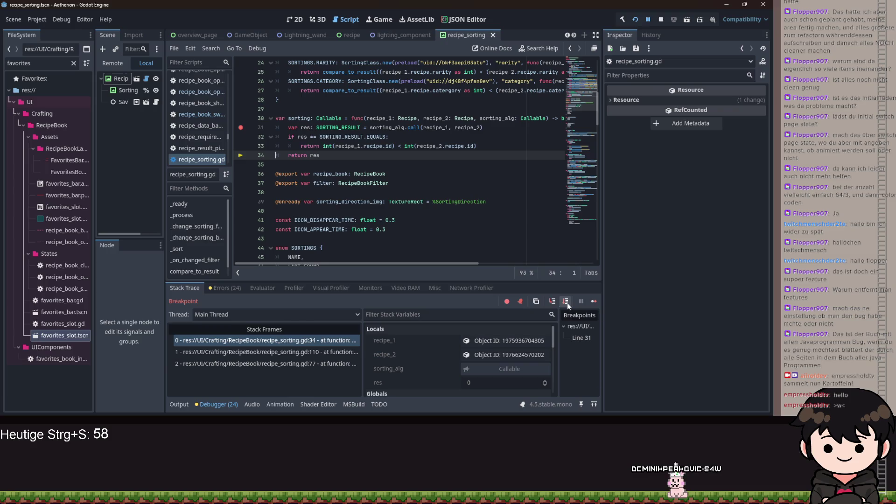
pyautogui.click(567, 303)
pyautogui.click(567, 302)
pyautogui.click(567, 303)
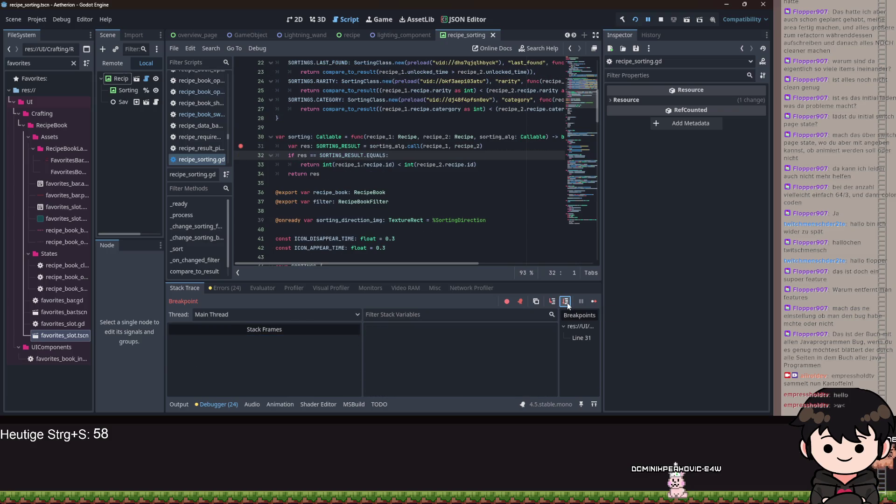
pyautogui.click(568, 302)
pyautogui.click(567, 303)
pyautogui.click(567, 302)
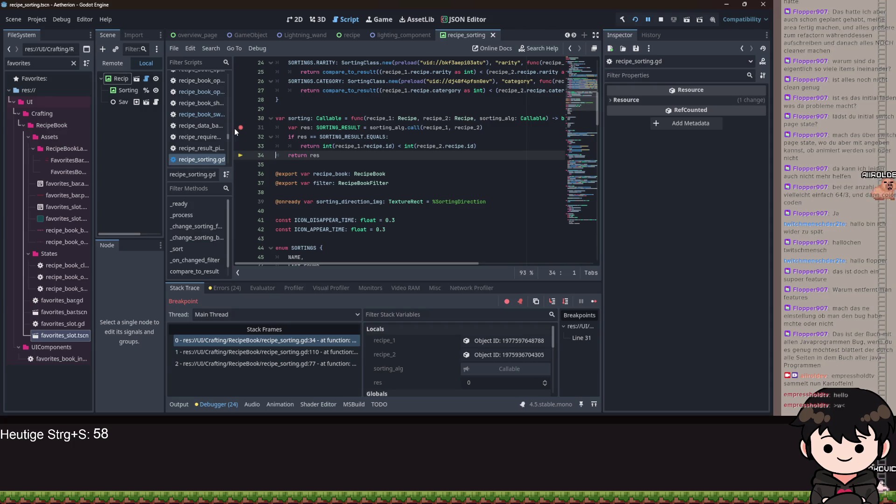
pyautogui.scroll(3, 454, 182)
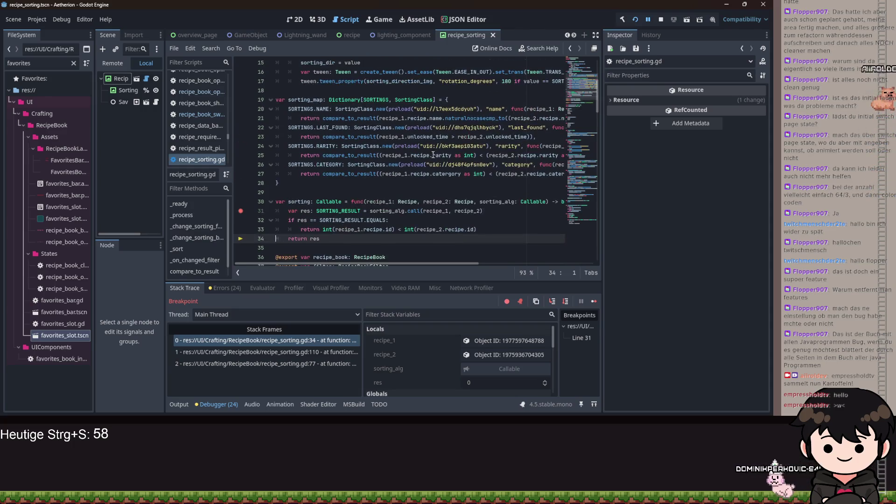
# Jump to the recipe name declaration in CraftingRecipeResource and place the caret on result_item.
pyautogui.moveTo(439, 264)
pyautogui.mouseDown()
pyautogui.moveTo(495, 270)
pyautogui.moveTo(407, 162)
pyautogui.mouseUp()
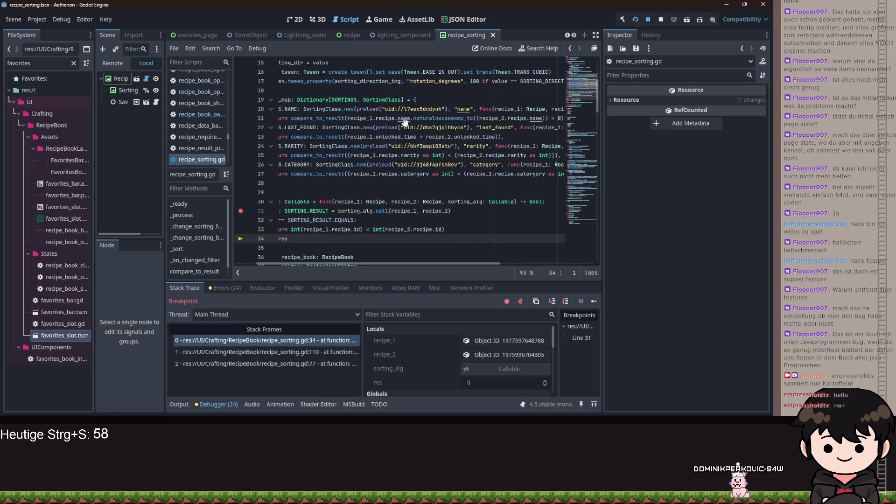
pyautogui.keyDown('ctrl'); pyautogui.click(405, 118); pyautogui.keyUp('ctrl')
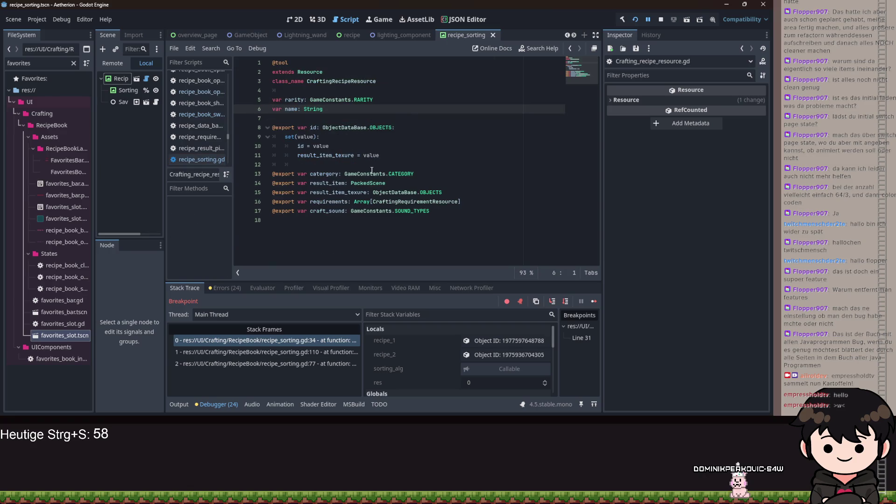
pyautogui.click(497, 185)
pyautogui.moveTo(431, 198)
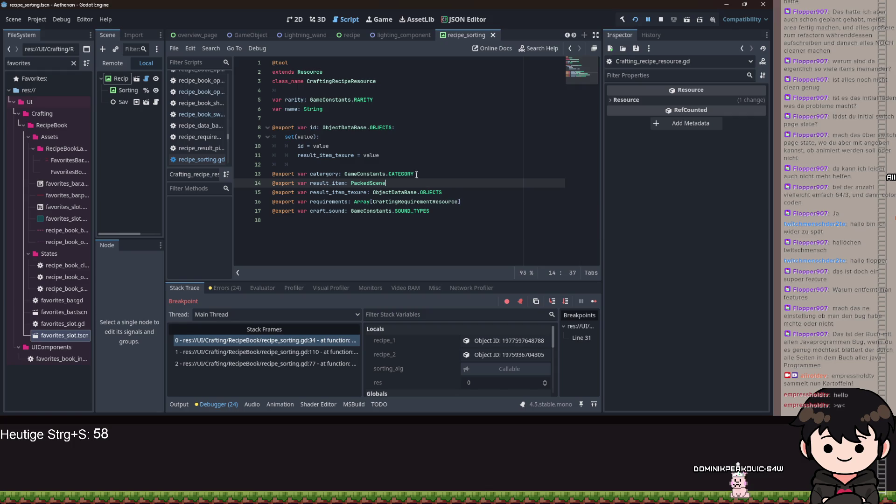
# Inspect recipe_1 under Locals, showing wood_wall.tres: Wood Tile, Craftables, one requirement.
pyautogui.moveTo(315, 112)
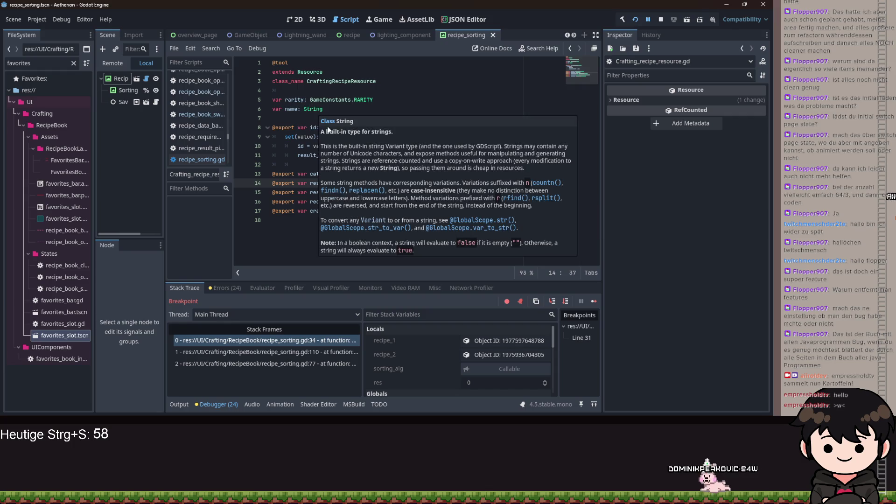
pyautogui.click(496, 342)
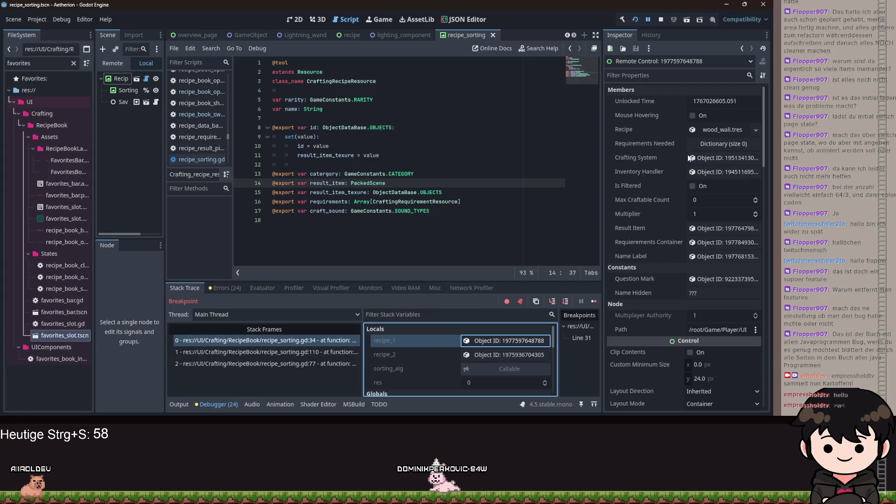
pyautogui.click(707, 130)
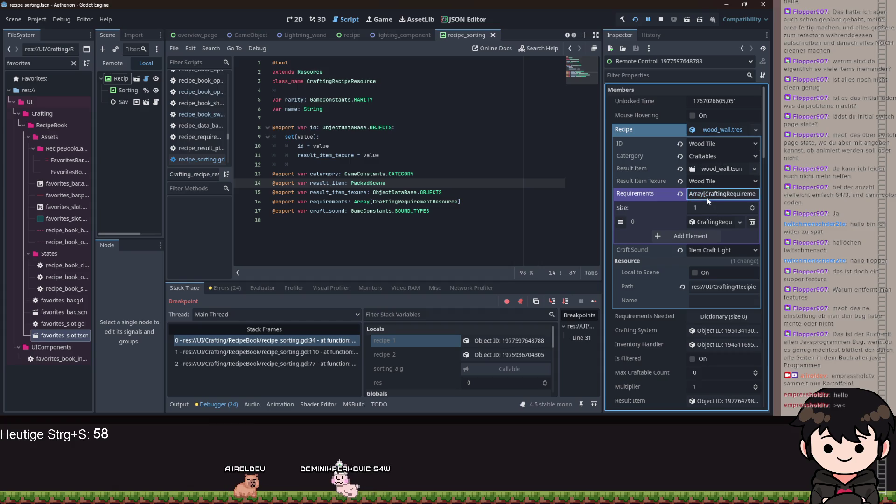
# Collapse the recipe's Requirements array, show the Output log, and return to recipe_sorting.gd.
pyautogui.click(708, 200)
pyautogui.click(420, 168)
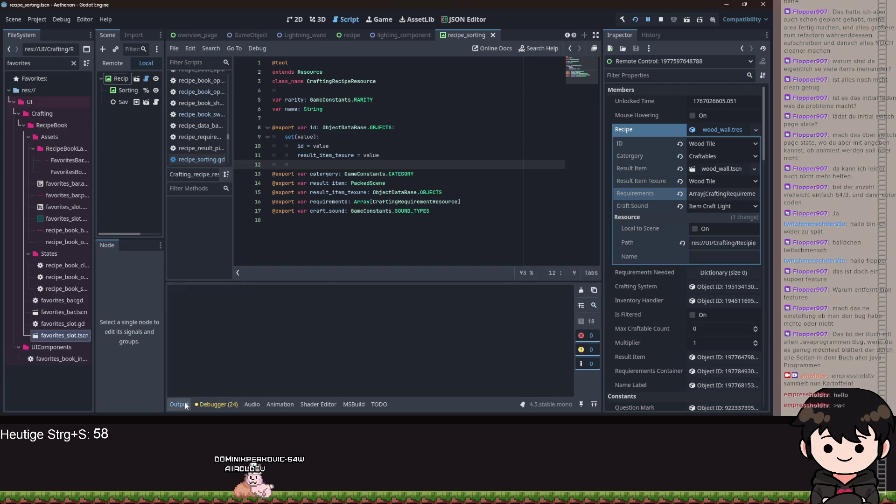
pyautogui.click(406, 224)
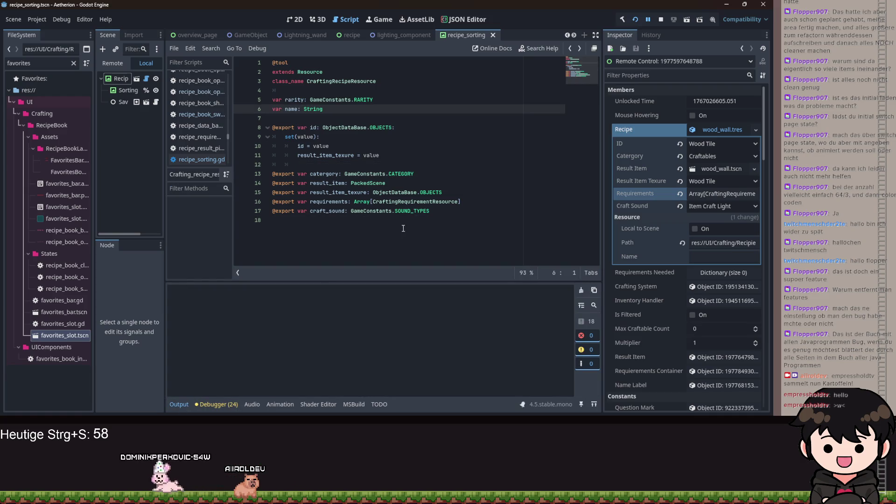
pyautogui.hotkey('alt', 'Left')
pyautogui.hotkey('alt', 'Right')
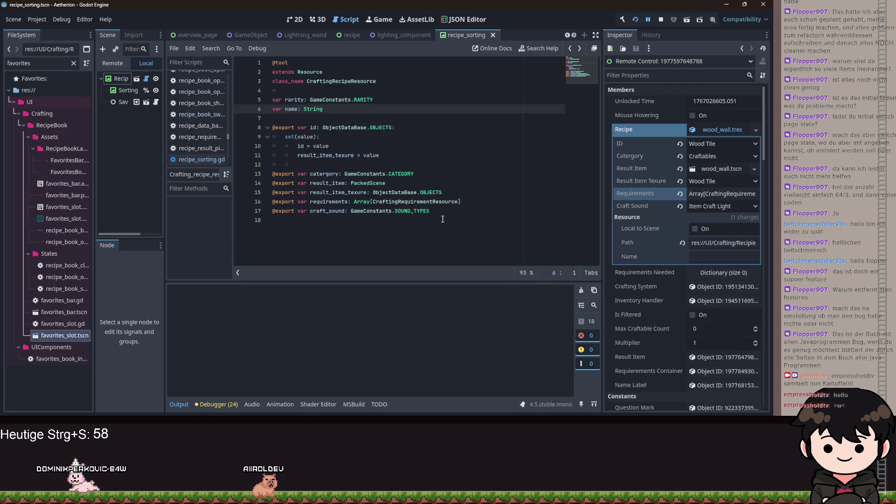
pyautogui.hotkey('alt', 'Left')
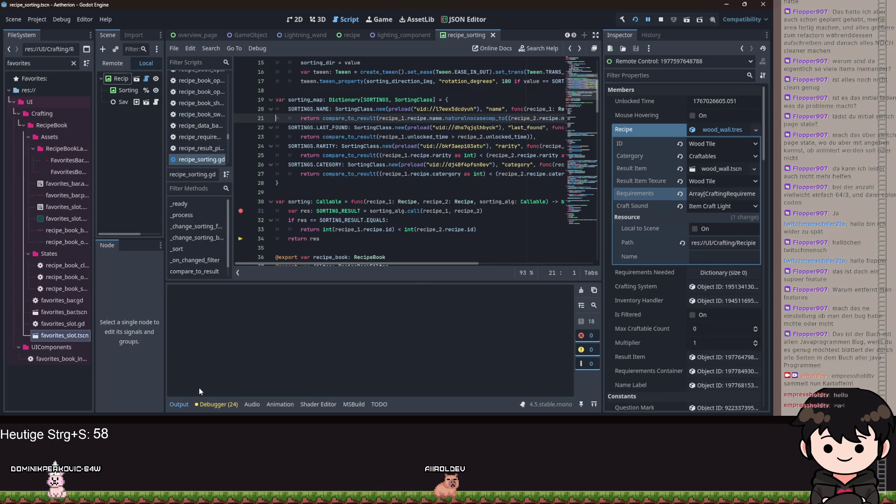
pyautogui.click(190, 405)
pyautogui.click(182, 405)
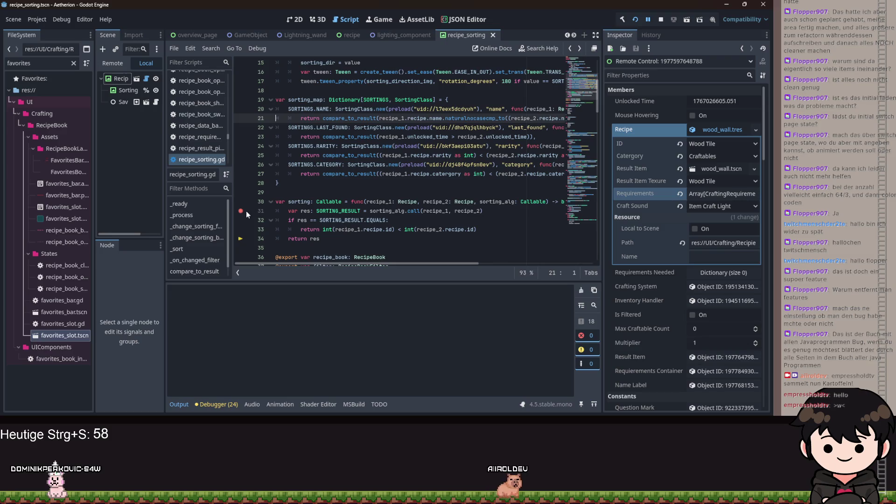
pyautogui.moveTo(242, 221); pyautogui.dragTo(276, 123)
pyautogui.click(383, 200)
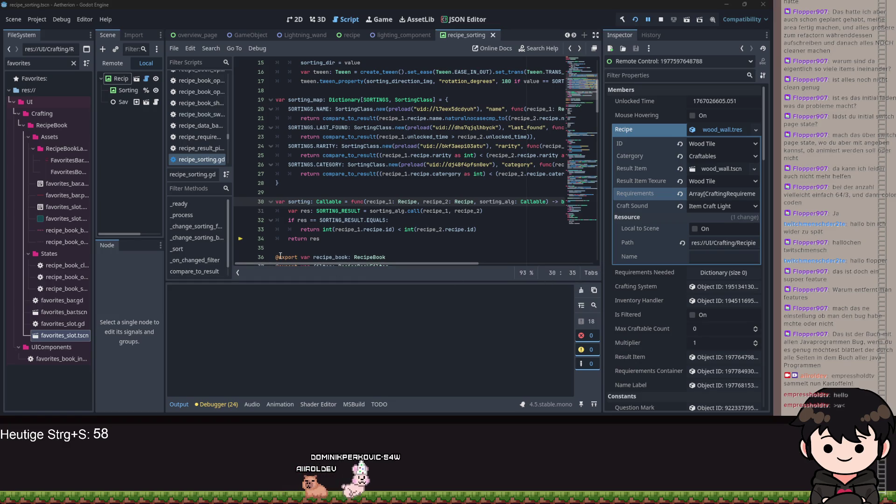
pyautogui.moveTo(285, 258)
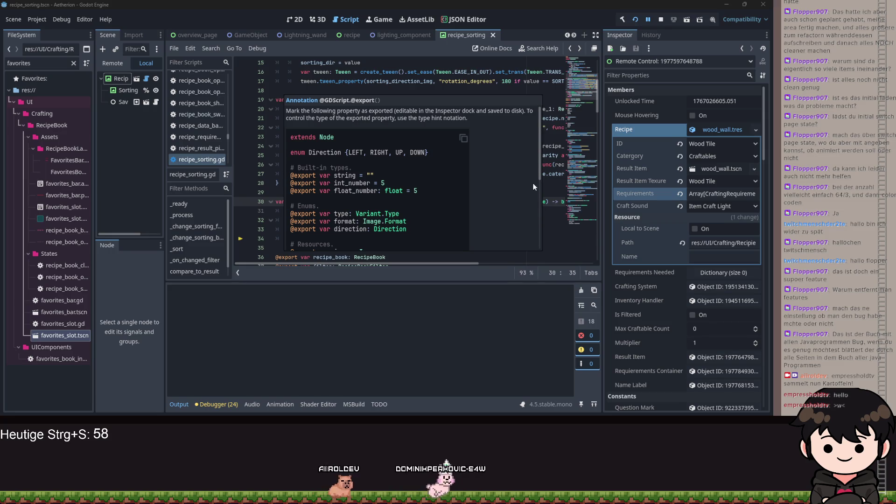
pyautogui.scroll(-5, 529, 196)
pyautogui.scroll(2, 531, 211)
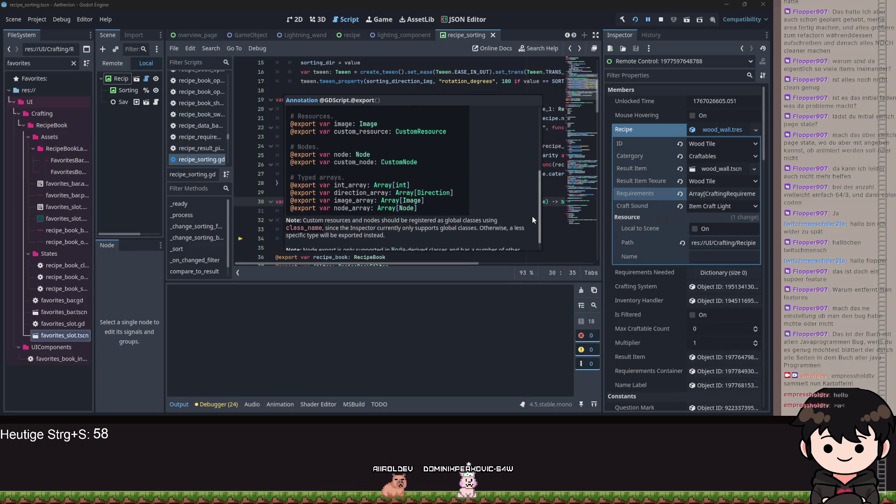
pyautogui.scroll(5, 529, 196)
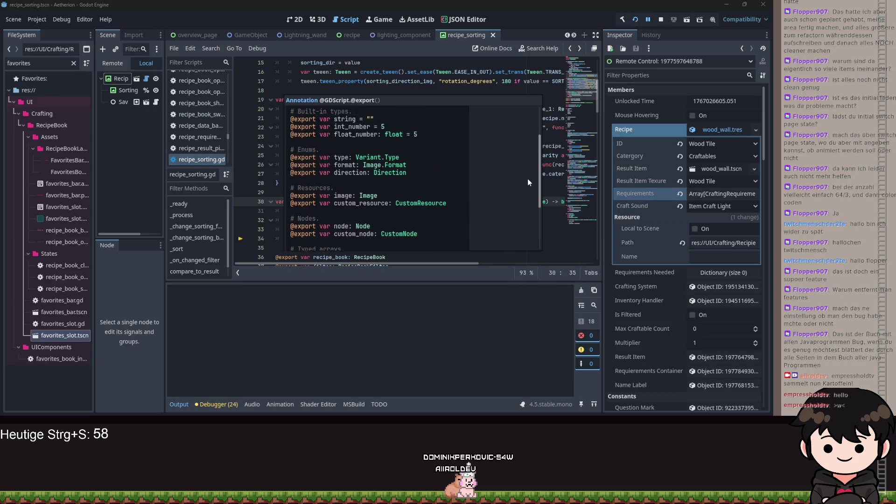
pyautogui.click(550, 164)
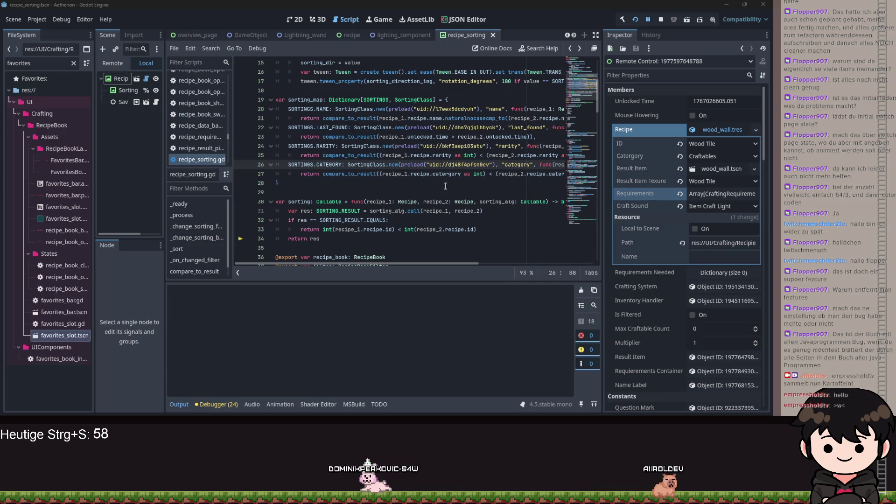
# Look over the sorting map, then jump from 'sorting' on line 110 to its definition on line 30.
pyautogui.click(445, 185)
pyautogui.hotkey('ctrl', 'a')
pyautogui.click(446, 184)
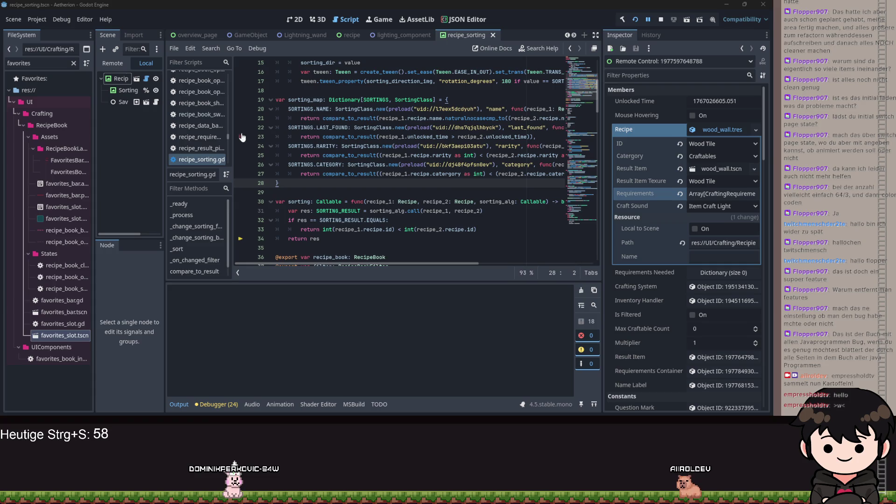
pyautogui.click(344, 155)
pyautogui.scroll(-10, 343, 164)
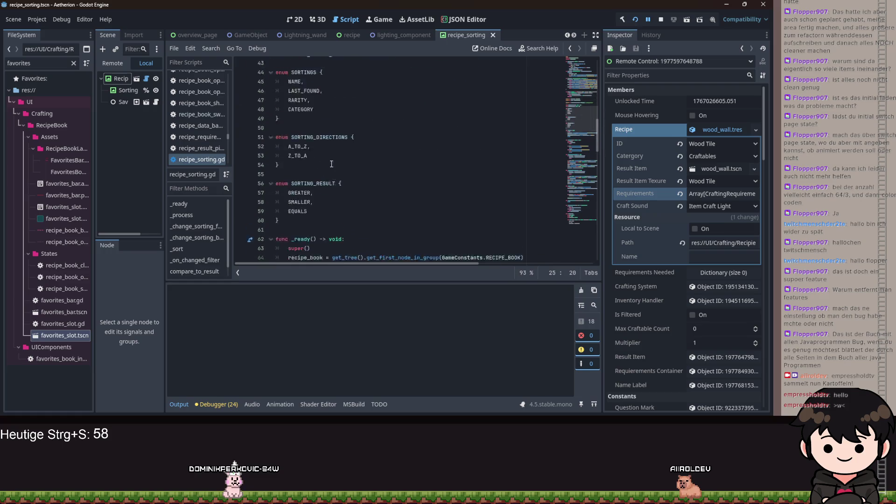
pyautogui.scroll(-12, 342, 171)
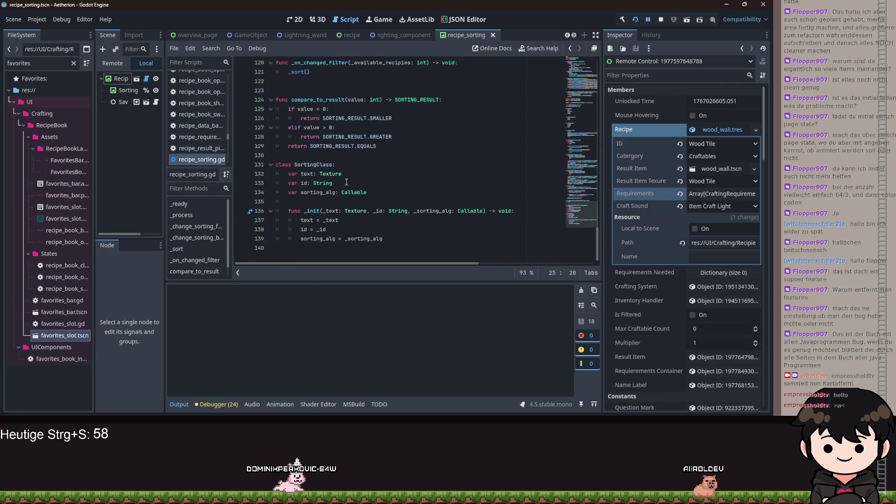
pyautogui.scroll(5, 379, 217)
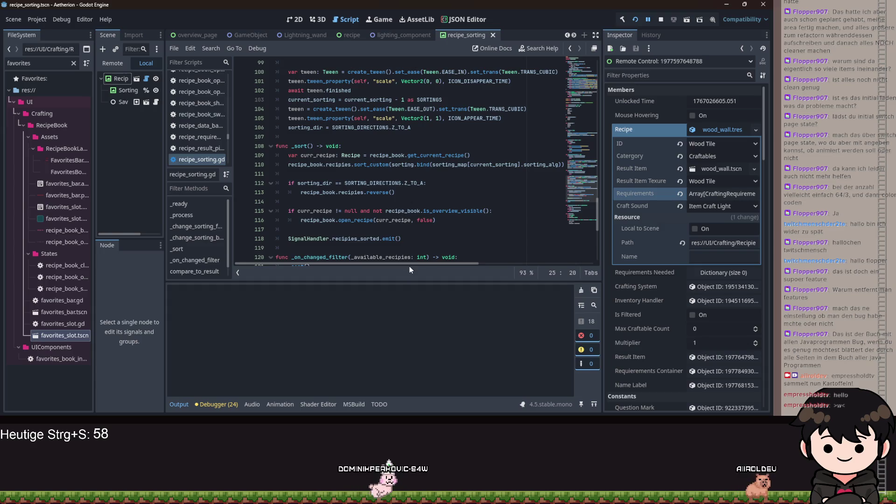
pyautogui.click(405, 166)
pyautogui.keyDown('ctrl'); pyautogui.click(403, 166); pyautogui.keyUp('ctrl')
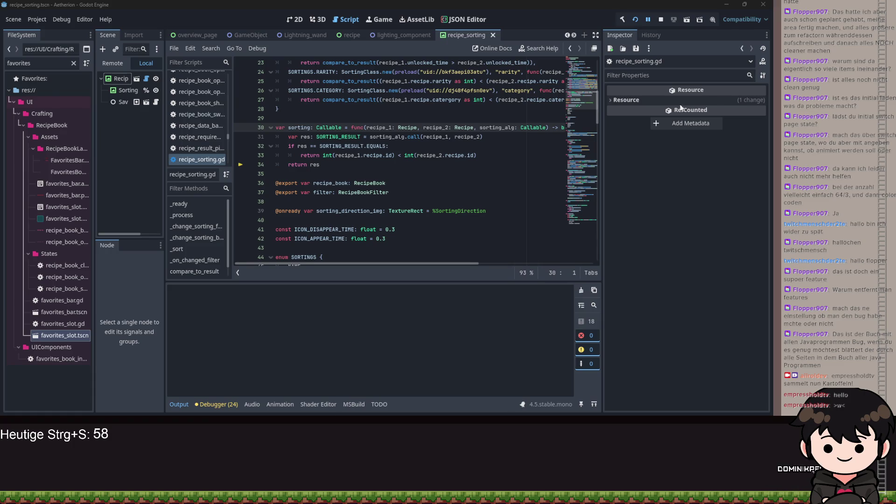
pyautogui.moveTo(604, 110)
pyautogui.mouseDown()
pyautogui.moveTo(470, 113)
pyautogui.moveTo(360, 97)
pyautogui.moveTo(337, 66)
pyautogui.moveTo(359, 73)
pyautogui.moveTo(353, 80)
pyautogui.mouseUp()
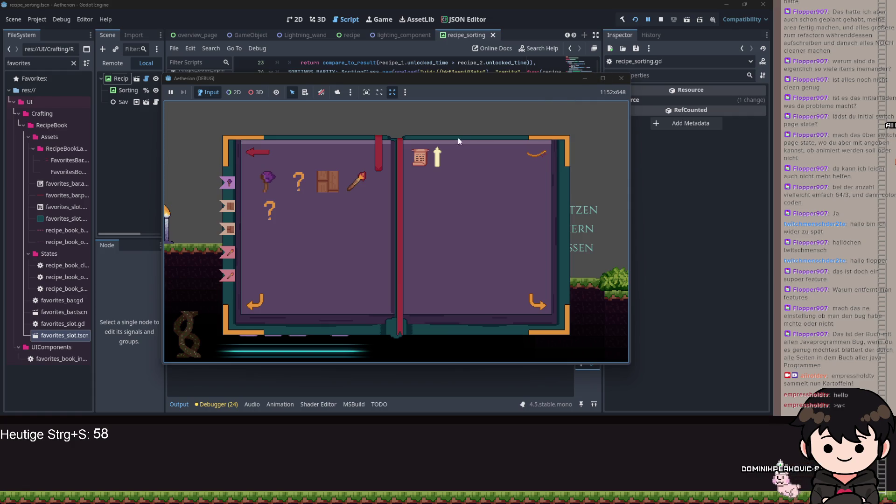
# Minimize the Aetherion (DEBUG) window after checking the recipe book.
pyautogui.click(585, 79)
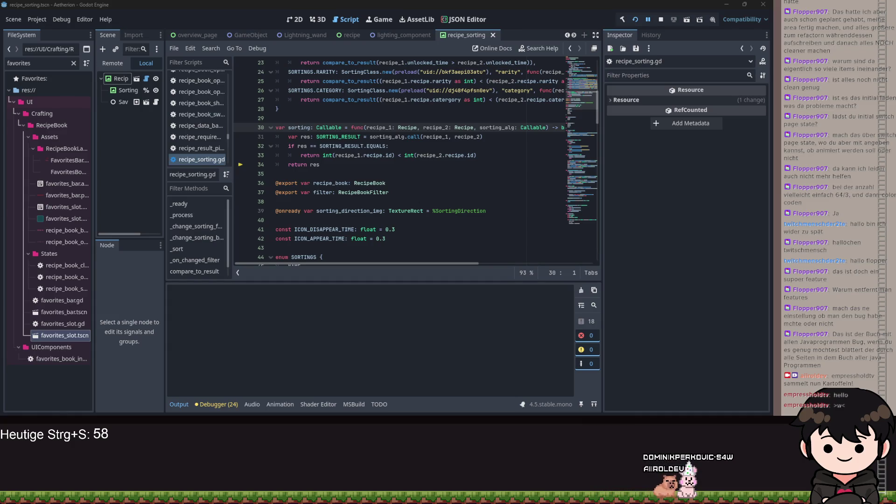
# On line 23, replace the comparison operator with '-' and swap recipe_1 and recipe_2.
pyautogui.click(401, 203)
pyautogui.scroll(5, 402, 201)
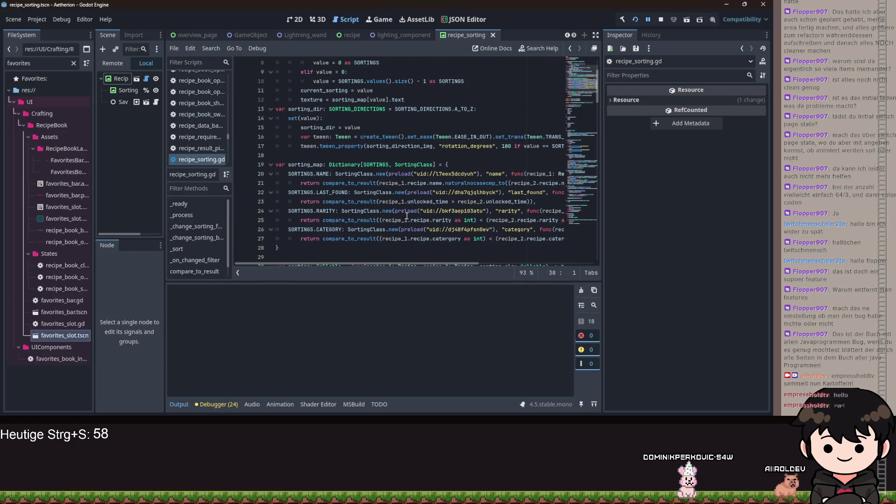
pyautogui.click(452, 202)
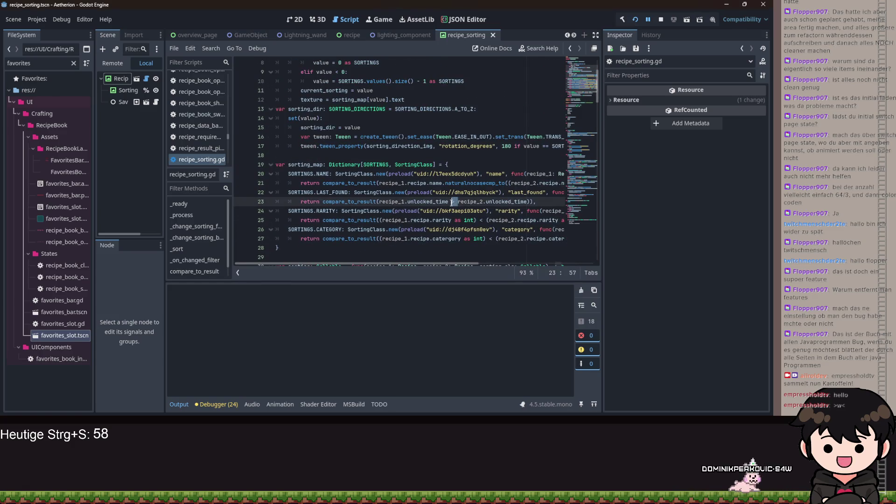
pyautogui.press('Delete')
pyautogui.press('Delete')
pyautogui.write('<')
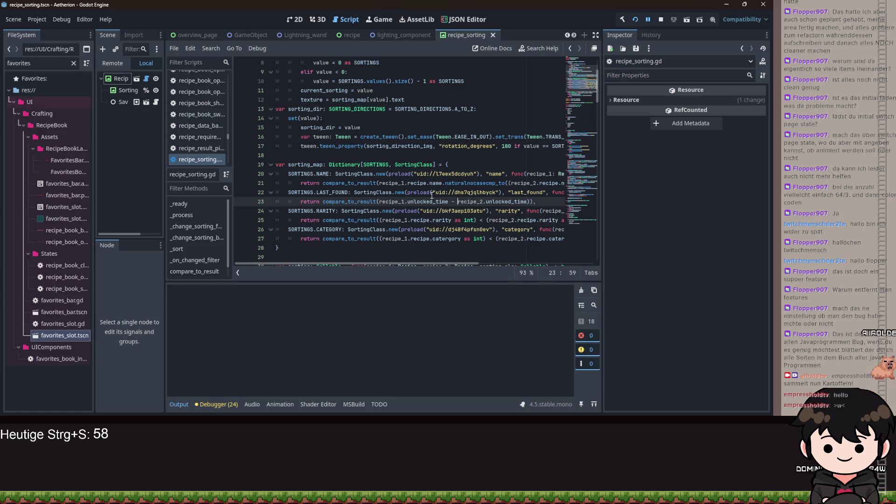
pyautogui.press('BackSpace')
pyautogui.press('BackSpace')
pyautogui.write('-')
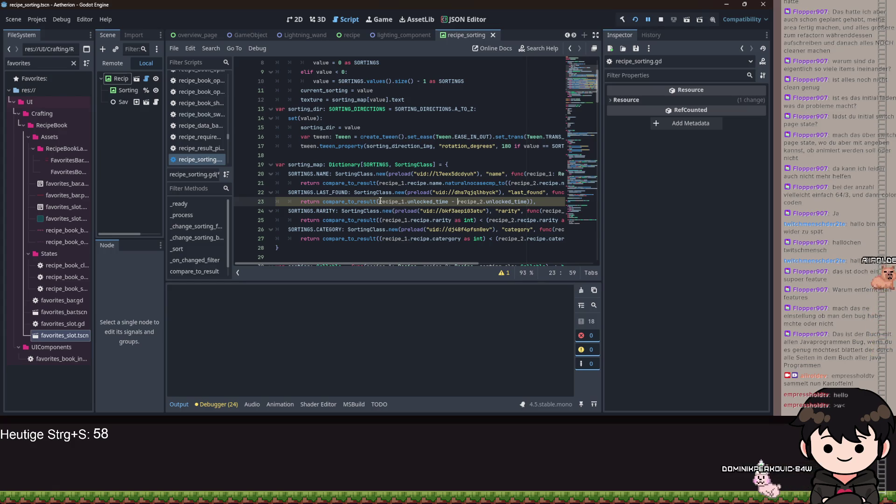
pyautogui.click(400, 202)
pyautogui.press('Delete')
pyautogui.write('2')
pyautogui.click(482, 202)
pyautogui.press('BackSpace')
pyautogui.write('1')
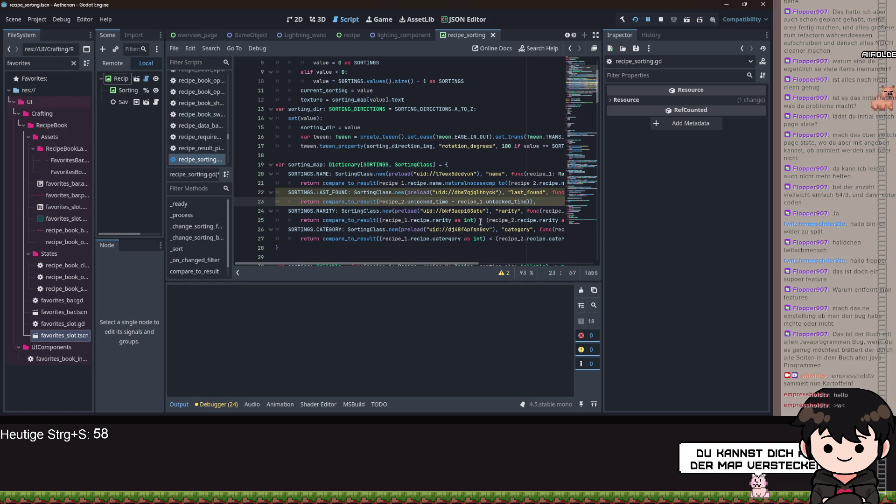
# Change the recipe references on lines 25 and 27 to the recipe_2 minus recipe_1 order.
pyautogui.click(482, 221)
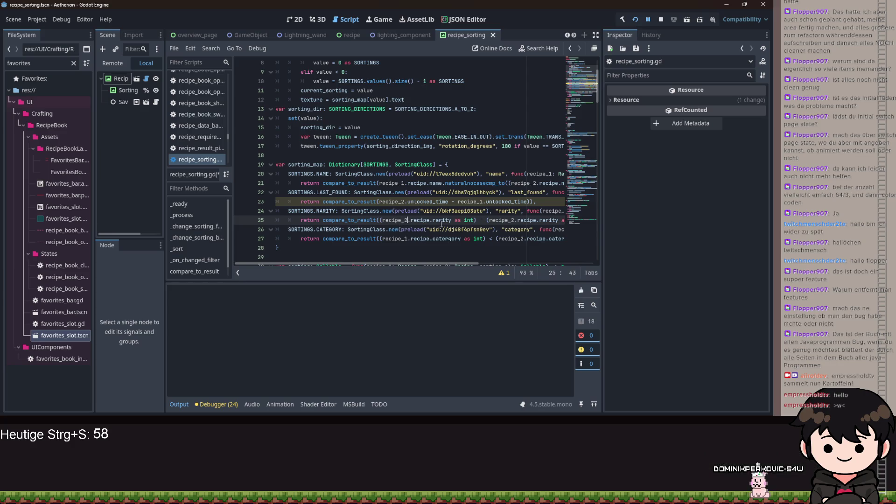
pyautogui.write('1')
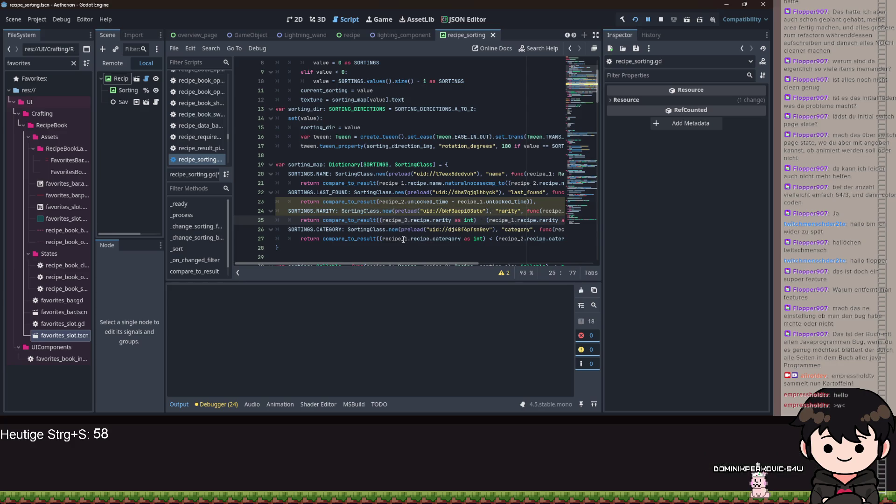
pyautogui.click(407, 239)
pyautogui.write('1')
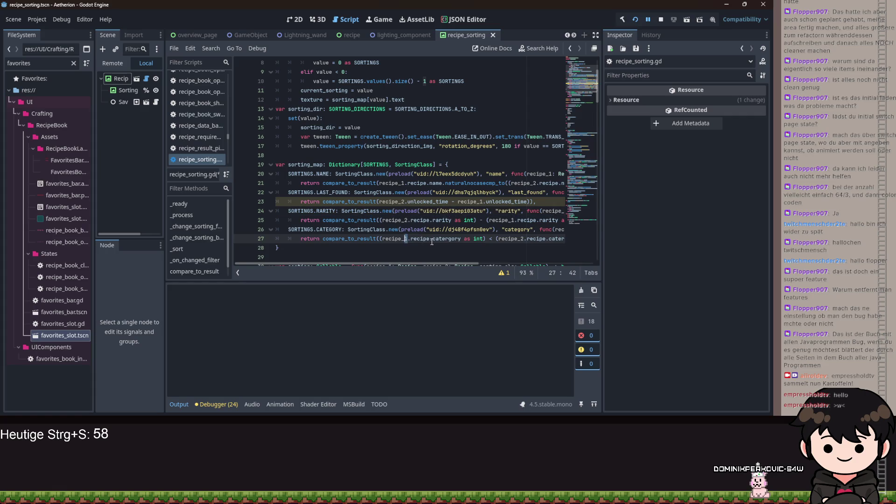
pyautogui.click(490, 239)
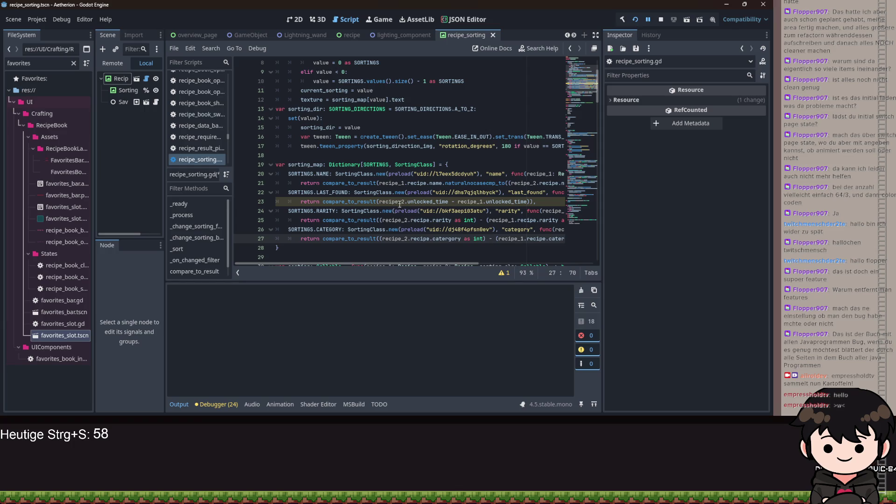
pyautogui.click(500, 273)
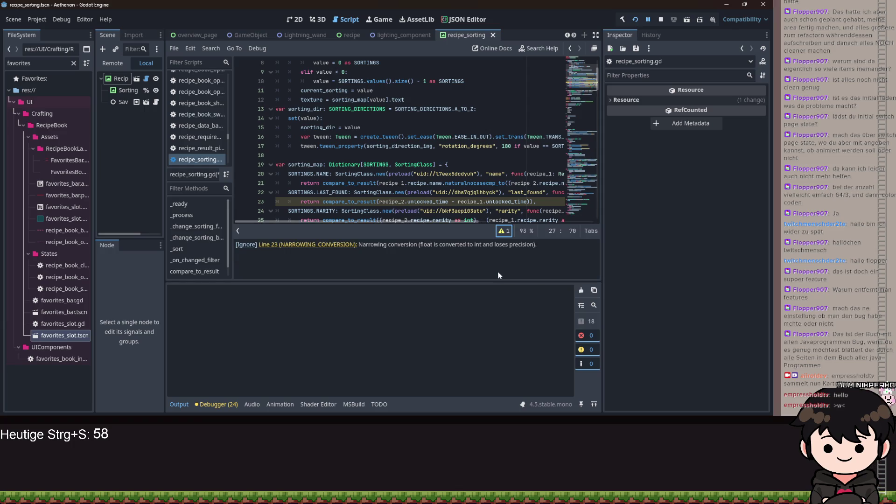
pyautogui.click(502, 232)
# Wrap both unlocked_time operands on line 23 in int(), then save and rerun with F5.
pyautogui.click(382, 202)
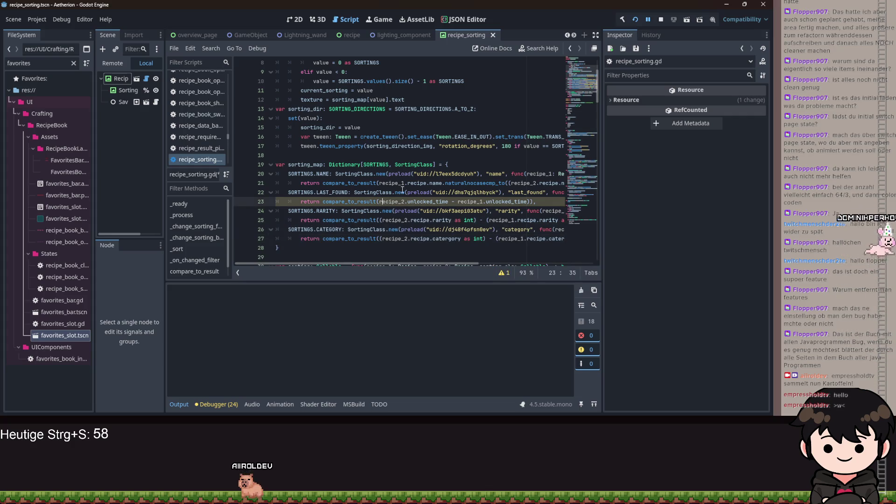
pyautogui.write('int(')
pyautogui.press('Right')
pyautogui.press('Right')
pyautogui.press('Right')
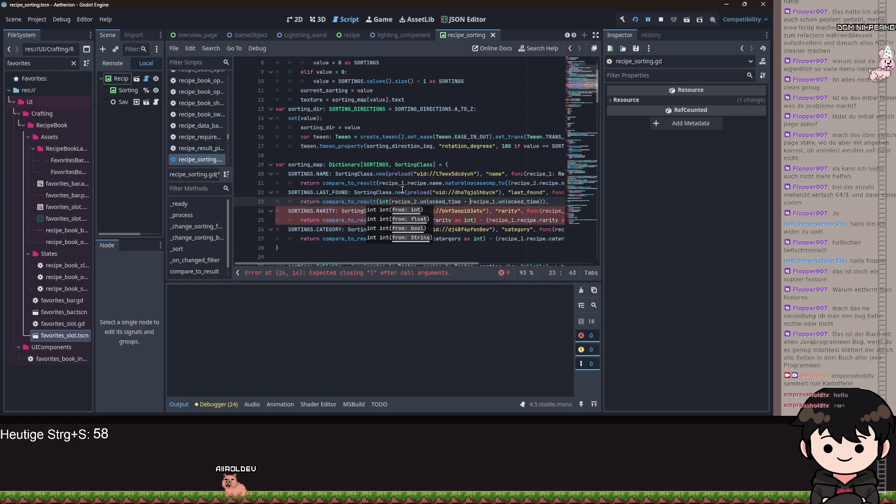
pyautogui.press('Left')
pyautogui.press('Left')
pyautogui.press('Left')
pyautogui.write(')')
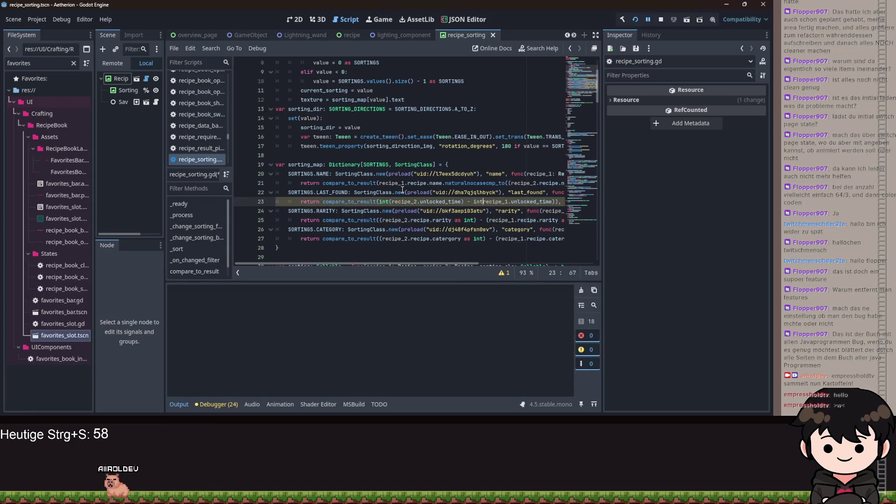
pyautogui.write('(')
pyautogui.press('Right')
pyautogui.press('Right')
pyautogui.press('Right')
pyautogui.press('Right')
pyautogui.press('Right')
pyautogui.press('Delete')
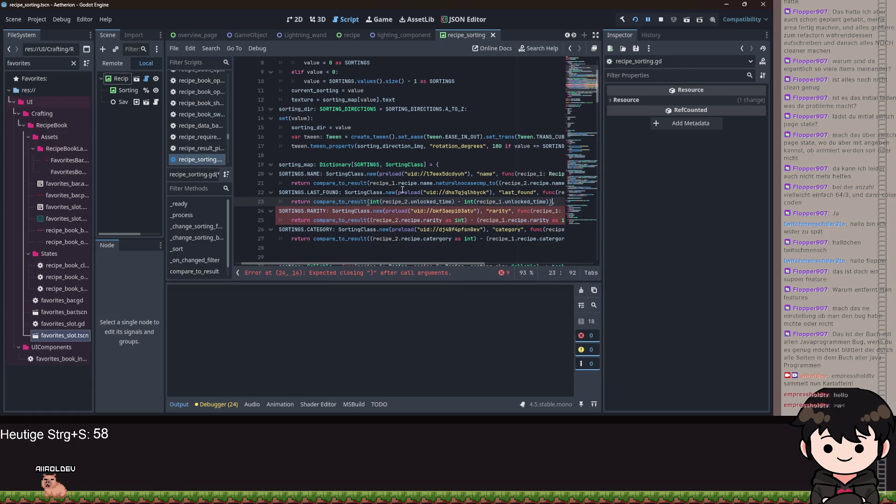
pyautogui.write(')')
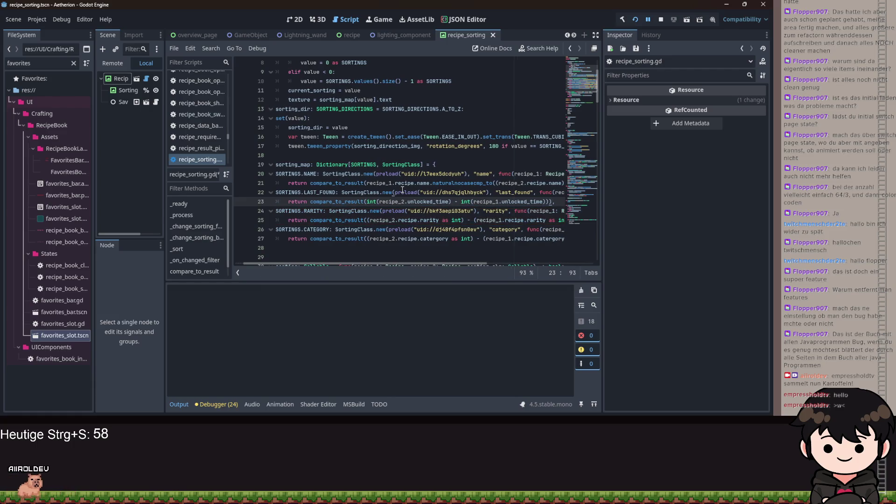
pyautogui.hscroll(-2, 425, 265)
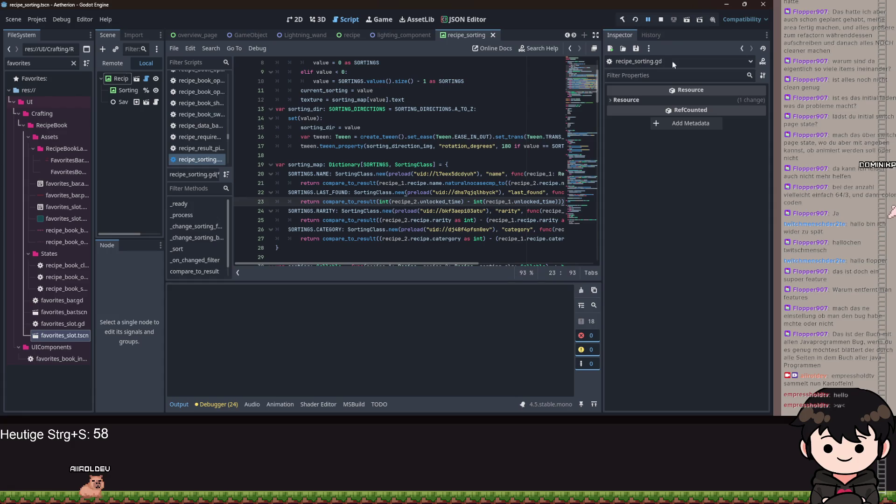
pyautogui.press('F5')
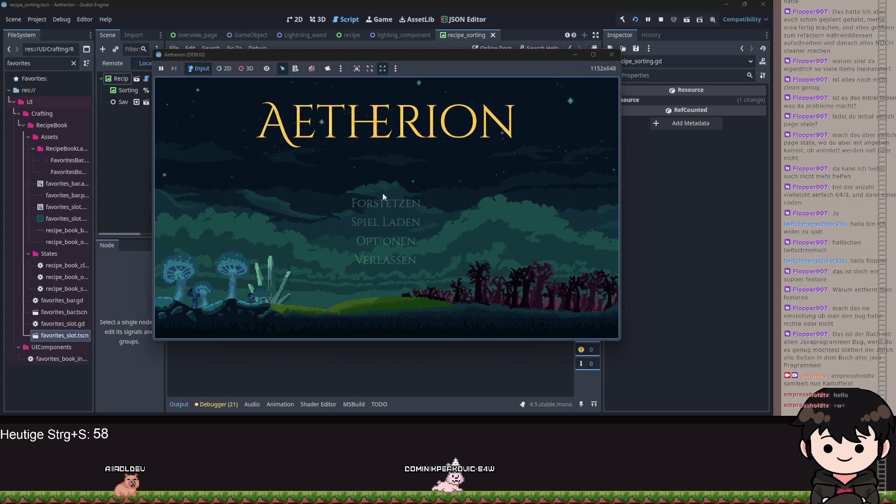
# Click Fortsetzen to continue the saved game, walk right, and open the recipe book.
pyautogui.click(407, 176)
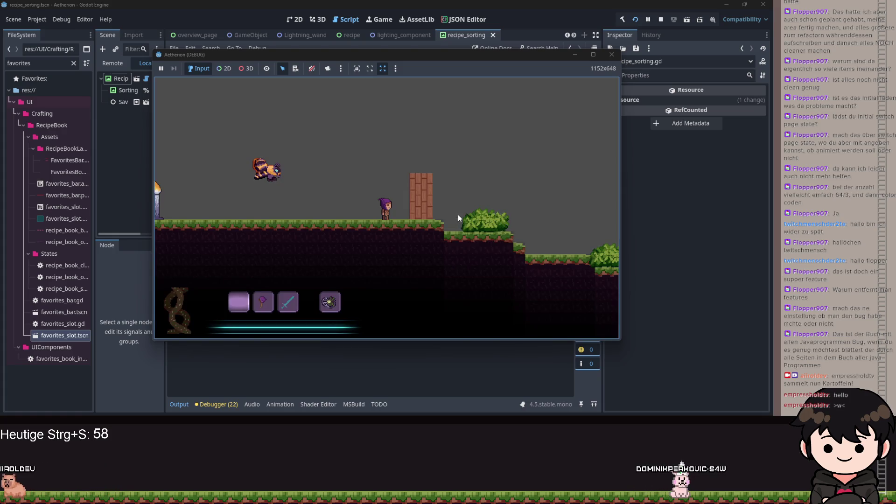
pyautogui.press('d')
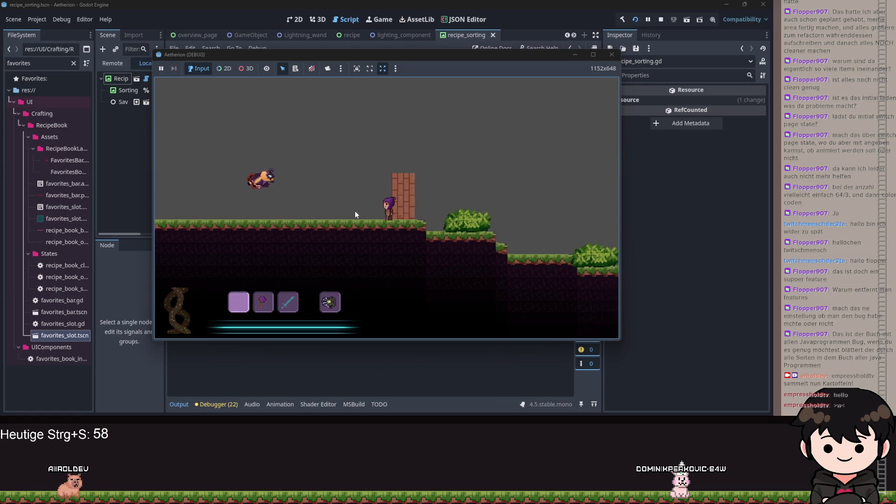
pyautogui.press('2')
pyautogui.press('Escape')
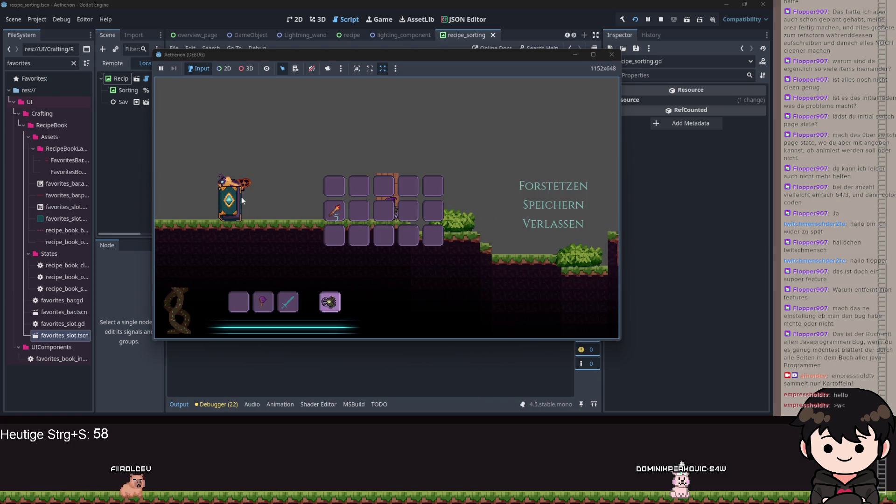
pyautogui.click(229, 198)
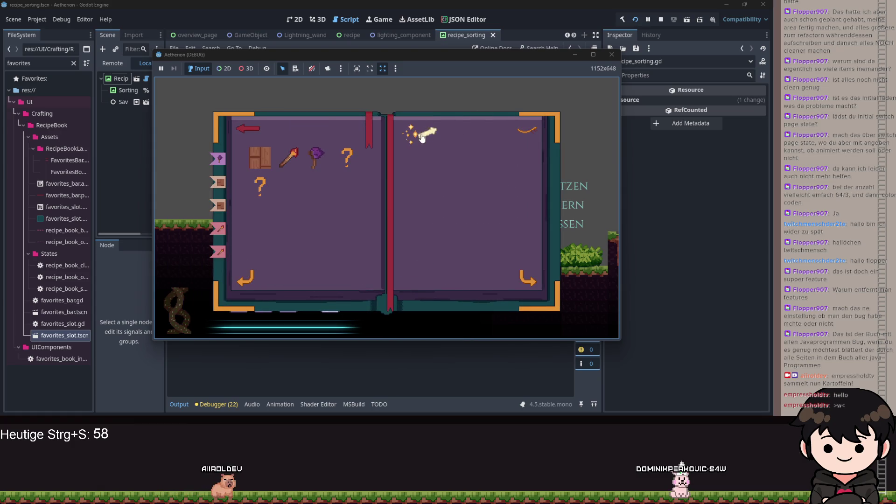
# Cycle the recipe book through every sort mode and direction, then minimize the game window.
pyautogui.click(422, 138)
pyautogui.click(422, 138)
pyautogui.click(422, 138)
pyautogui.click(422, 138)
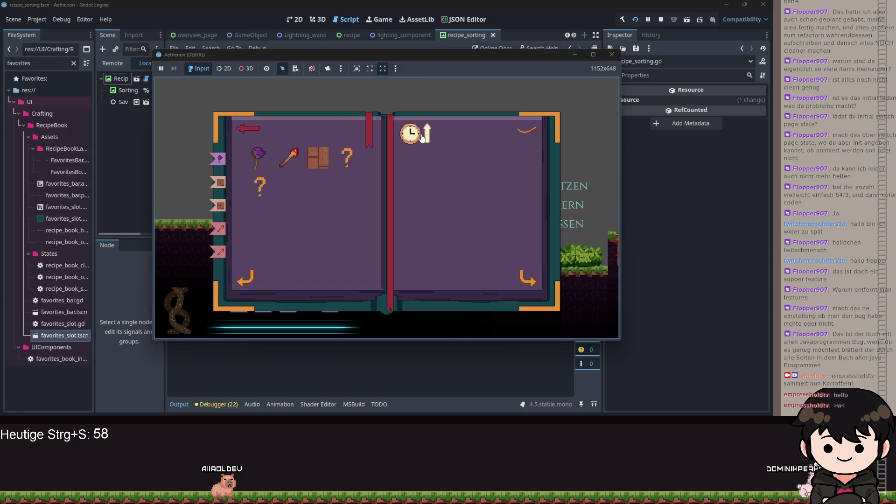
pyautogui.click(423, 138)
pyautogui.click(422, 137)
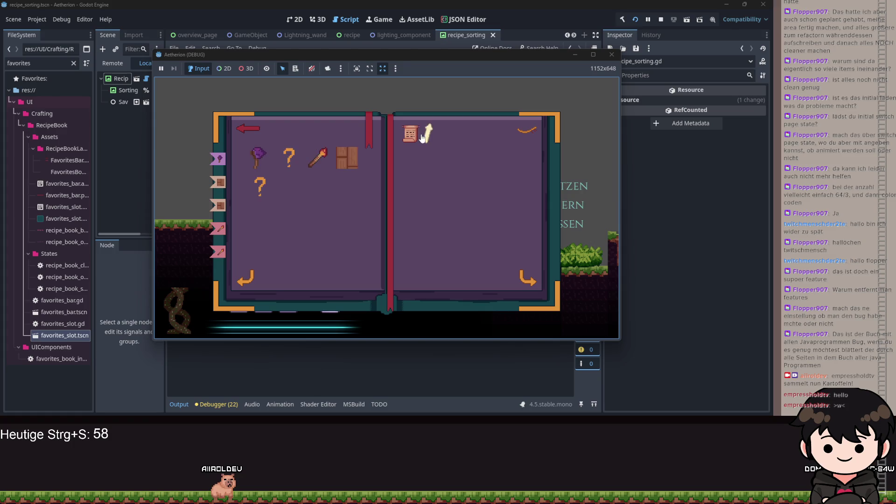
pyautogui.click(422, 138)
pyautogui.click(423, 138)
pyautogui.click(423, 138)
pyautogui.click(422, 137)
pyautogui.click(423, 138)
pyautogui.click(422, 138)
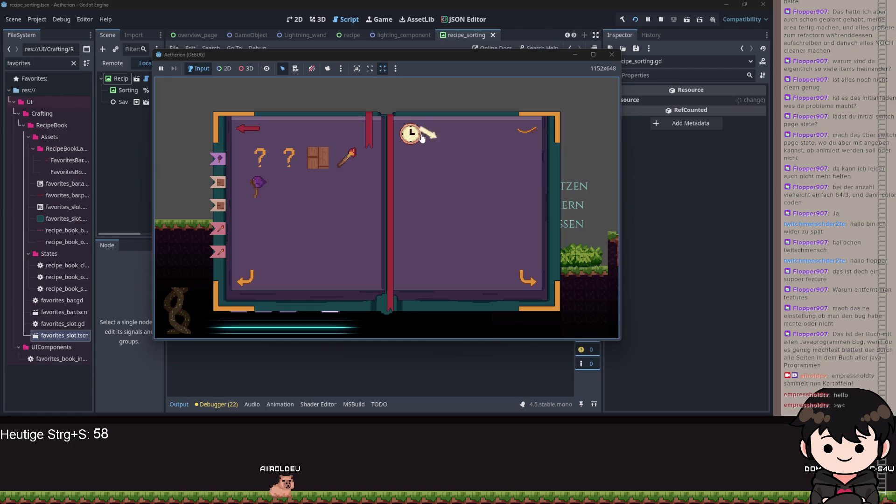
pyautogui.click(422, 138)
pyautogui.click(423, 137)
pyautogui.click(422, 138)
pyautogui.click(423, 137)
pyautogui.click(422, 138)
pyautogui.click(422, 138)
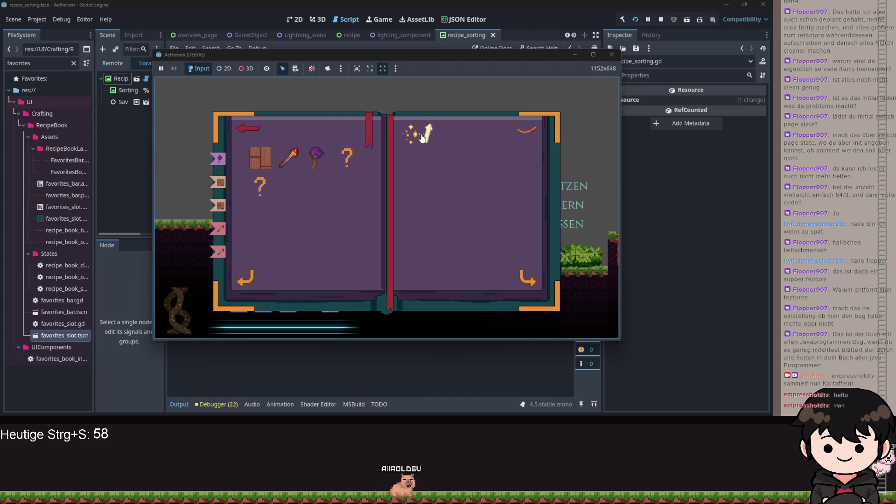
pyautogui.click(423, 138)
pyautogui.click(422, 138)
pyautogui.click(423, 138)
pyautogui.click(422, 138)
pyautogui.click(423, 138)
pyautogui.click(422, 137)
pyautogui.click(422, 138)
pyautogui.click(422, 138)
pyautogui.click(423, 138)
pyautogui.click(422, 138)
pyautogui.click(423, 138)
pyautogui.click(423, 137)
pyautogui.click(423, 138)
pyautogui.click(423, 137)
pyautogui.click(422, 138)
pyautogui.click(423, 138)
pyautogui.click(423, 138)
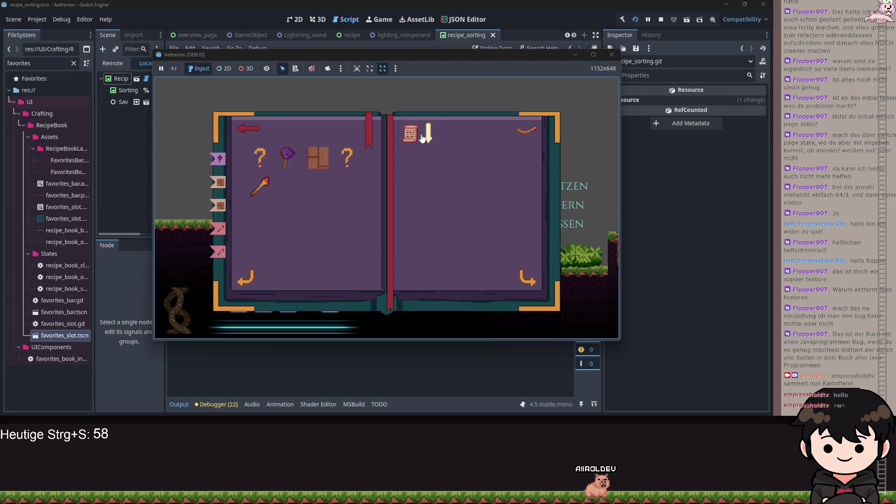
pyautogui.click(425, 139)
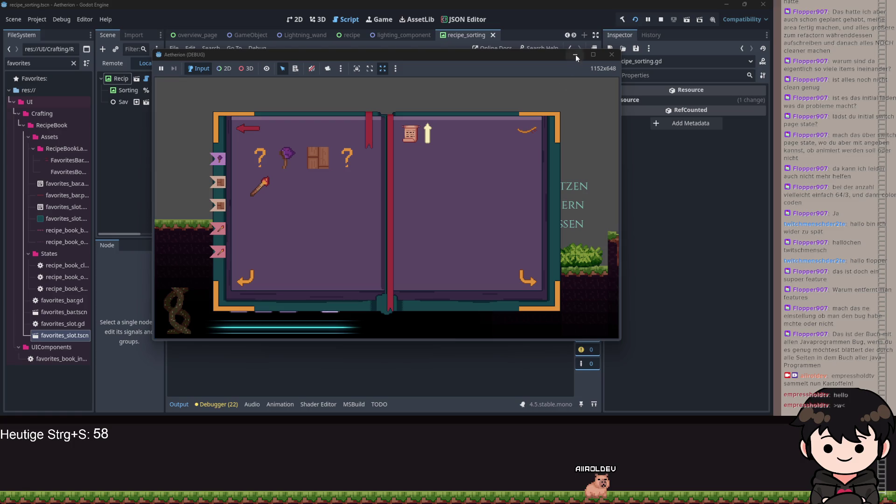
pyautogui.click(575, 55)
pyautogui.click(496, 139)
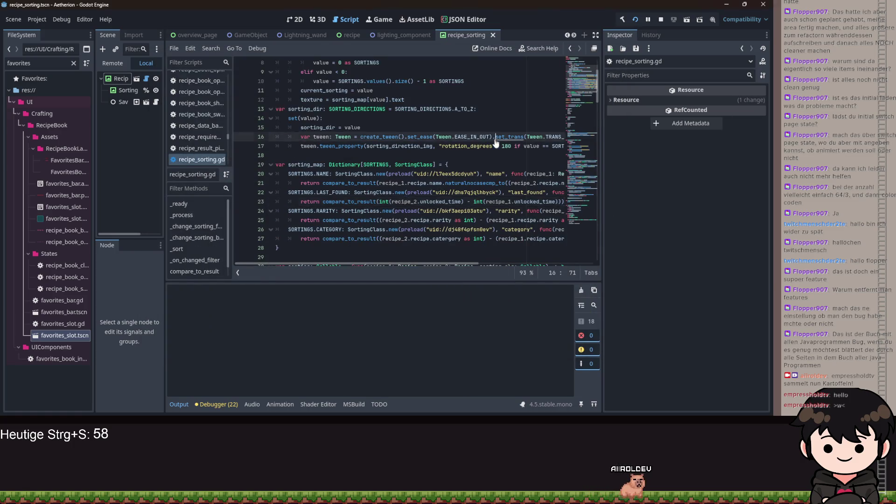
# Review the int-cast comparisons on lines 20–27, then stop and relaunch Aetherion with F5.
pyautogui.hotkey('ctrl', 'a')
pyautogui.click(494, 145)
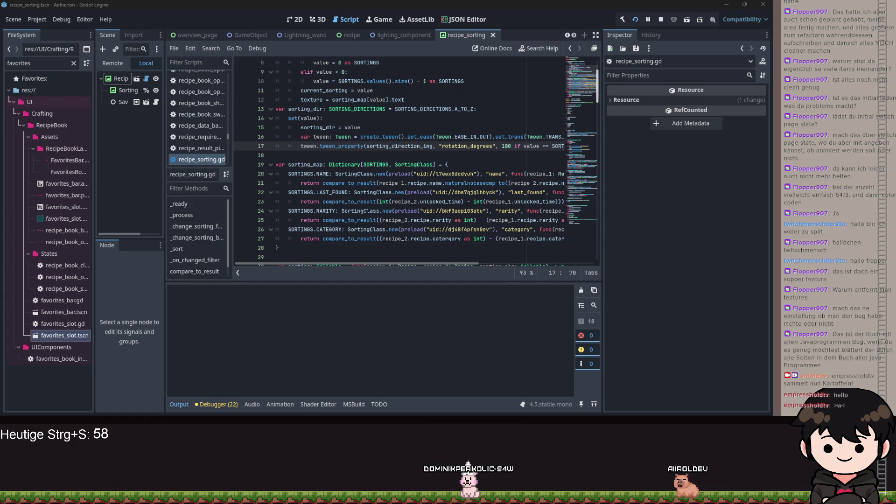
pyautogui.click(479, 193)
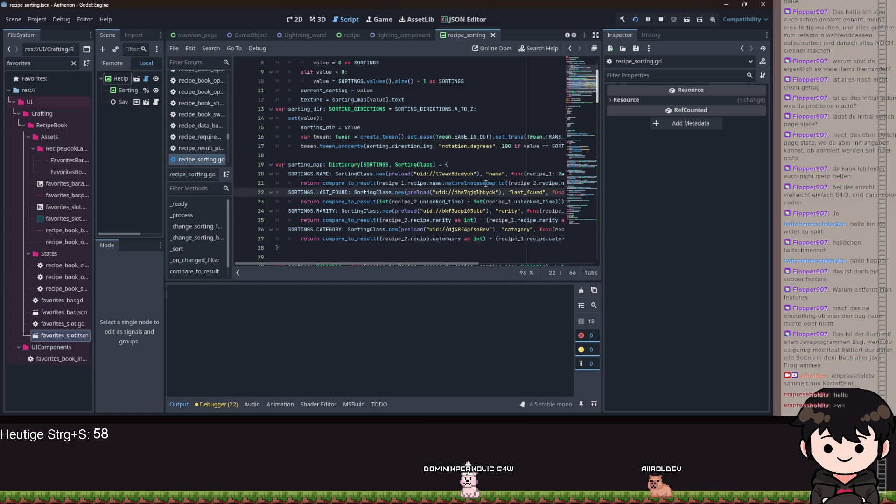
pyautogui.moveTo(486, 183)
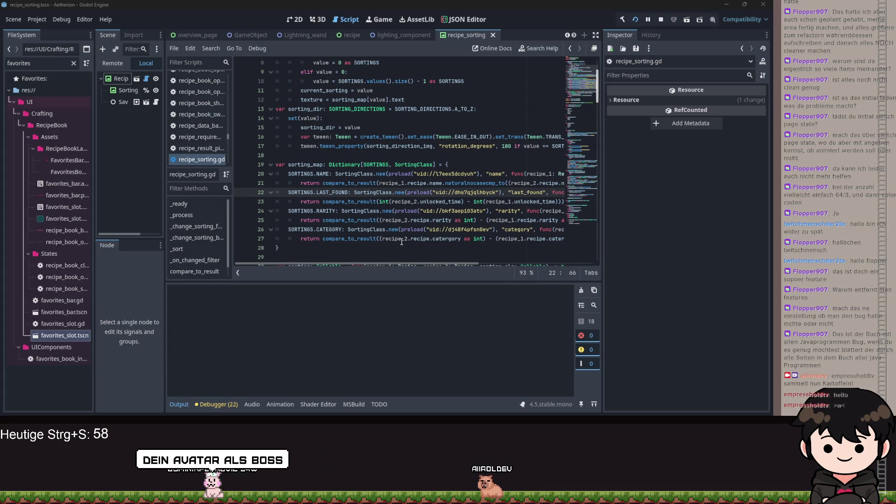
pyautogui.moveTo(414, 266); pyautogui.dragTo(459, 267)
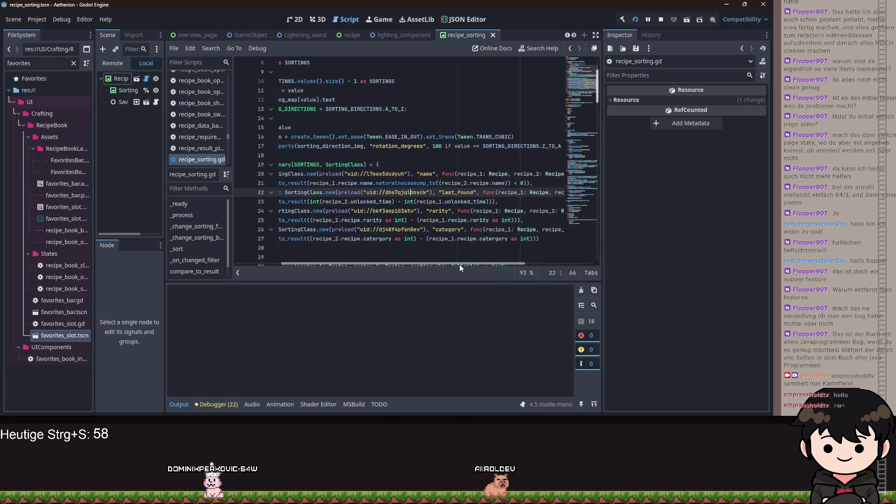
pyautogui.click(523, 182)
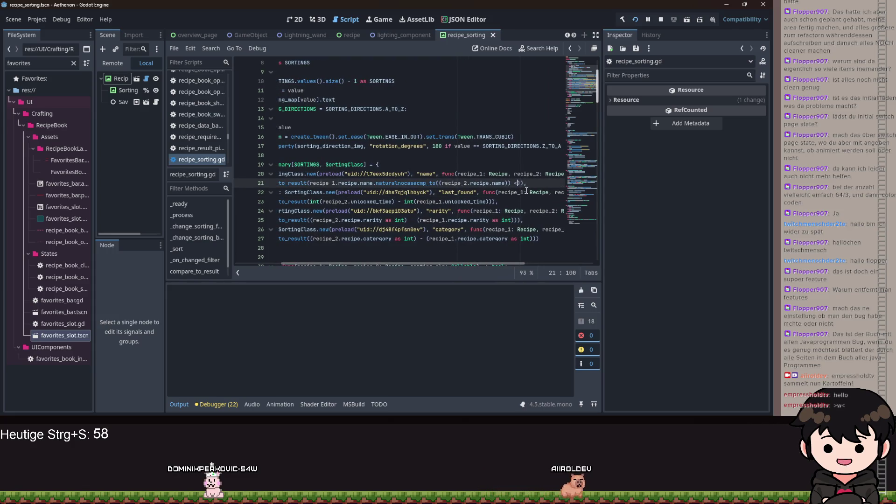
pyautogui.click(660, 19)
pyautogui.press('F5')
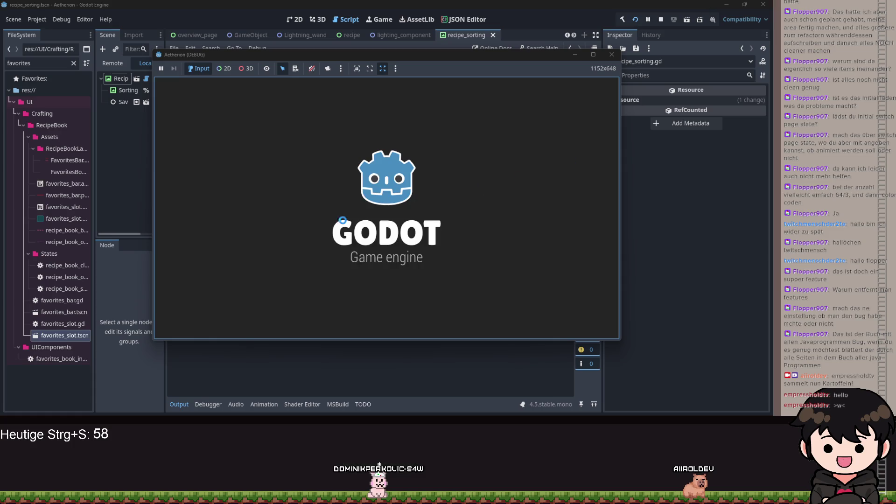
# Get past the title screen into the loaded game and open the recipe book.
pyautogui.click(372, 177)
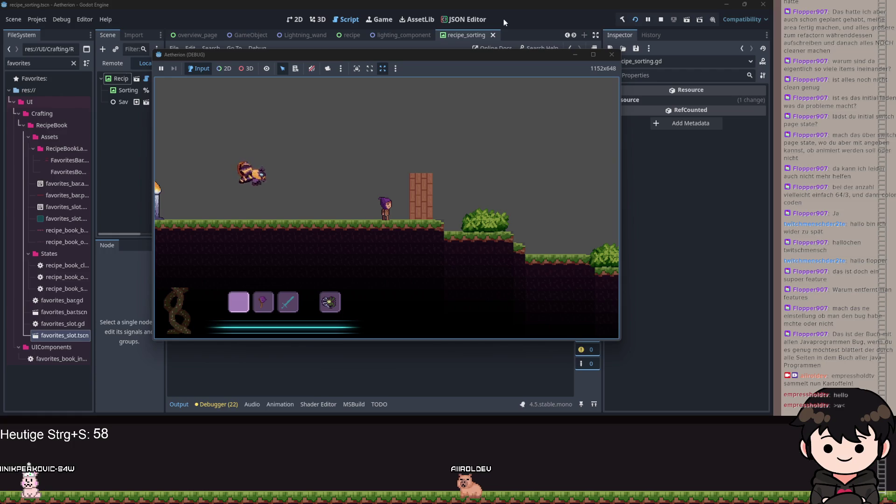
pyautogui.press('Escape')
pyautogui.click(233, 198)
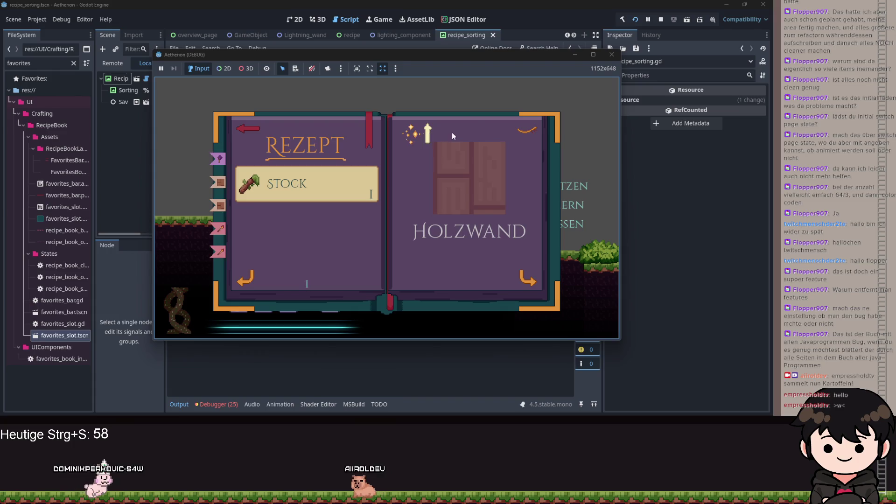
# Cycle the sort mode twice and toggle the sort direction repeatedly, ending on descending.
pyautogui.click(415, 133)
pyautogui.click(415, 134)
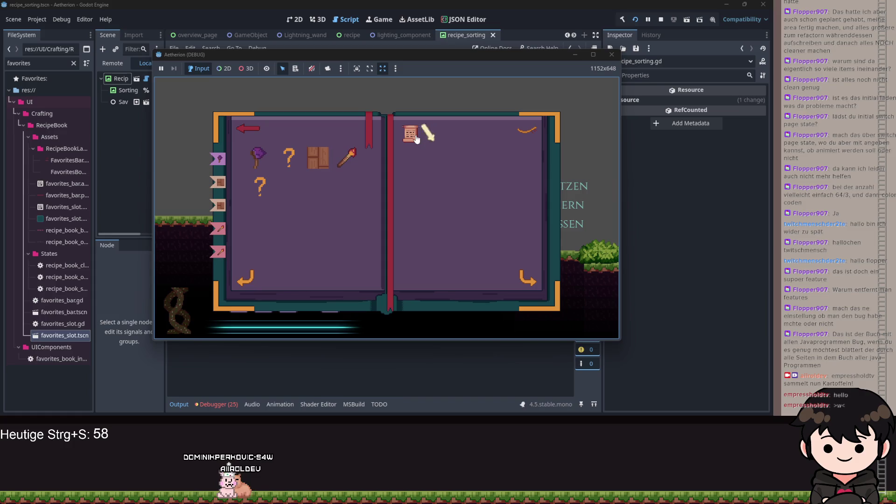
pyautogui.click(416, 139)
pyautogui.click(416, 139)
pyautogui.click(416, 139)
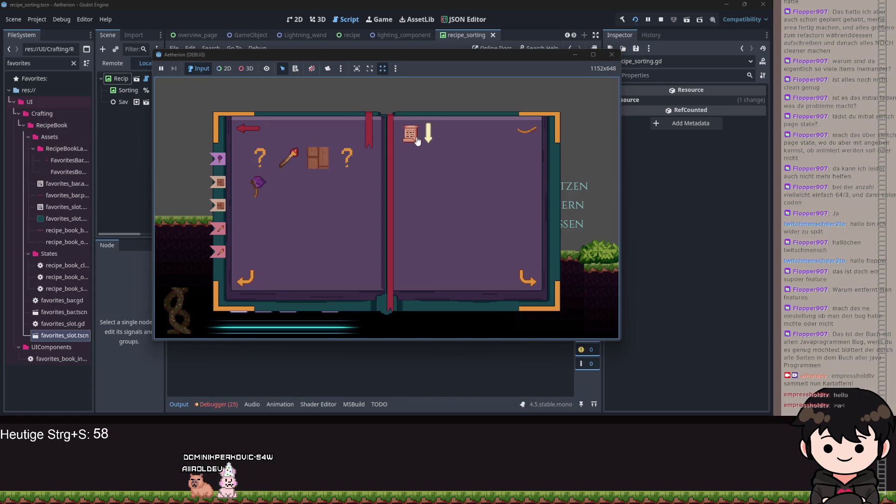
pyautogui.click(416, 138)
pyautogui.click(417, 139)
pyautogui.click(417, 139)
pyautogui.click(417, 139)
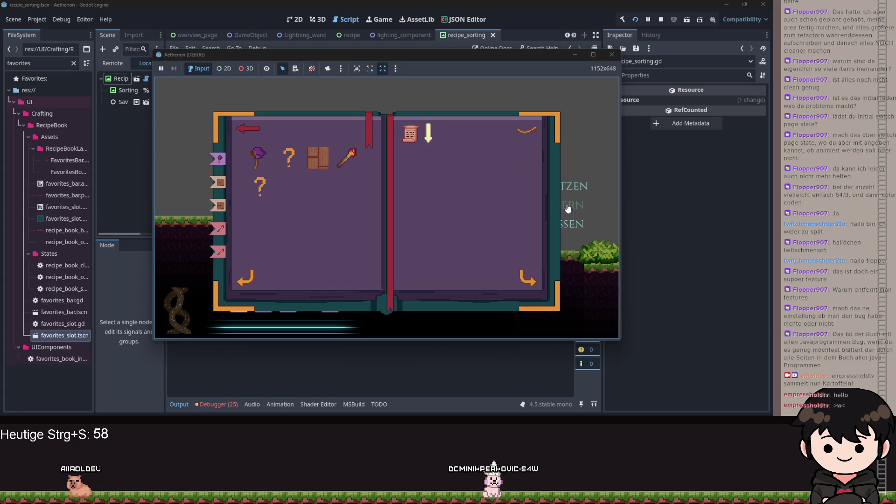
# Close the running game, rerun Aetherion, and continue the saved game with Forstetzen.
pyautogui.click(610, 56)
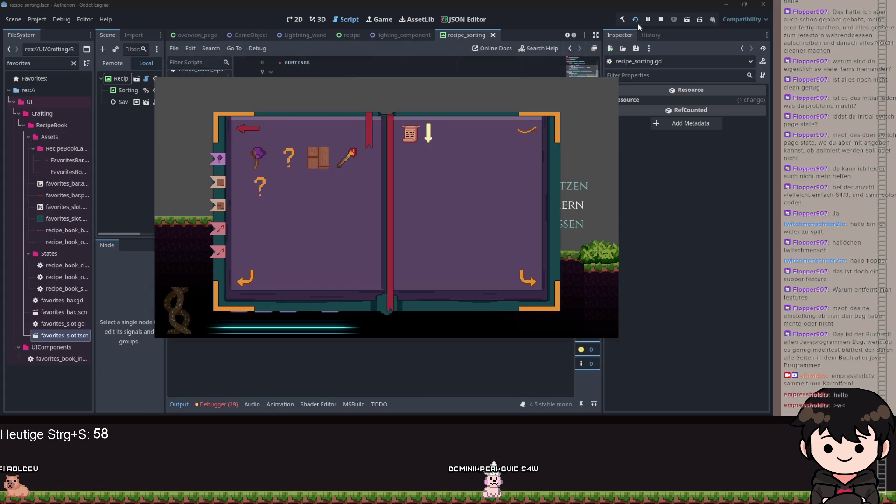
pyautogui.click(631, 26)
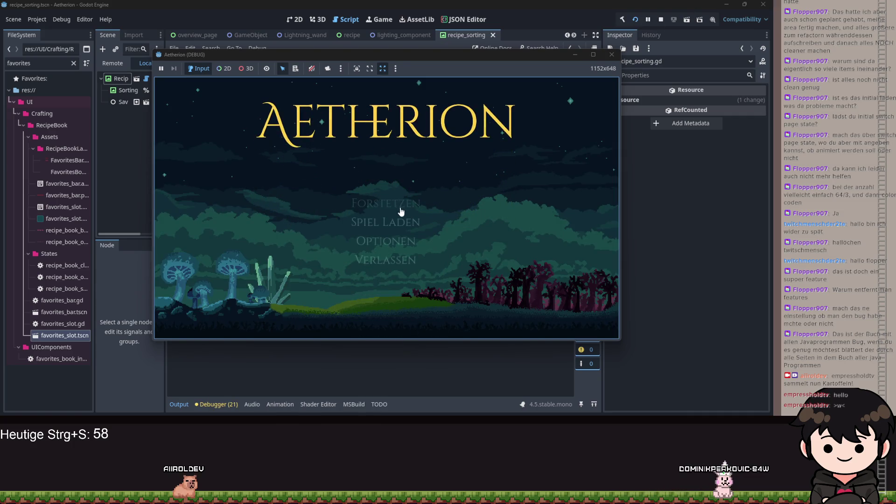
pyautogui.click(401, 206)
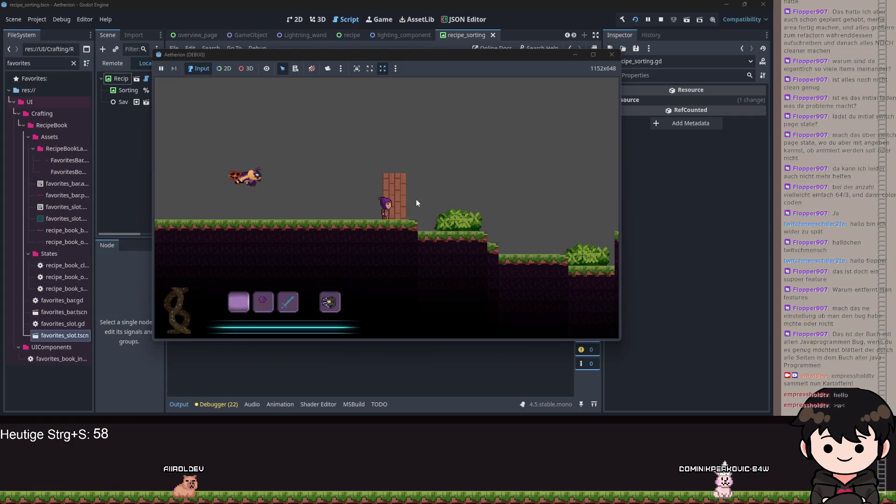
# From the pause menu, open the recipe book and turn to the Whisper Wand page.
pyautogui.press('Escape')
pyautogui.click(228, 194)
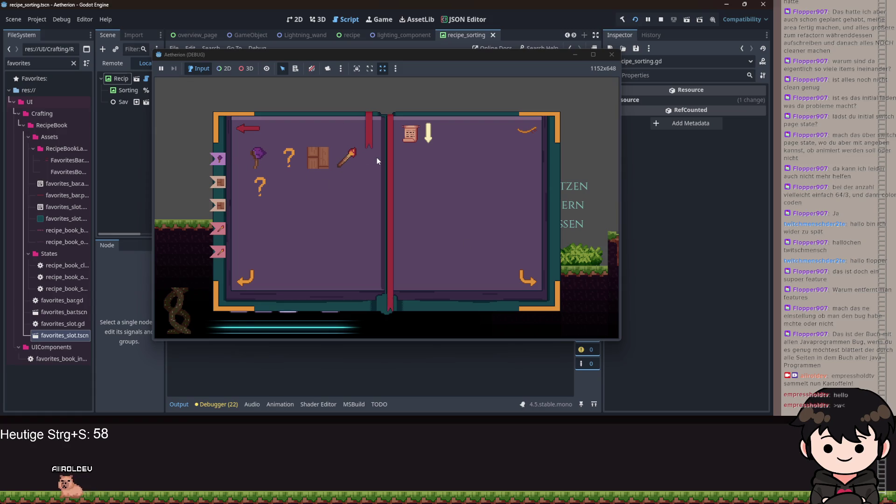
pyautogui.click(528, 282)
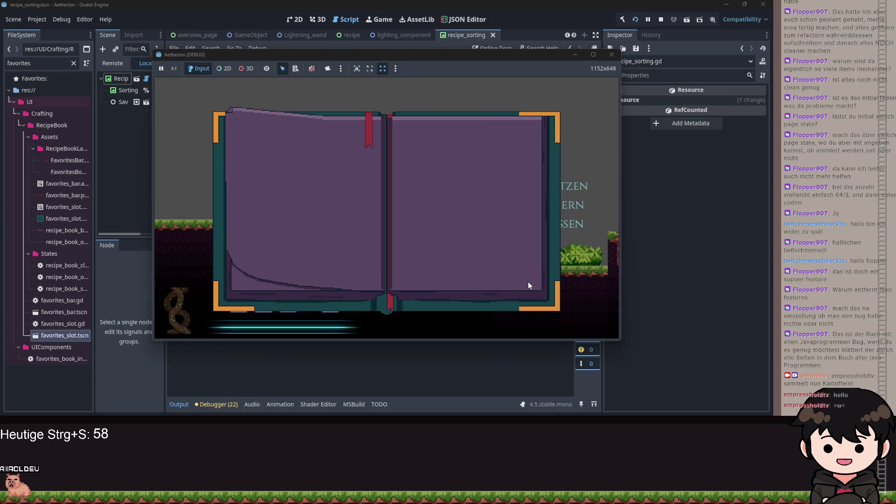